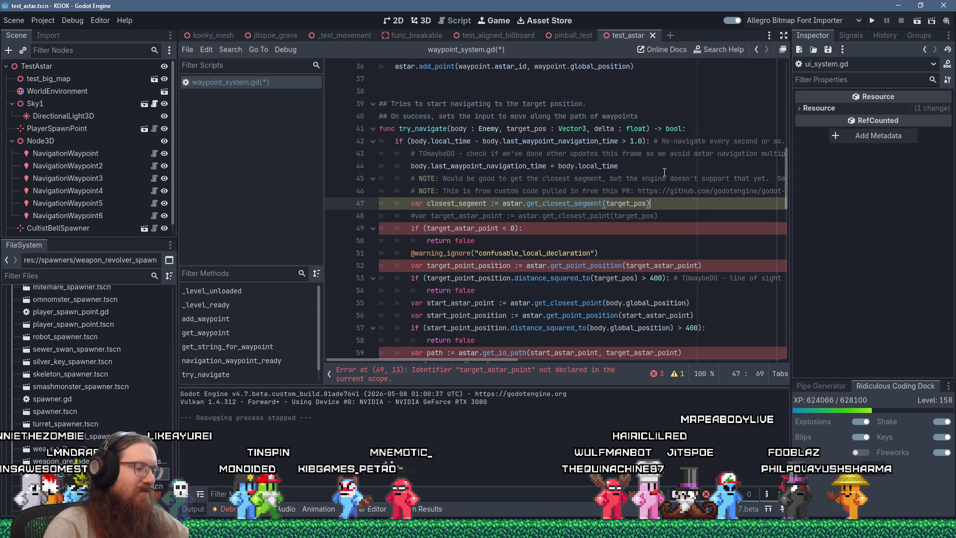
- Comment out the target_astar_point check on lines 49–50 and uncomment line 48's declaration
left_click(540, 240)
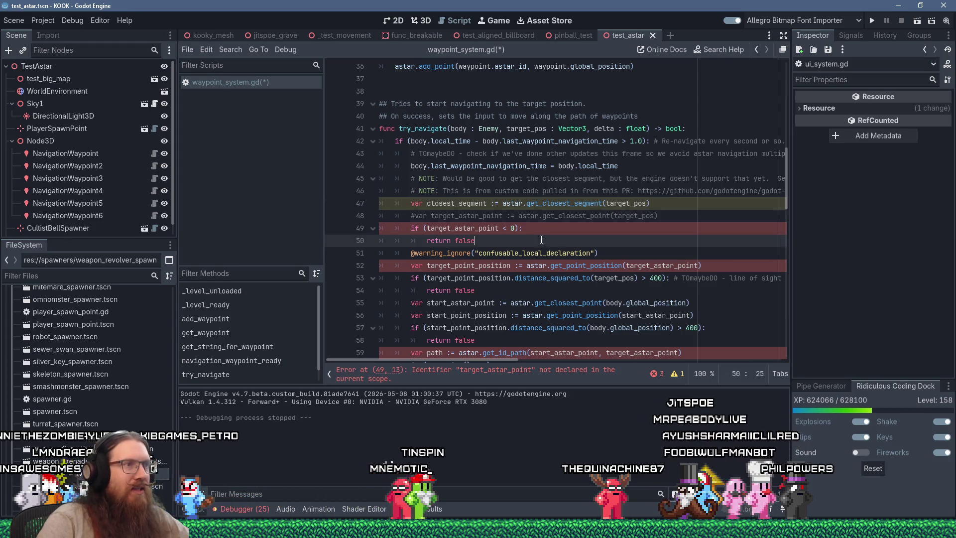
left_click(707, 203)
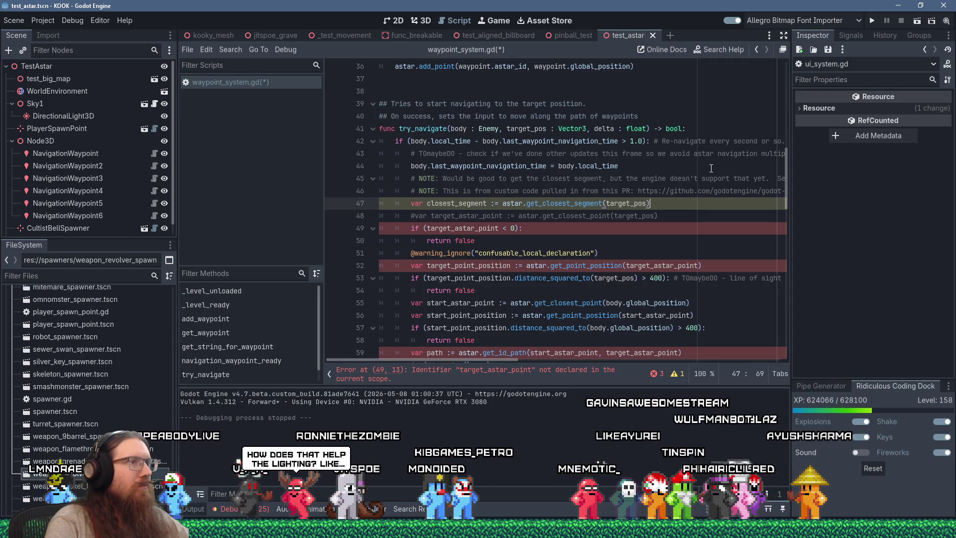
left_click(420, 230)
type("#")
key("Down")
type("#")
key("Up")
key("Up")
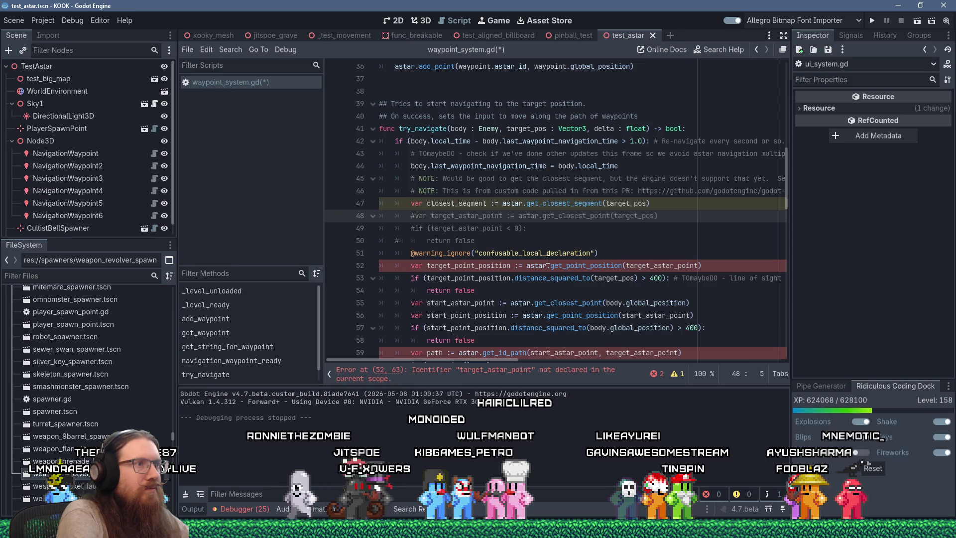
key("Delete")
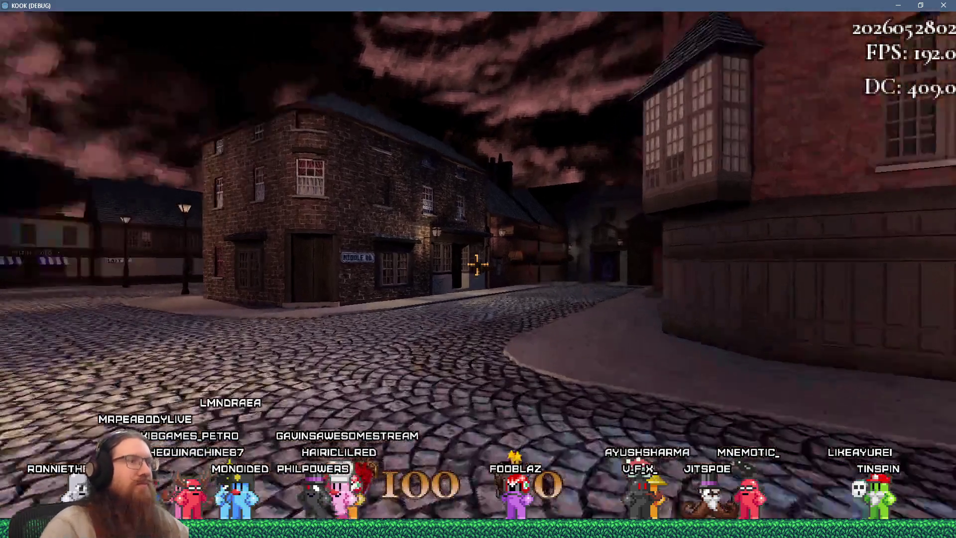
- Walk onto the sidewalk, review Settings > Video Settings, then resume play
key("w")
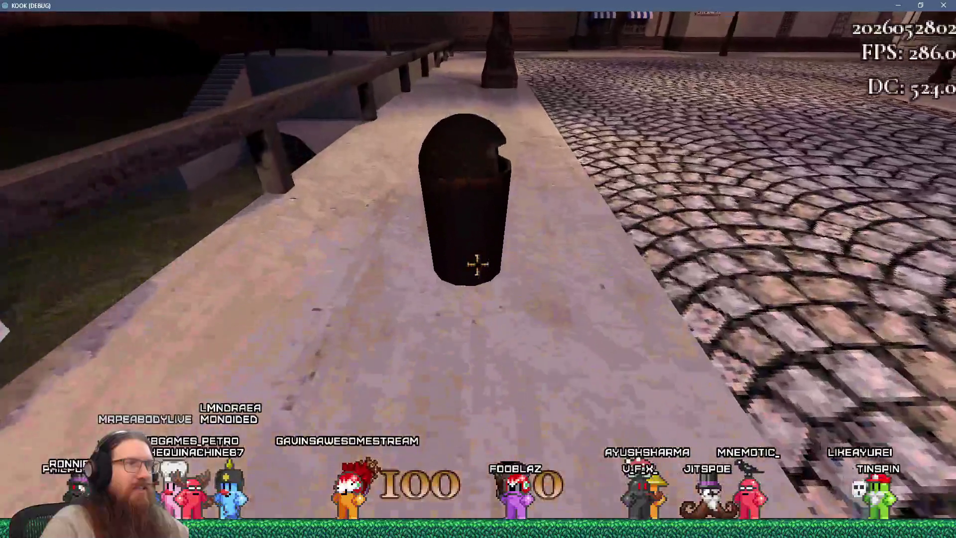
key("Escape")
left_click(465, 323)
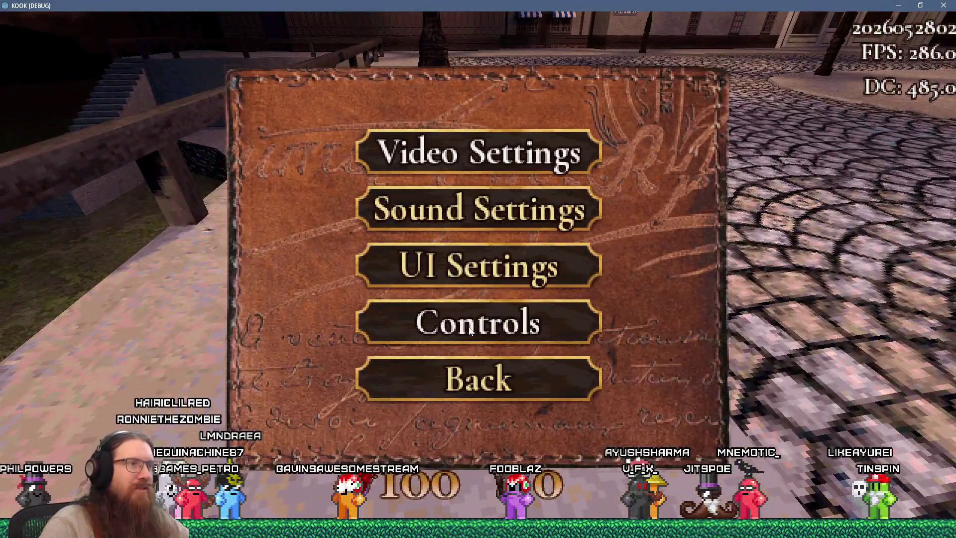
left_click(470, 146)
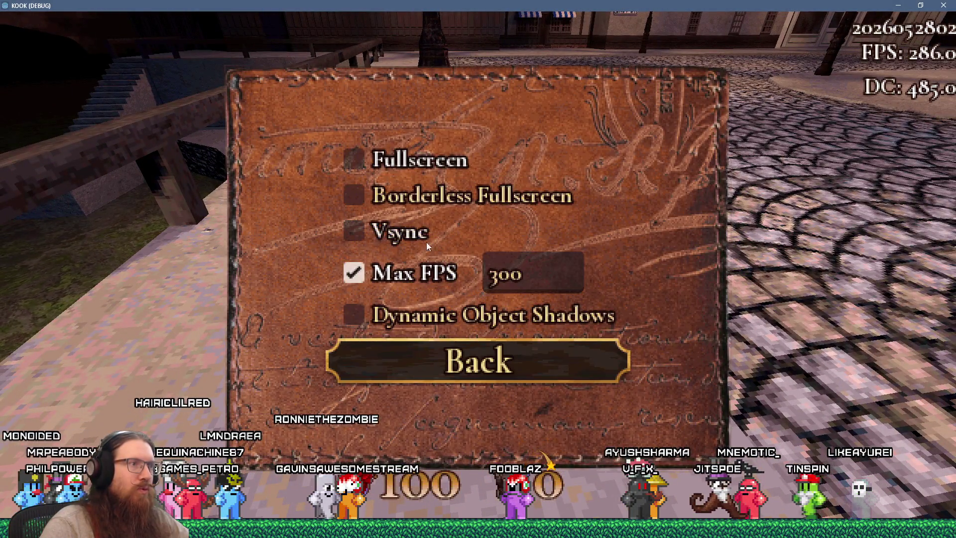
key("Escape")
key("Escape")
key("Escape")
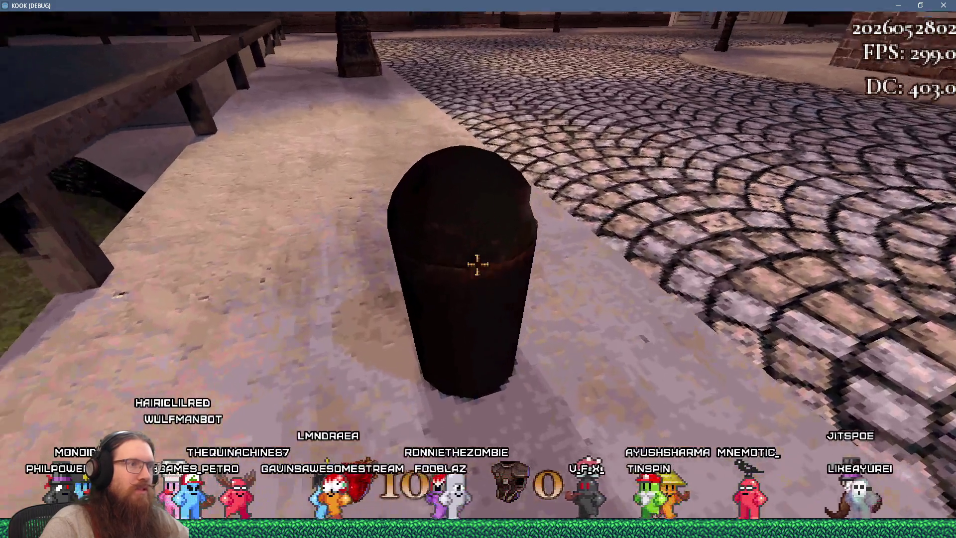
- Walk into the bin to topple it, then circle around it inspecting it from all sides
key("w")
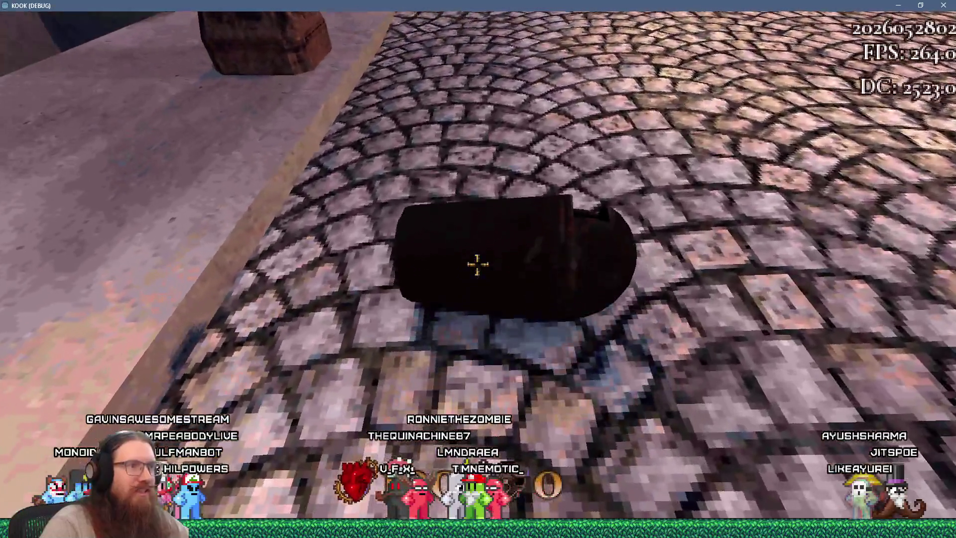
key("w")
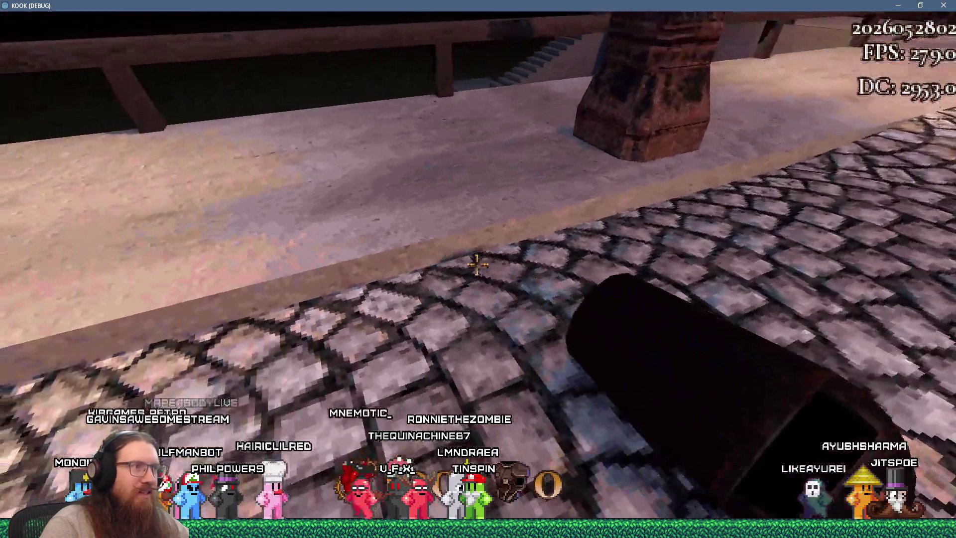
key("s")
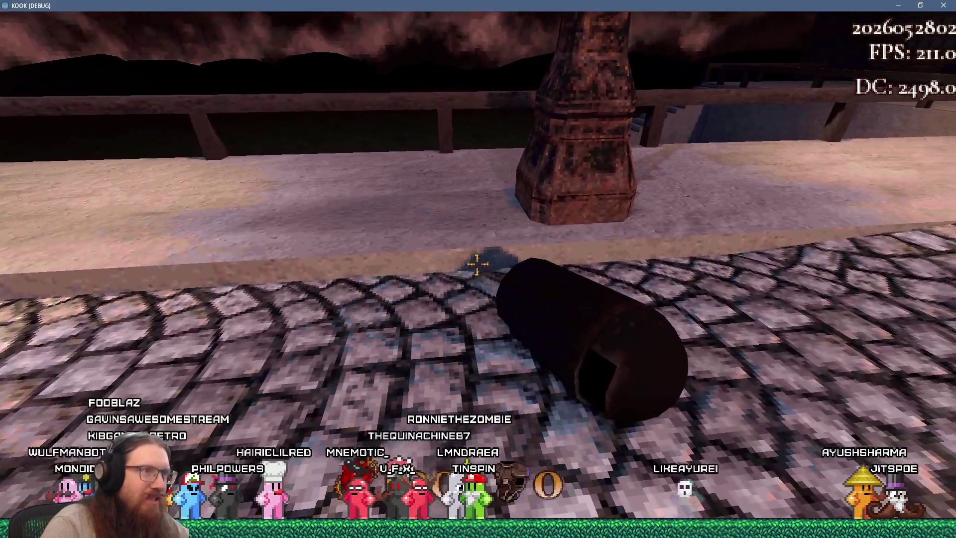
key("w")
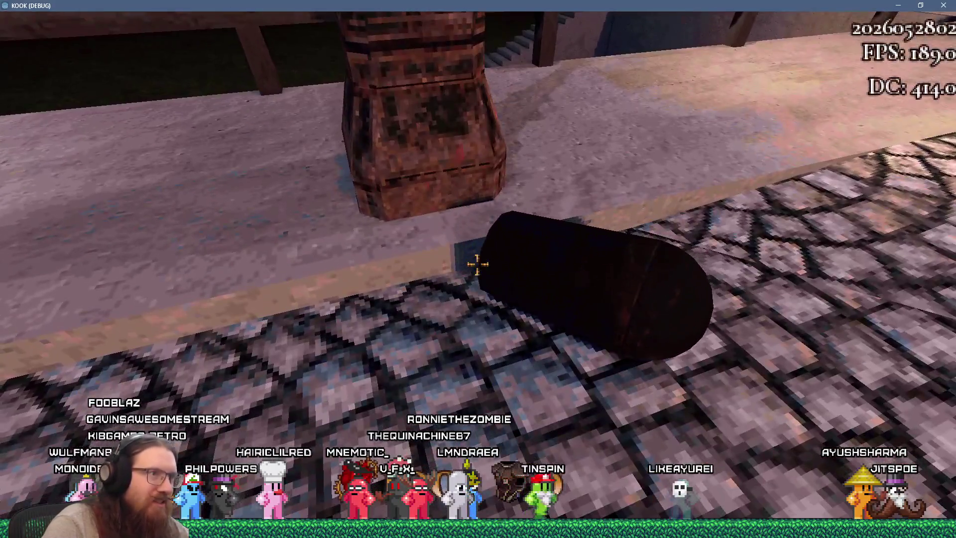
key("a")
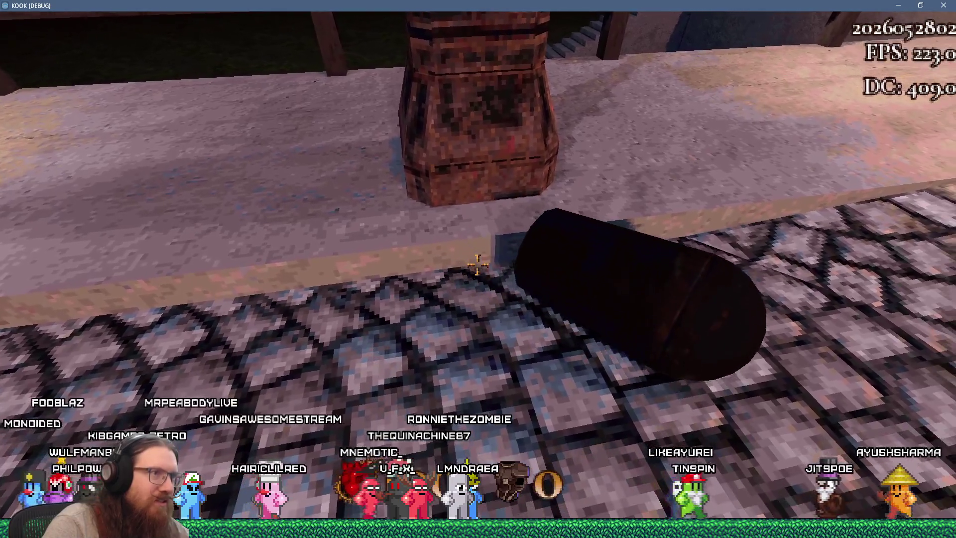
key("d")
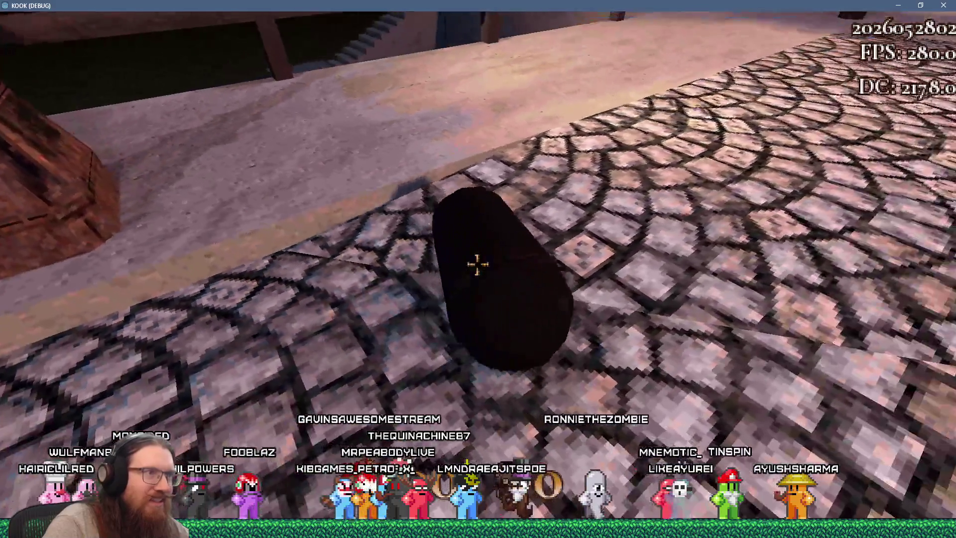
key("a")
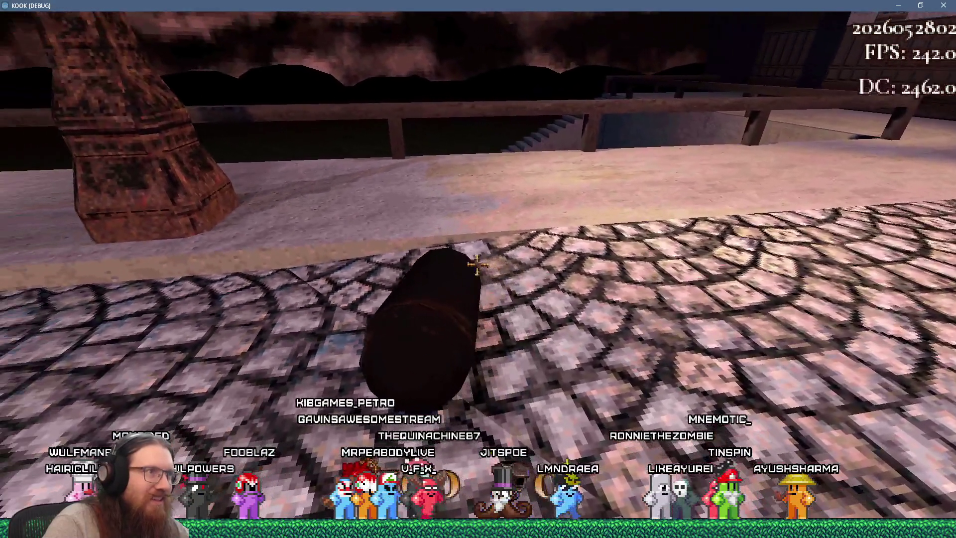
key("d")
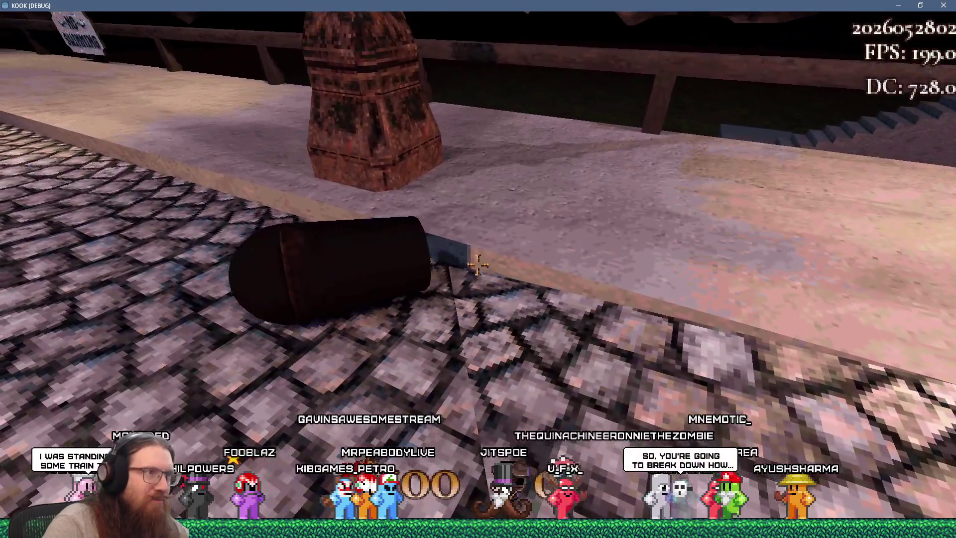
key("w")
key("w")
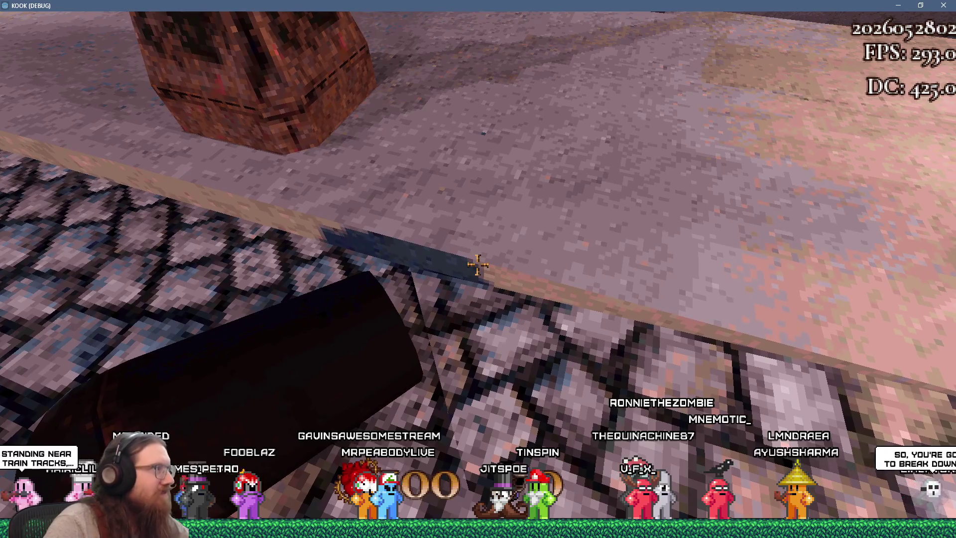
key("s")
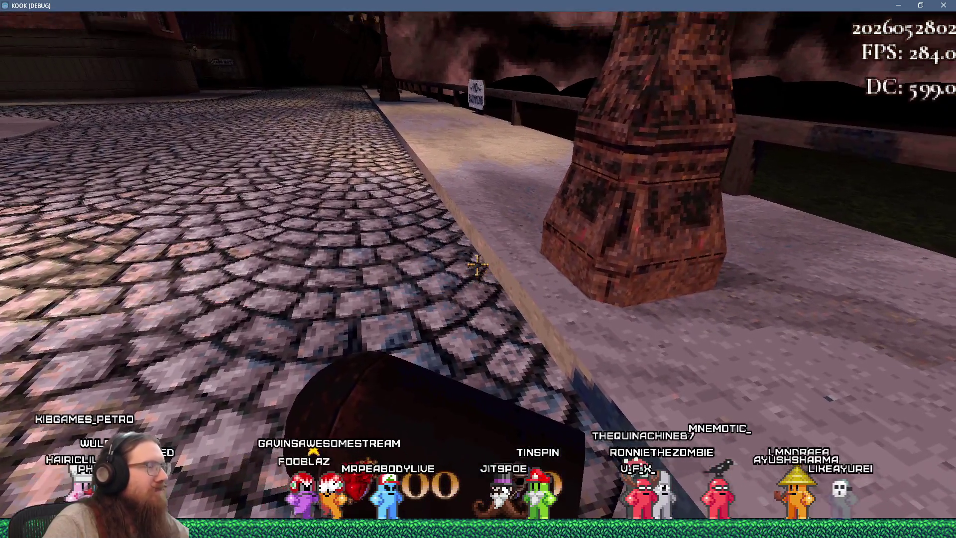
mouse_move(477, 265)
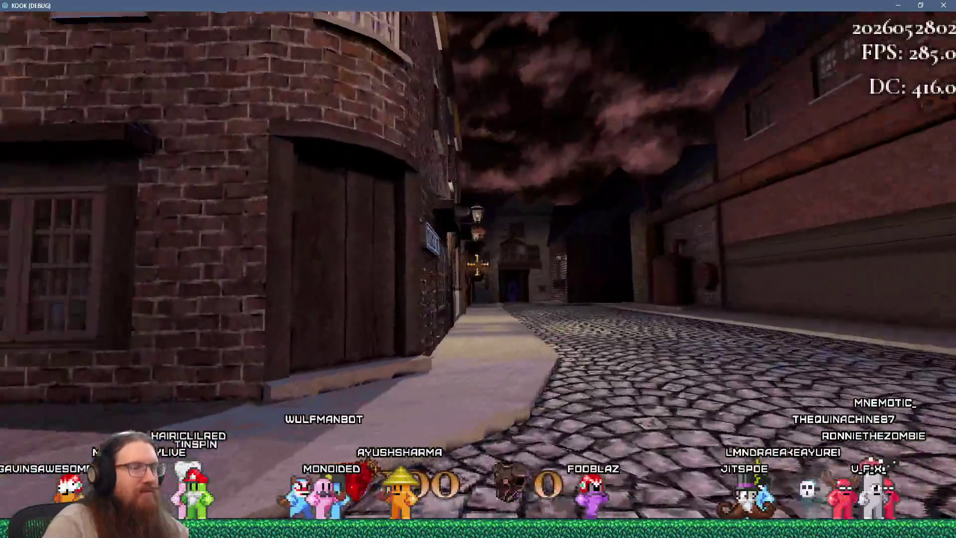
- Walk down the street past the brick buildings toward the riveted pipes on the wall
key("w")
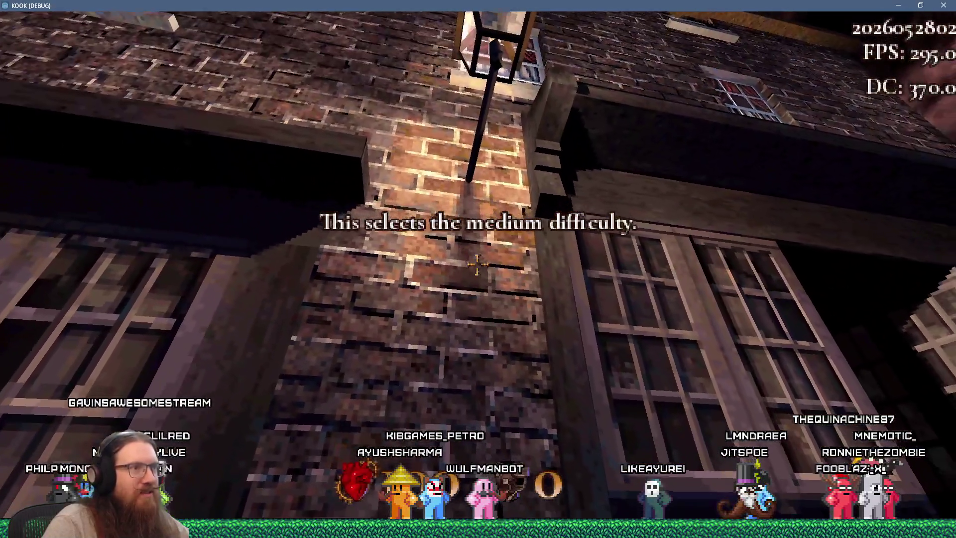
key("w")
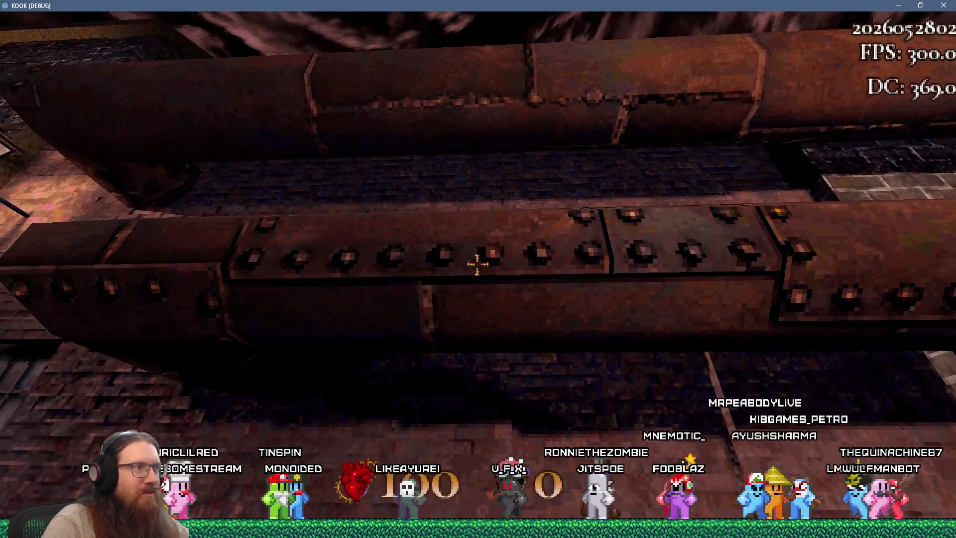
- Walk around the riveted metal box, pipes and tank to inspect them up close
key("w")
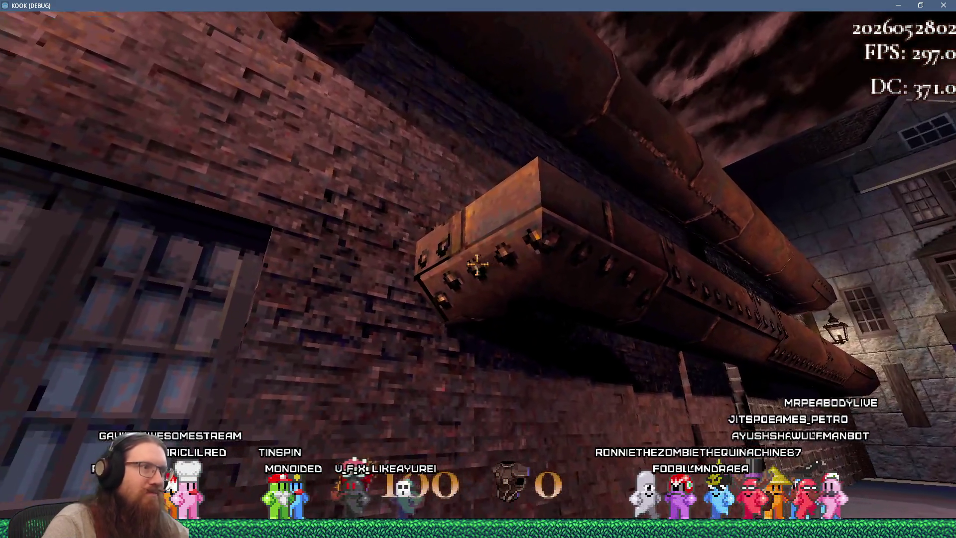
key("w")
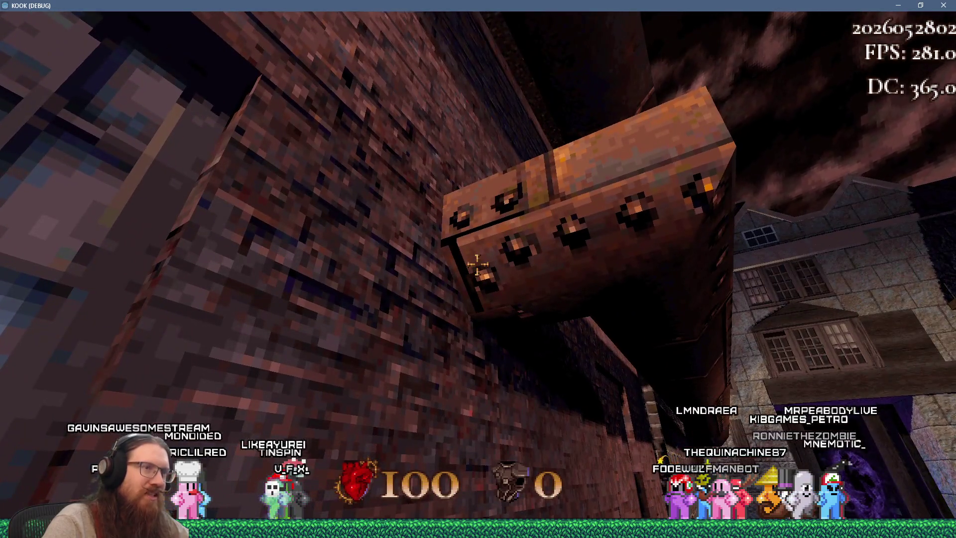
key("w")
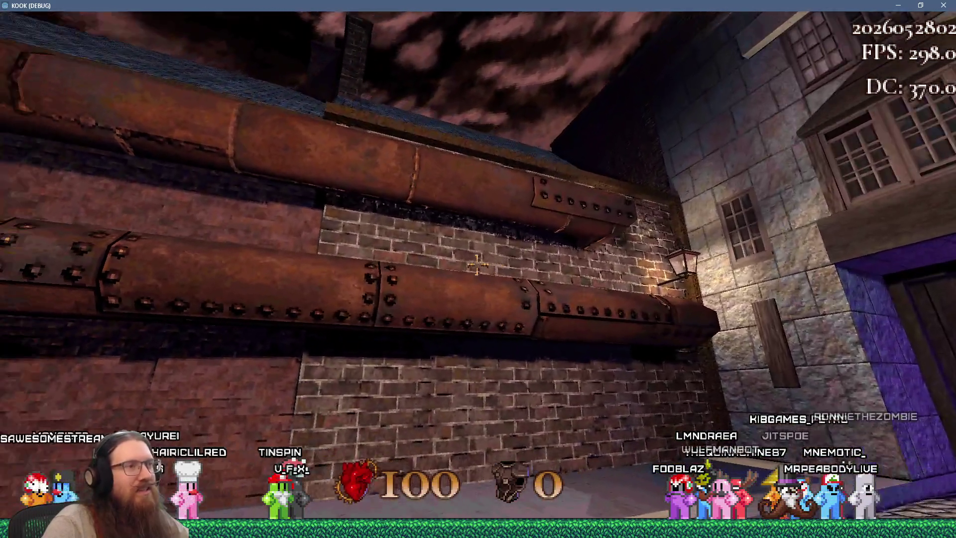
key("w")
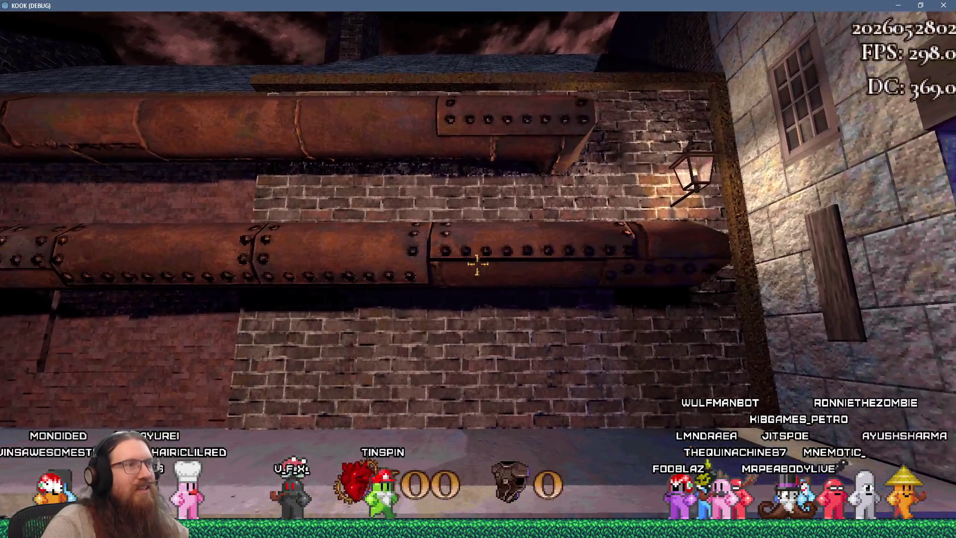
key("d")
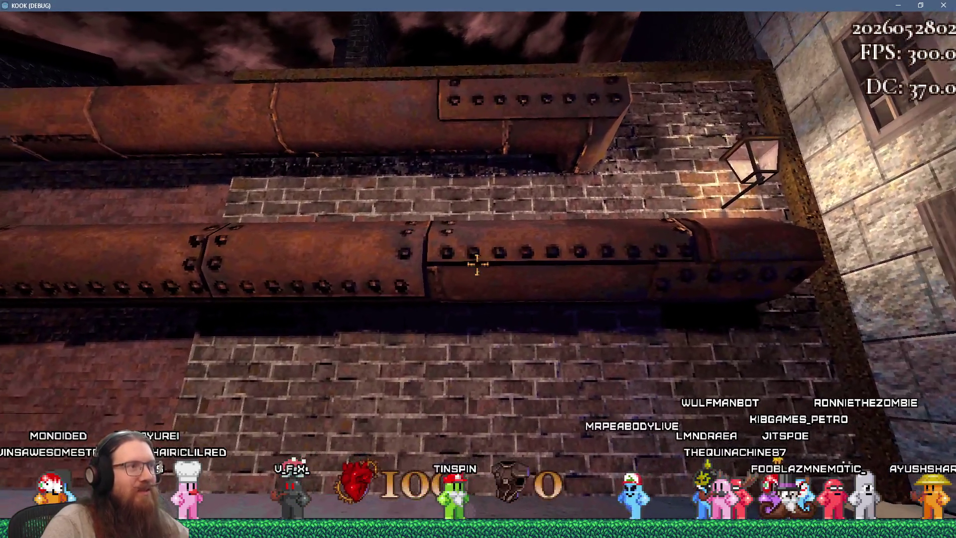
key("a")
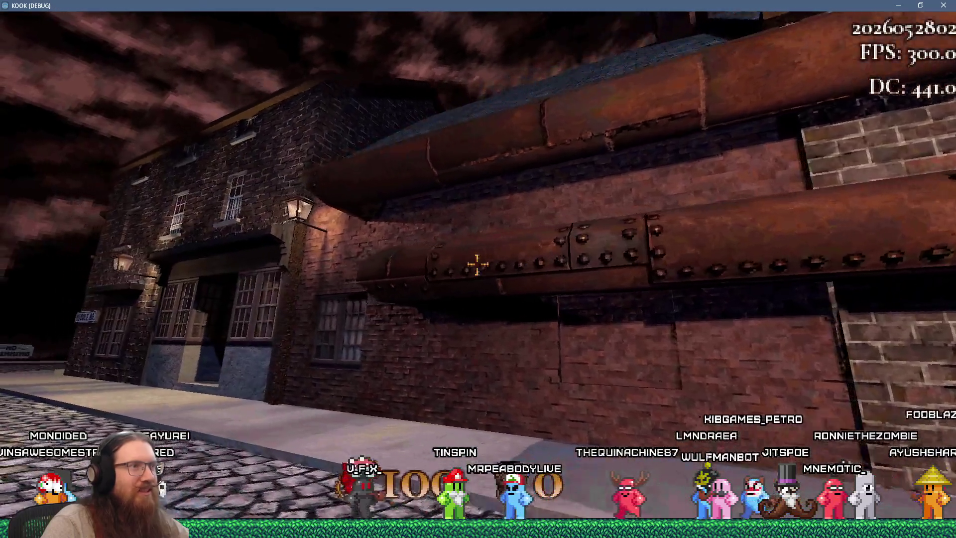
key("d")
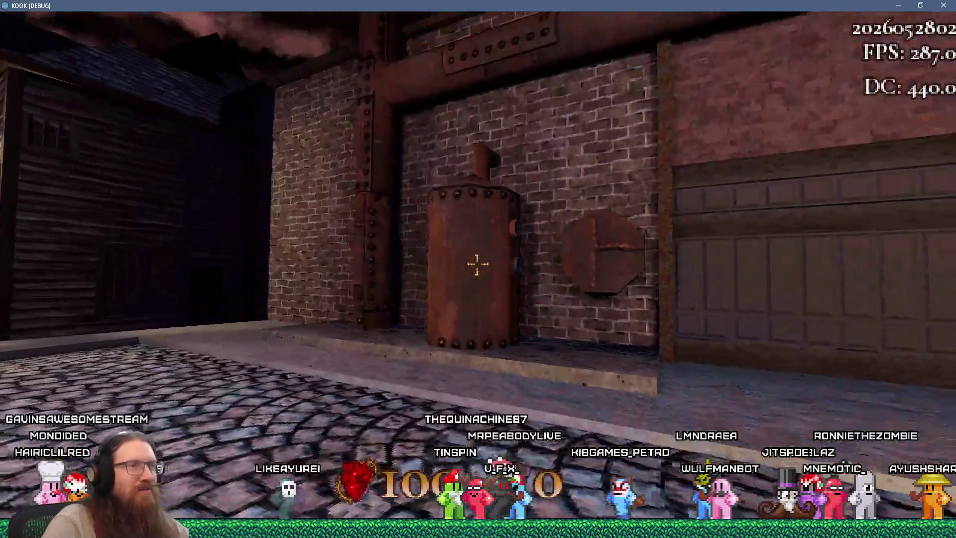
key("w")
key("s")
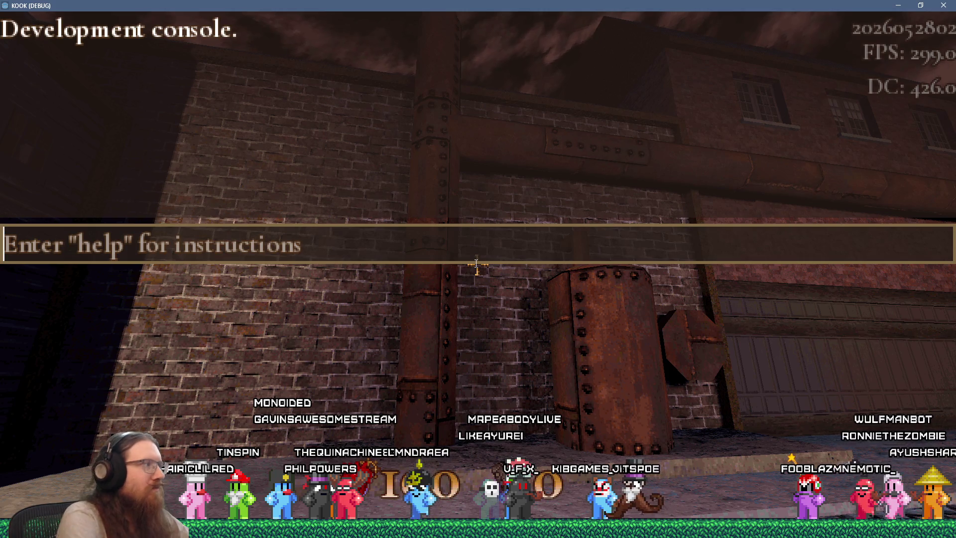
- Close the development console and walk back and forth in front of the lamp-lit brick wall
key("Escape")
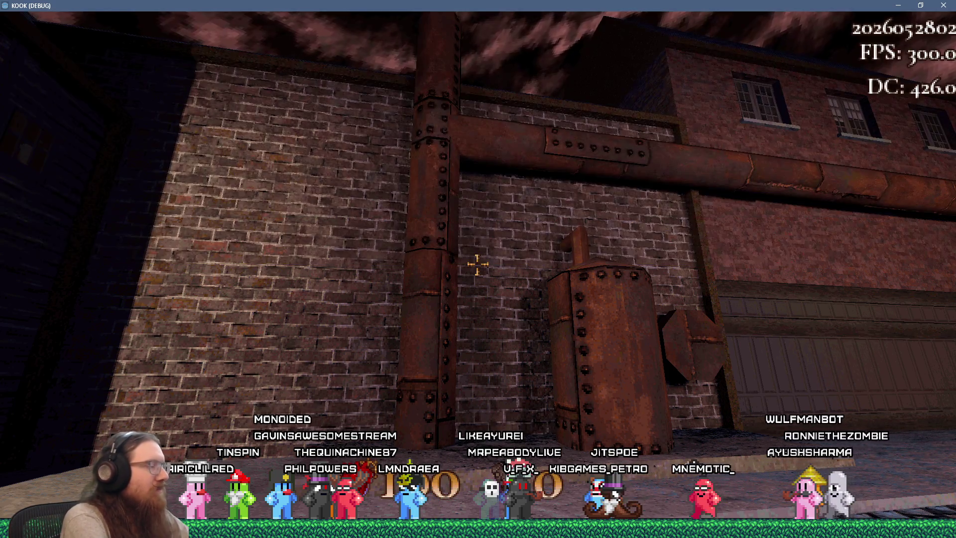
key("a")
key("w")
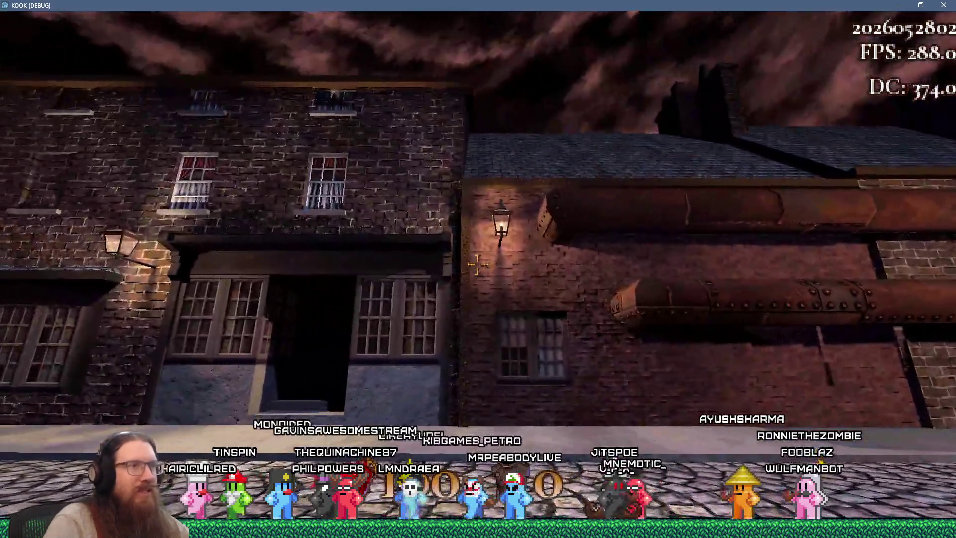
key("s")
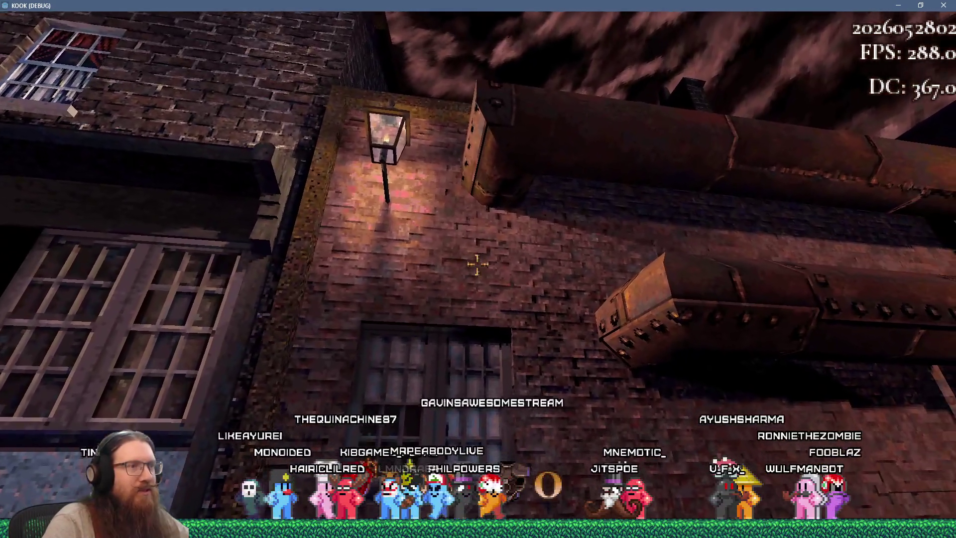
key("s")
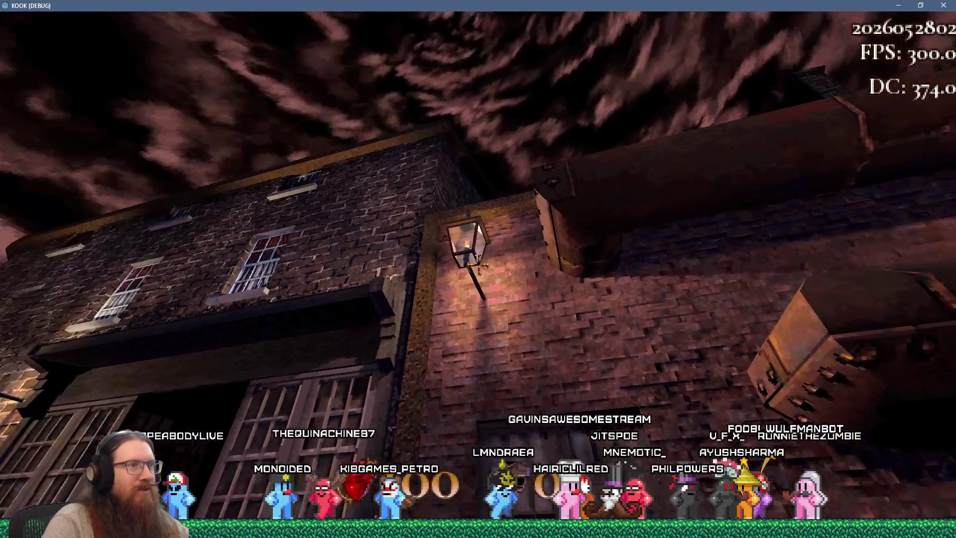
key("w")
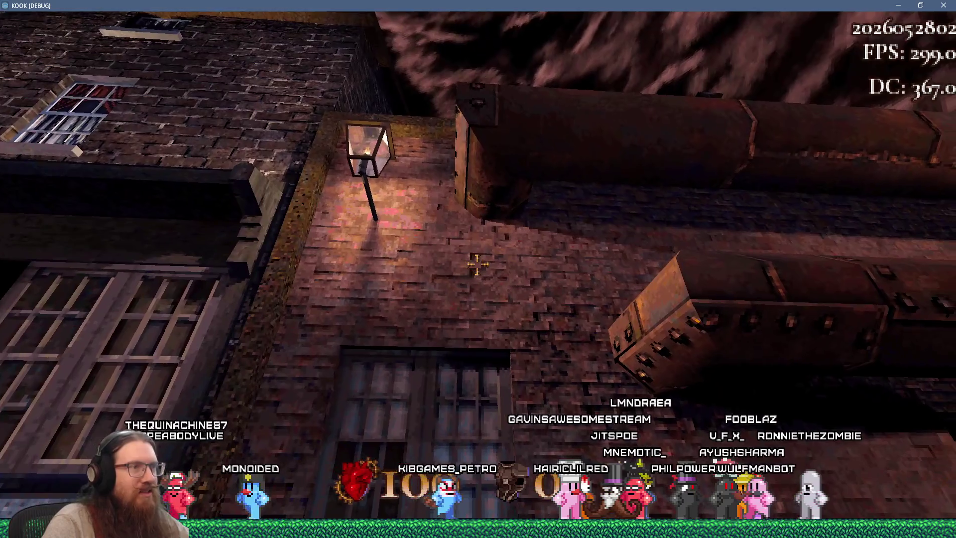
key("s")
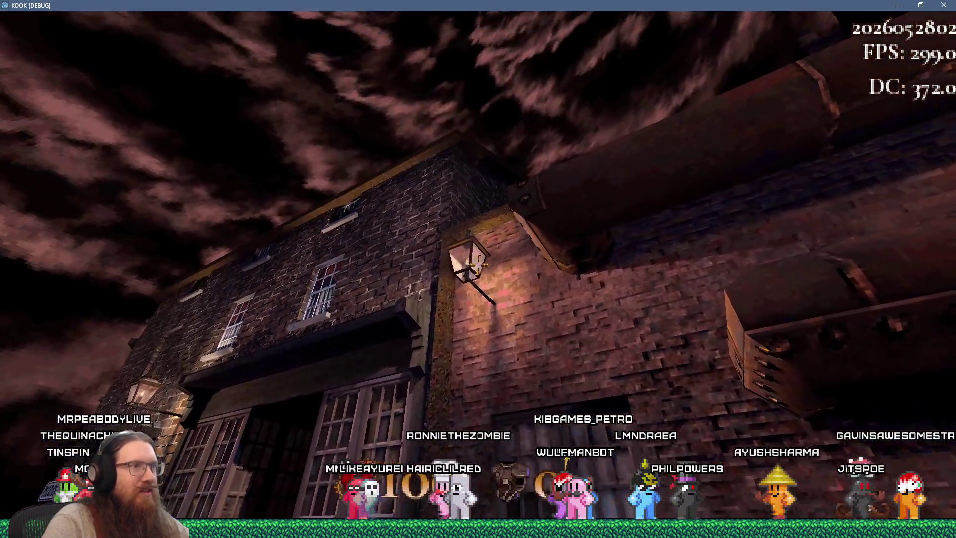
- Approach the brick wall and look up at the riveted overhanging pipe close up
key("w")
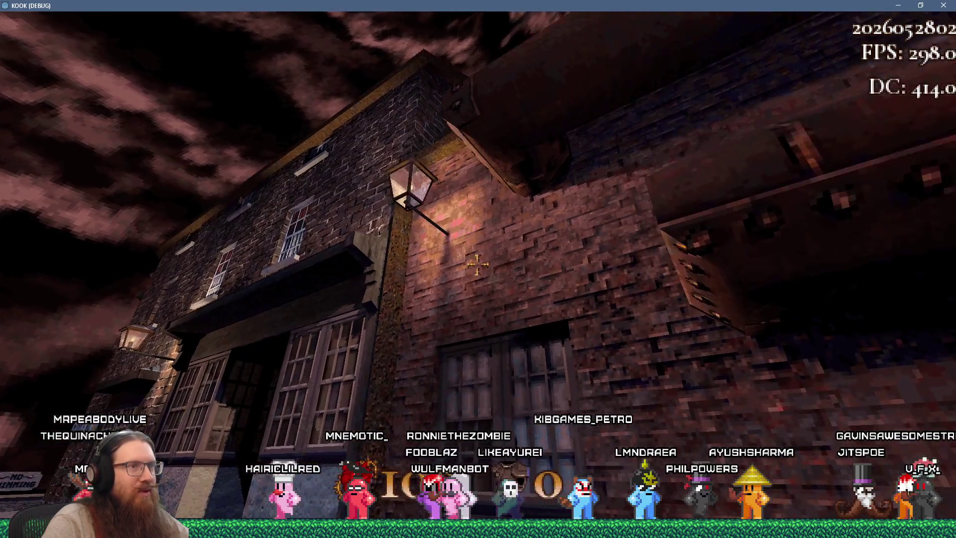
key("s")
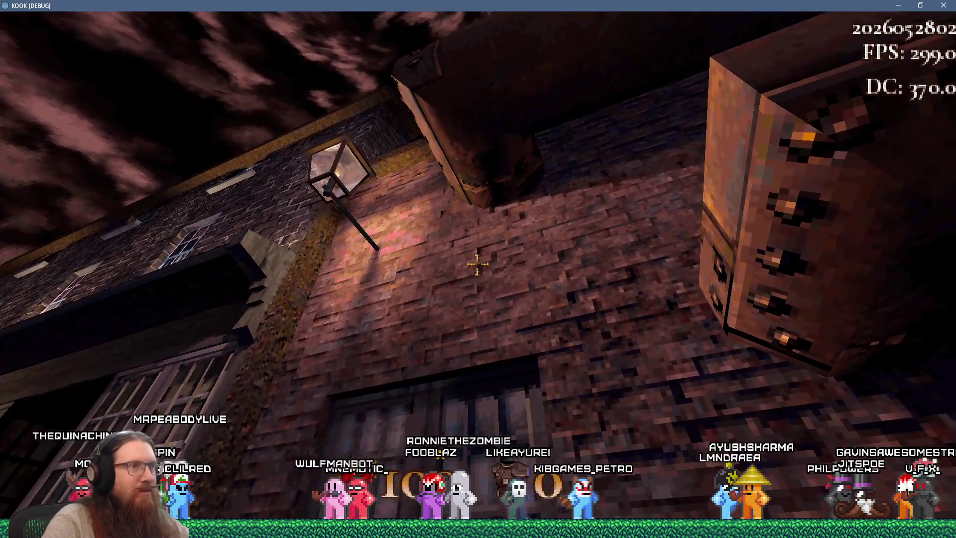
key("w")
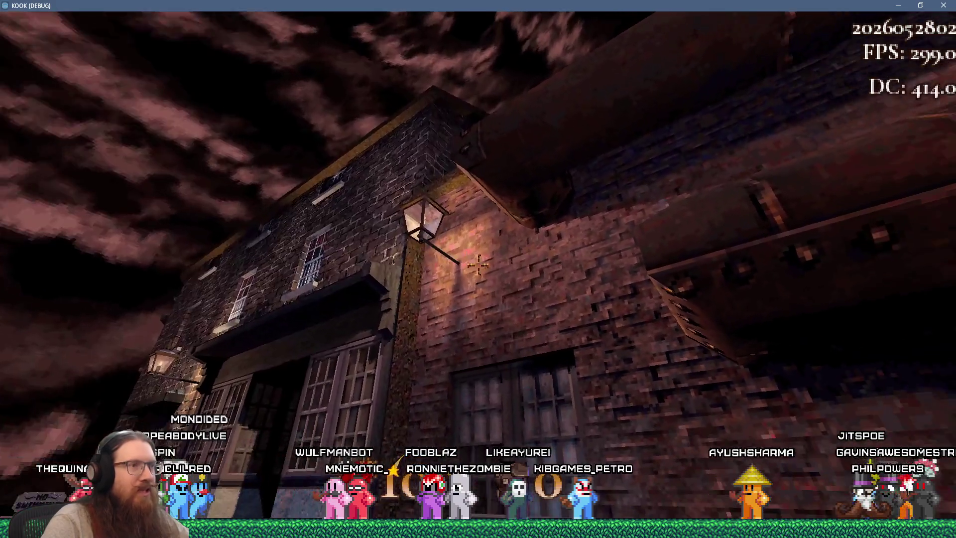
key("w")
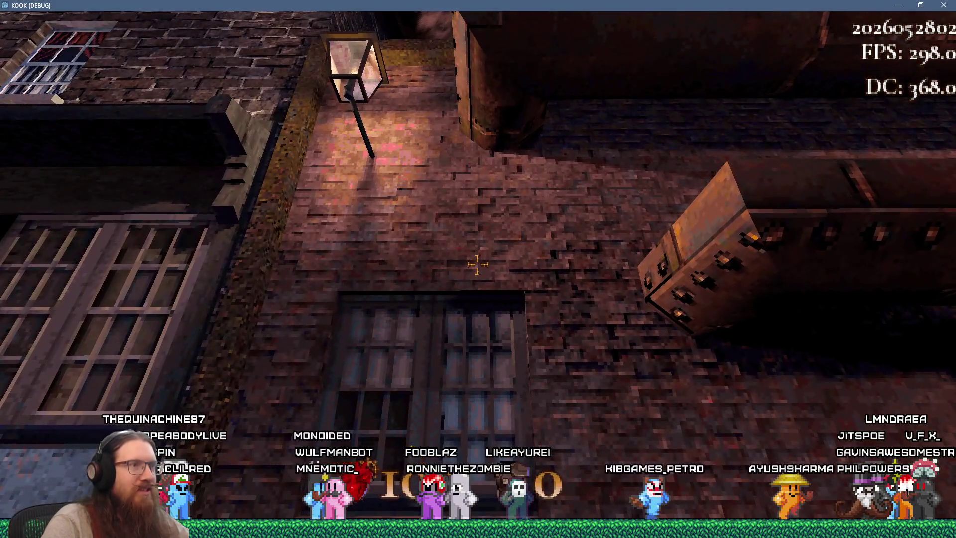
key("w")
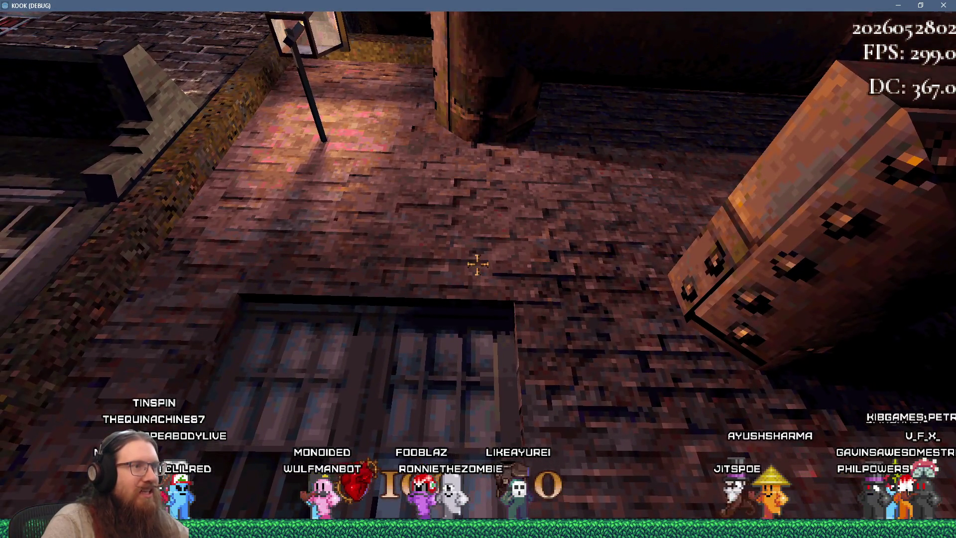
key("Escape")
key("Escape")
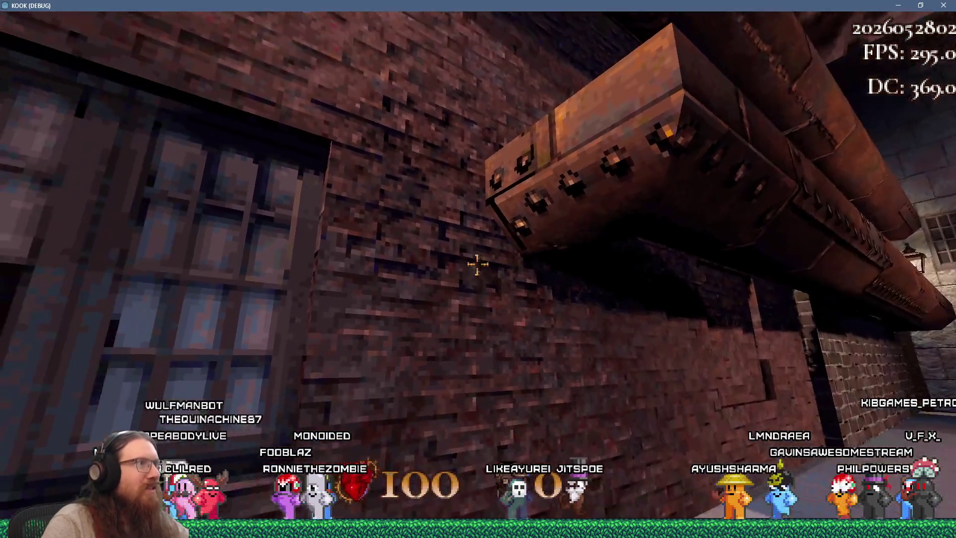
key("Escape")
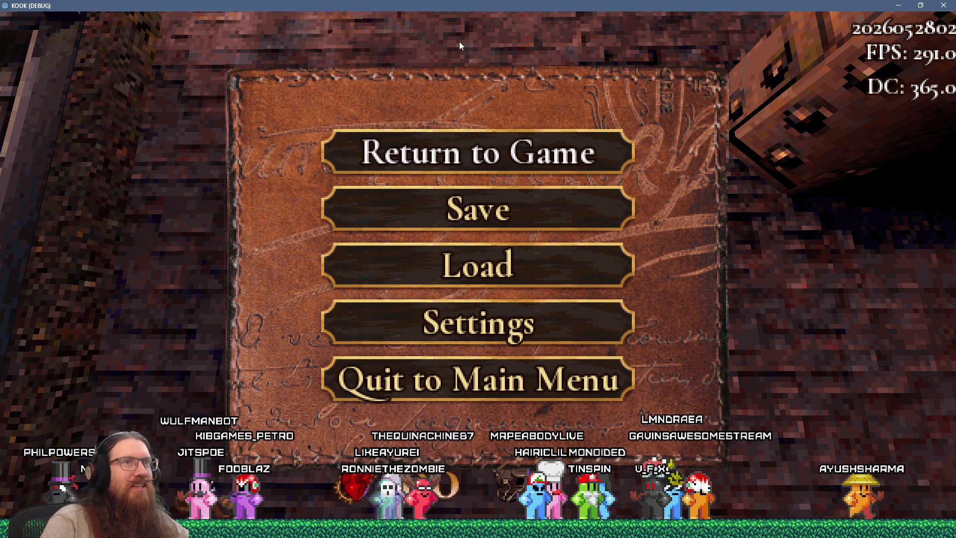
- Resume play, walk down the cobbled street to the two-pipe brick building, and open the console
key("Escape")
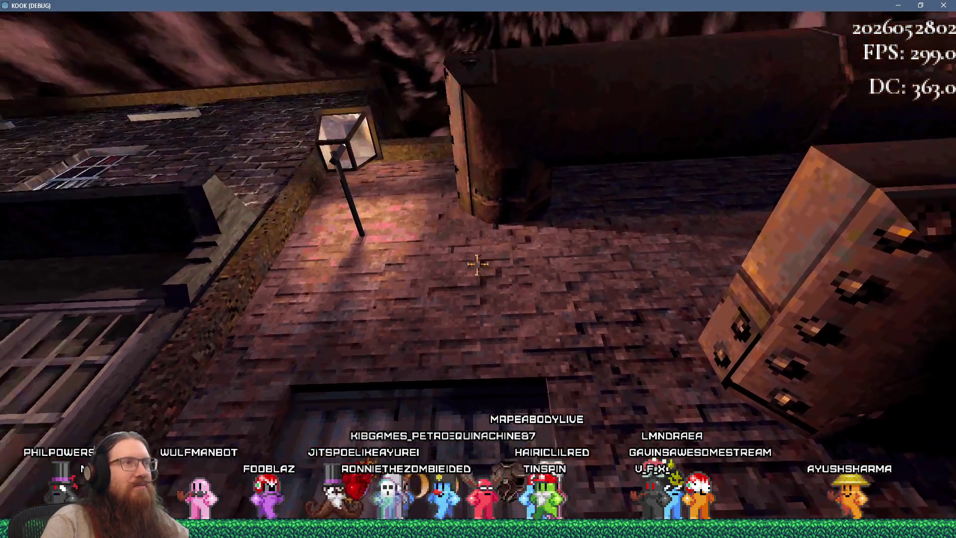
key("w")
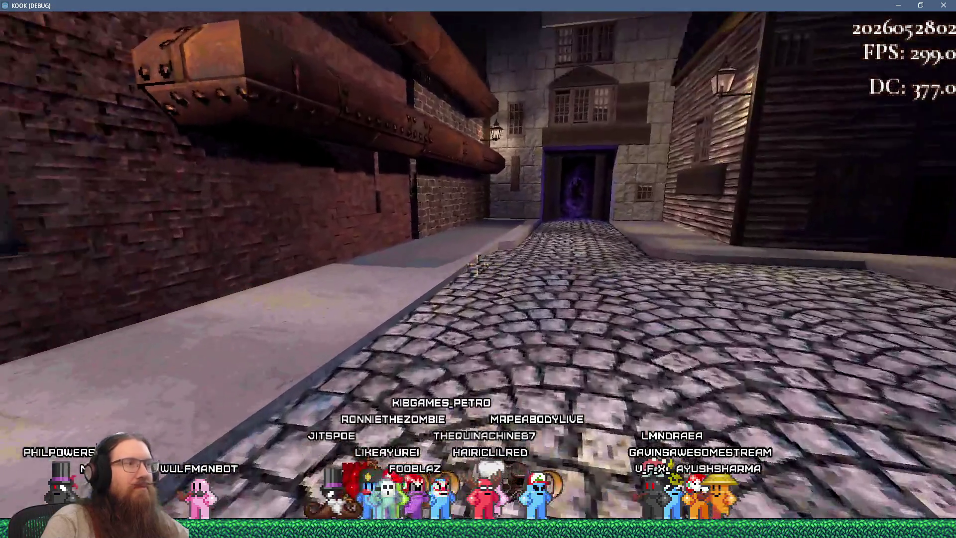
key("w")
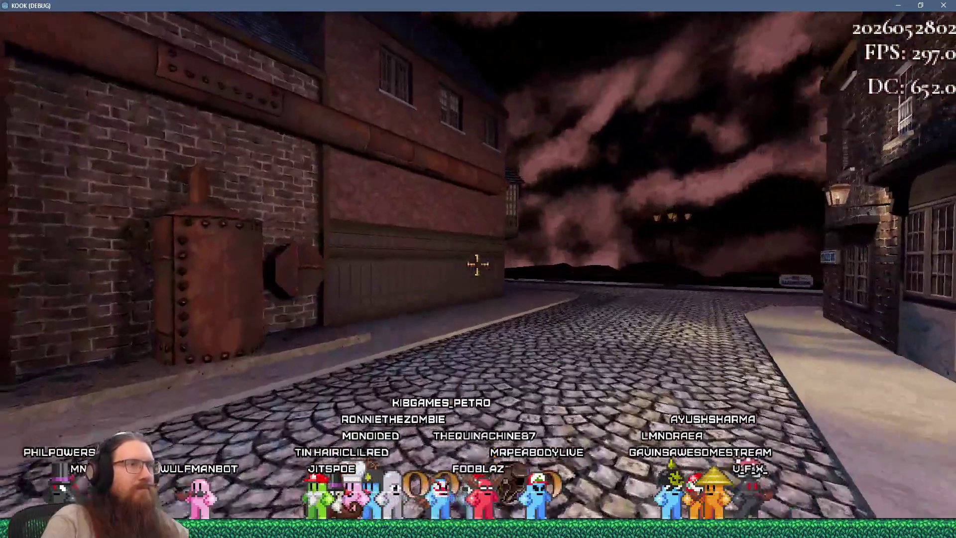
key("w")
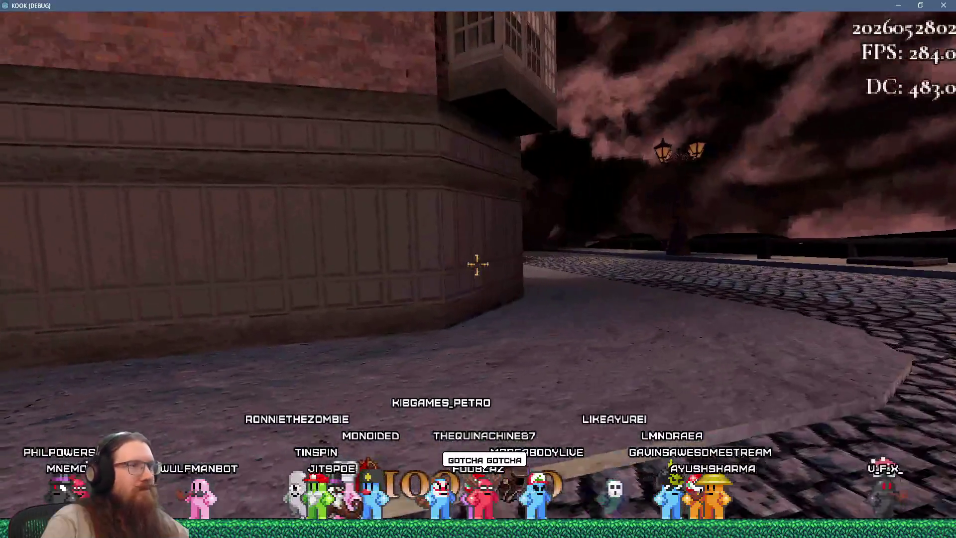
key("w")
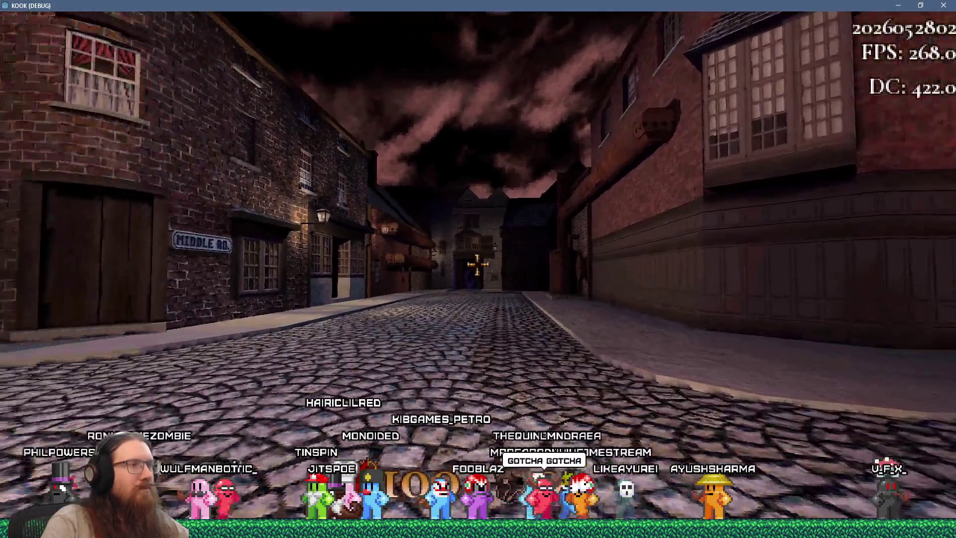
key("w")
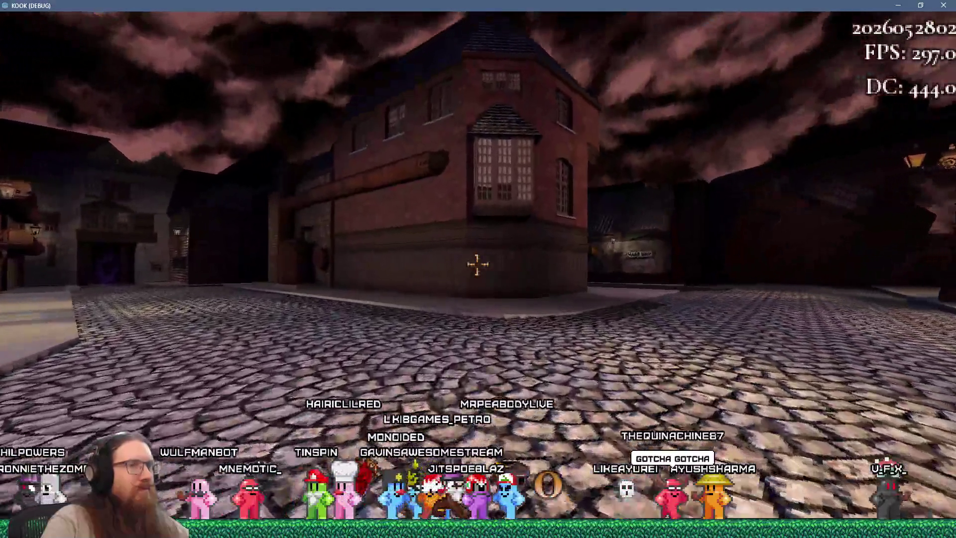
key("w")
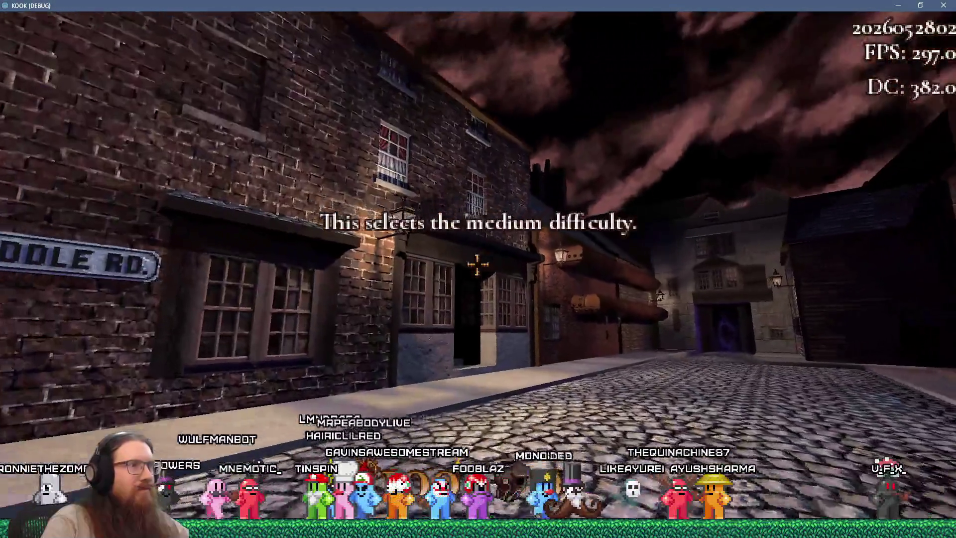
key("w")
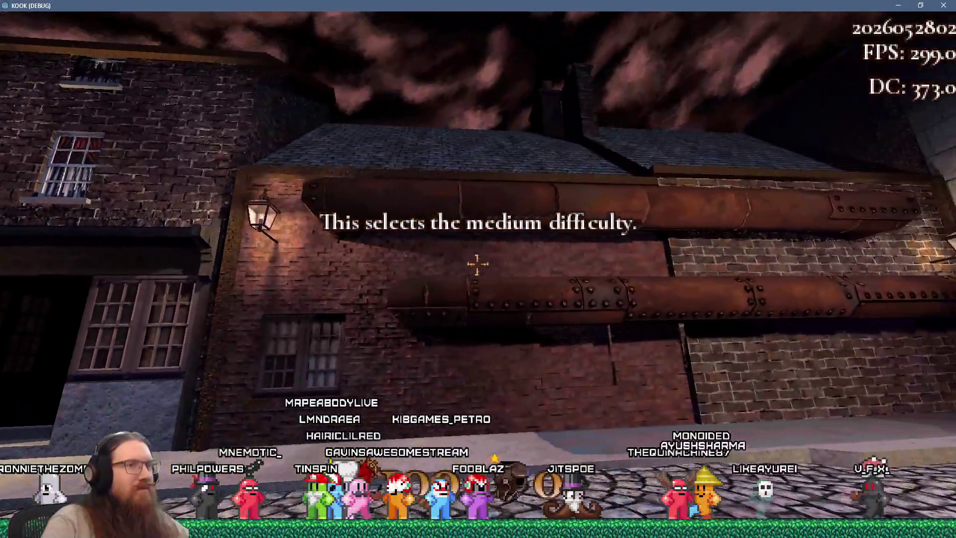
key("grave")
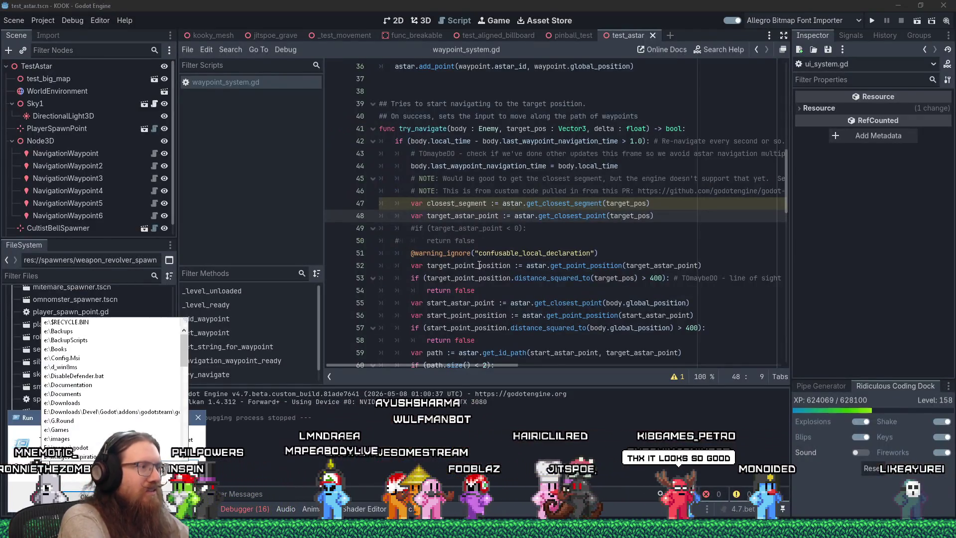
- Open the e:\projects\kook\art_source\textures\metal folder and view metal_t6_brass2.png in the image viewer
type("e:\\projects\\kook\\a")
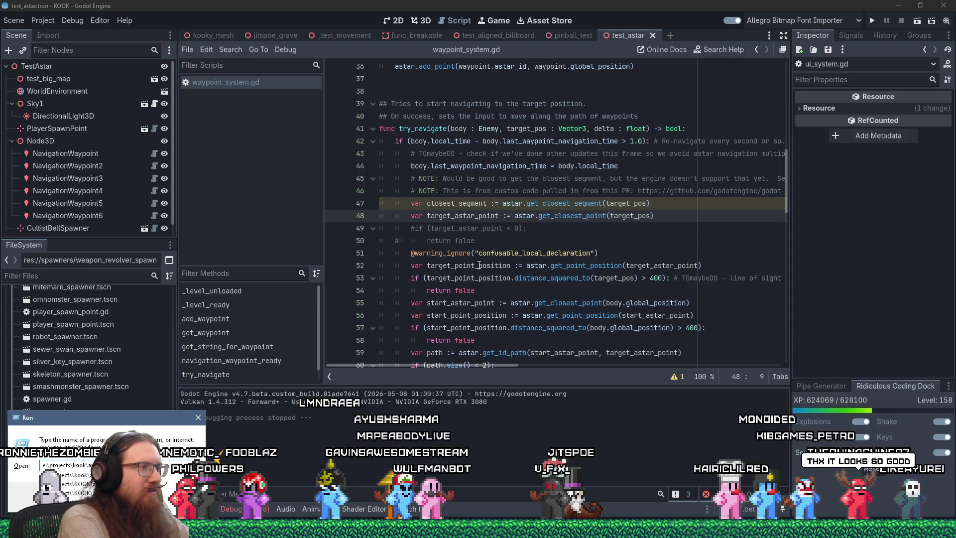
type("ss")
key("Return")
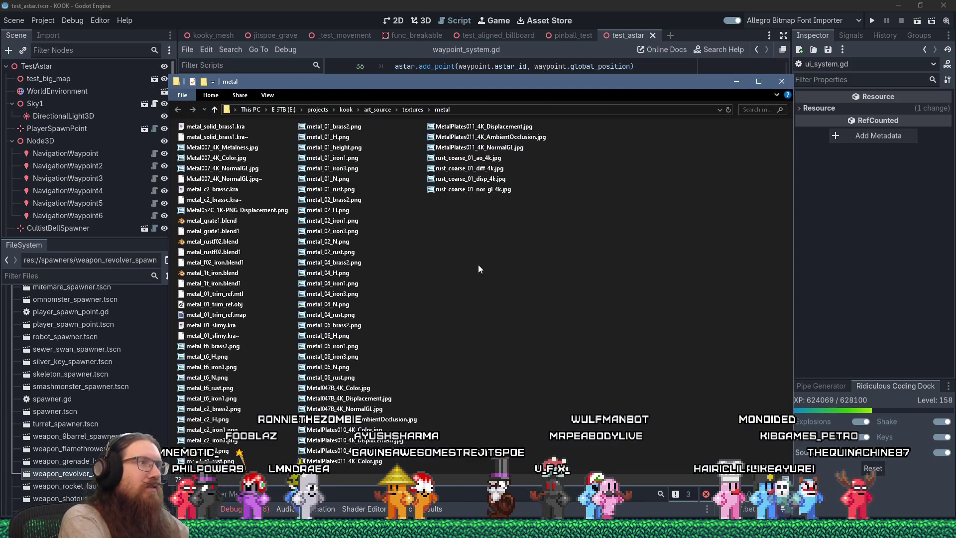
left_click(226, 348)
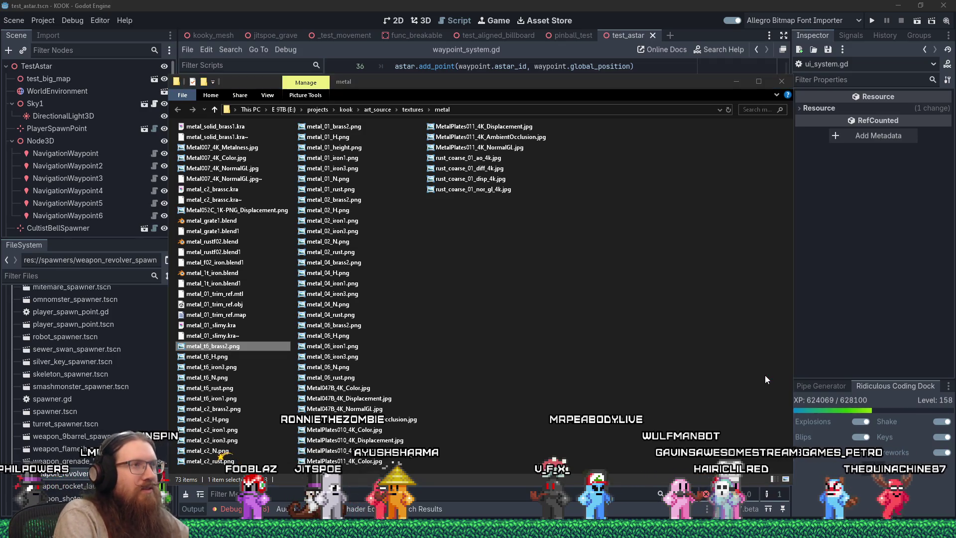
key("Return")
key("Right")
- Flip through the textures, zooming in on metal_04_H.png and metal_04_iron1.png
key("Right")
key("Right")
key("Right")
key("Right")
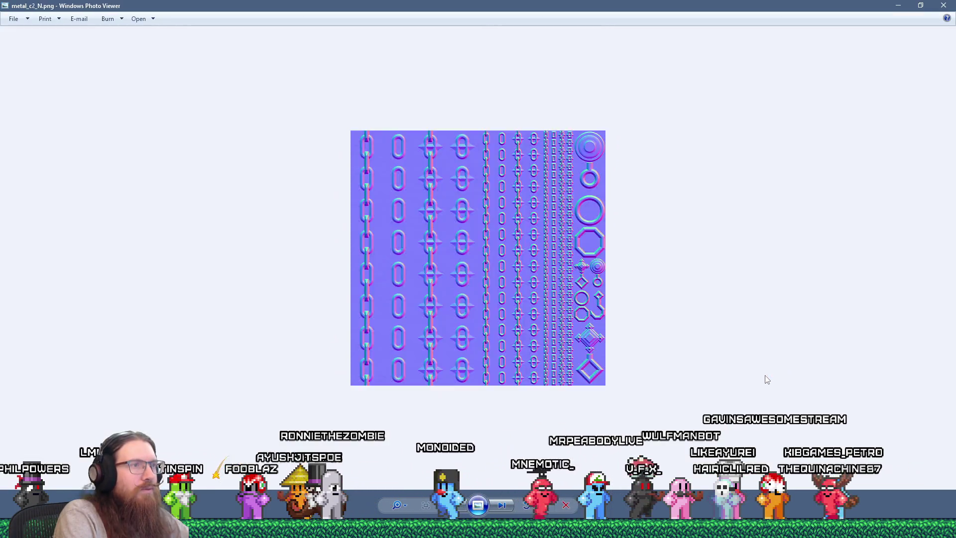
key("Right")
key("Right")
key("Right")
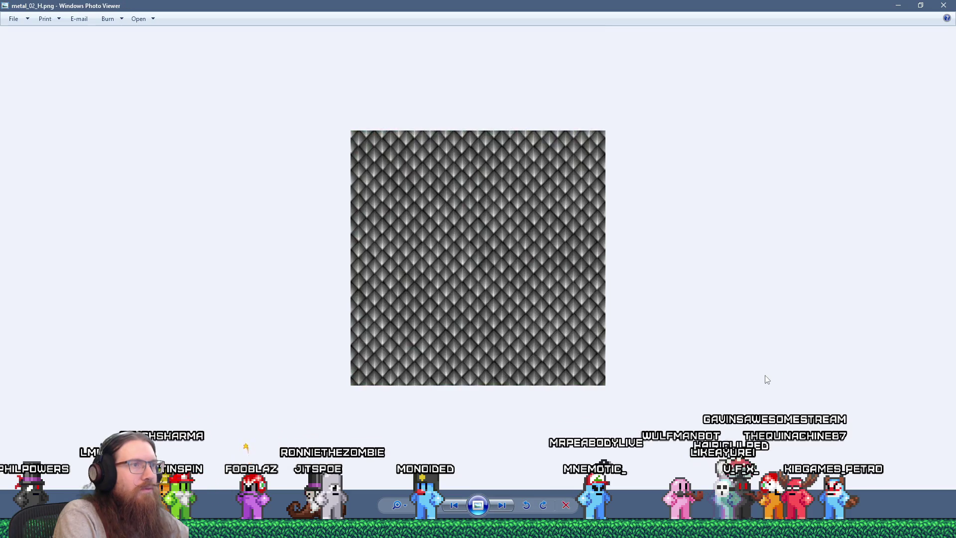
key("Right")
key("Left")
scroll(493, 259, "up", 3)
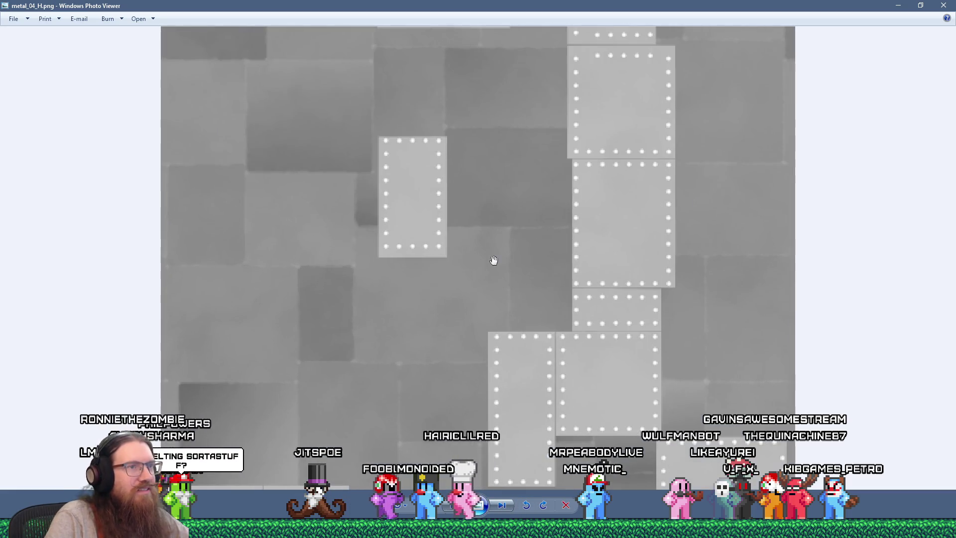
scroll(416, 163, "up", 1)
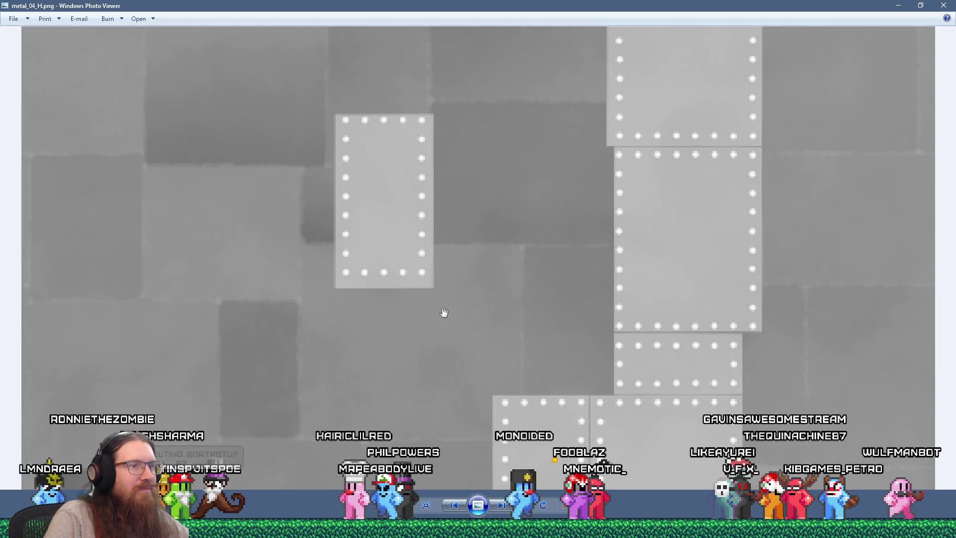
scroll(456, 165, "down", 3)
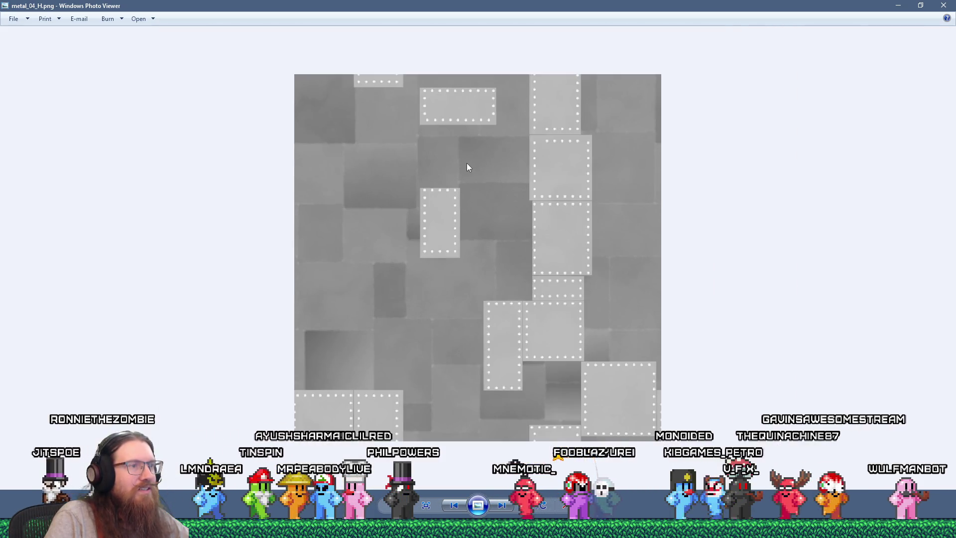
key("Right")
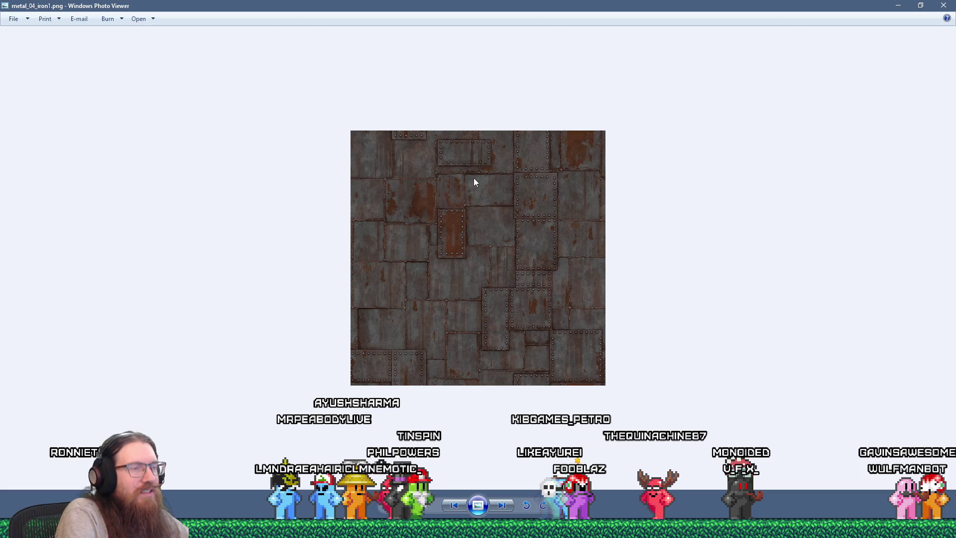
scroll(540, 201, "up", 4)
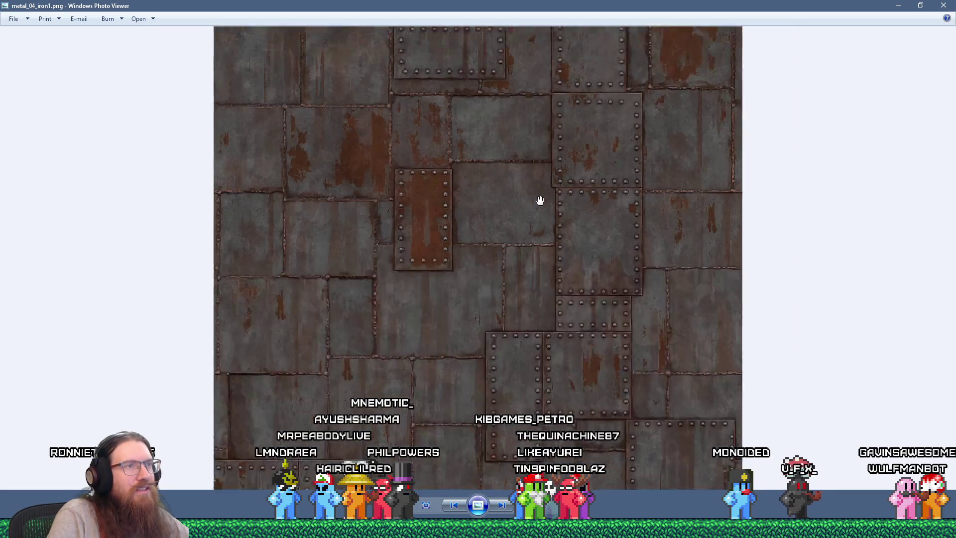
scroll(540, 200, "up", 1)
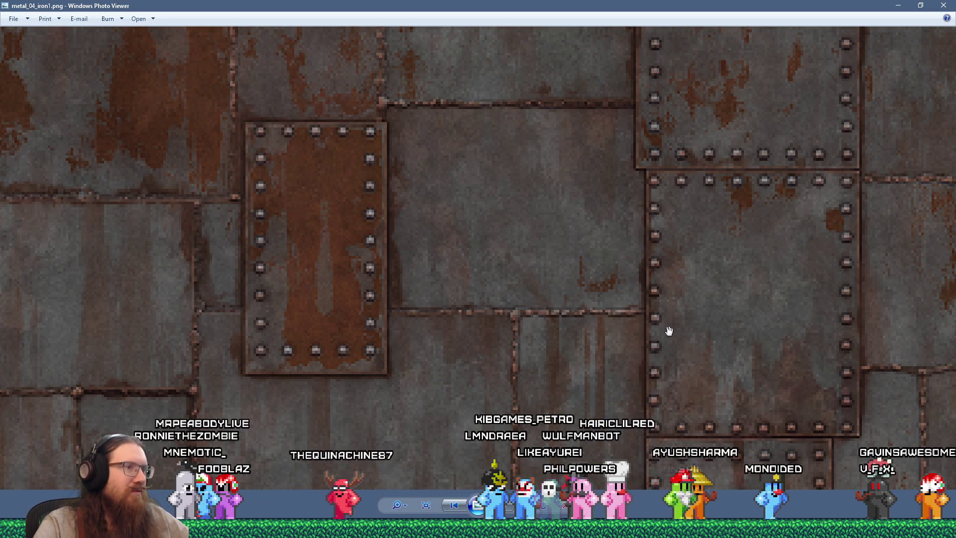
scroll(668, 331, "down", 5)
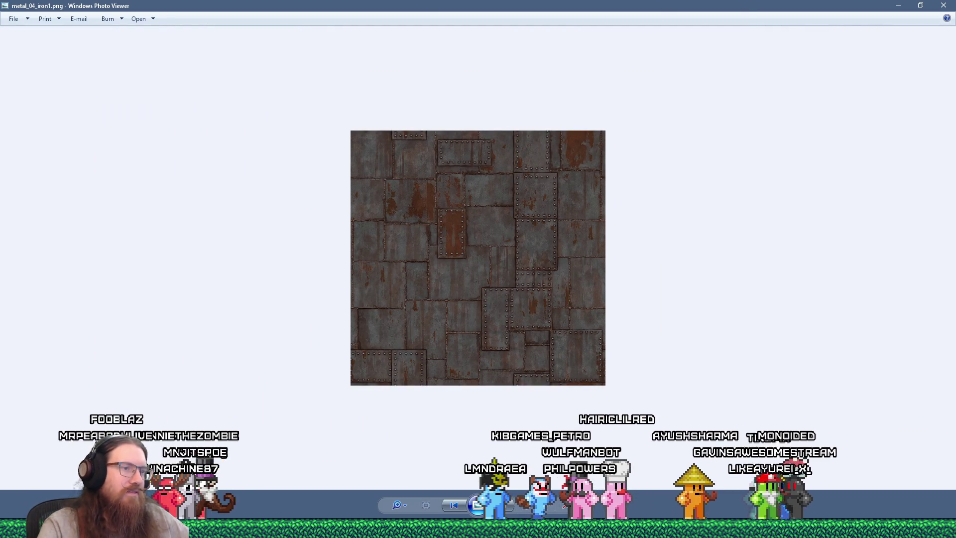
- Advance to metal_04_rust.png and open its file location in File Explorer
left_click(507, 505)
left_click(507, 505)
left_click(507, 505)
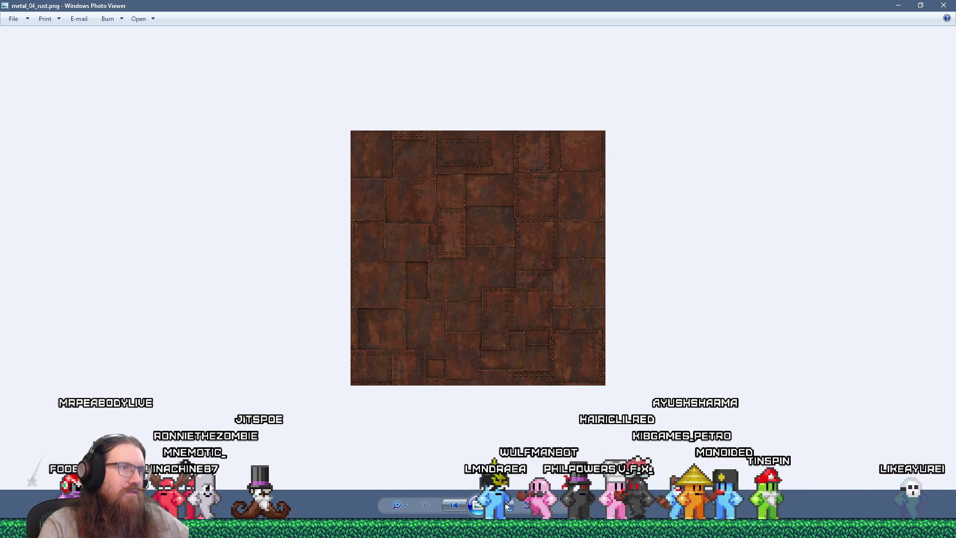
scroll(509, 371, "up", 3)
right_click(527, 253)
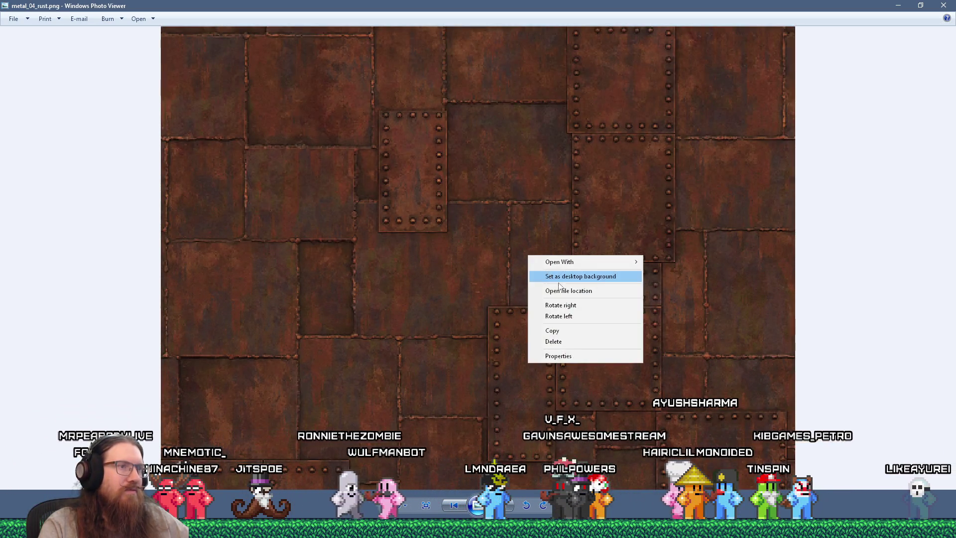
left_click(564, 292)
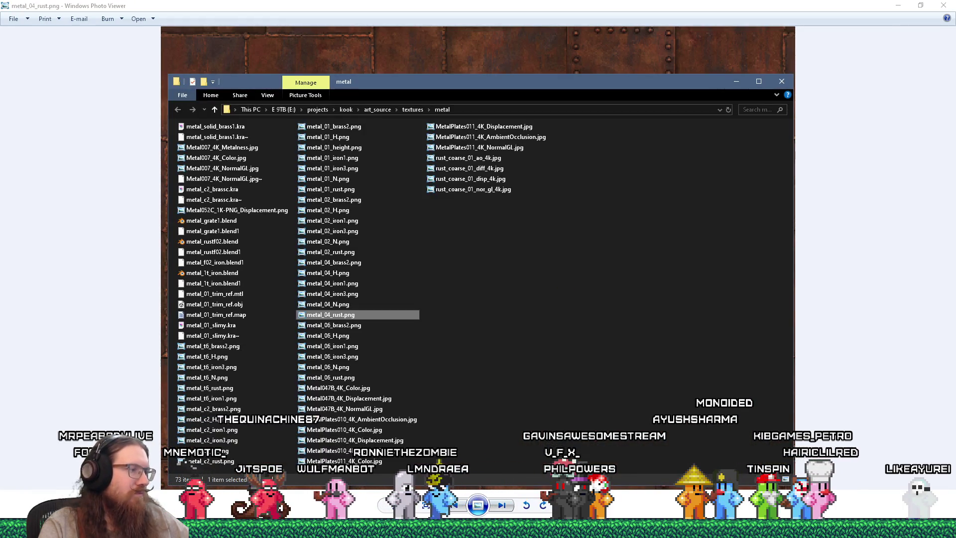
- Open metal_04_rust.png in Krita by dragging it from the Explorer window
mouse_move(239, 530)
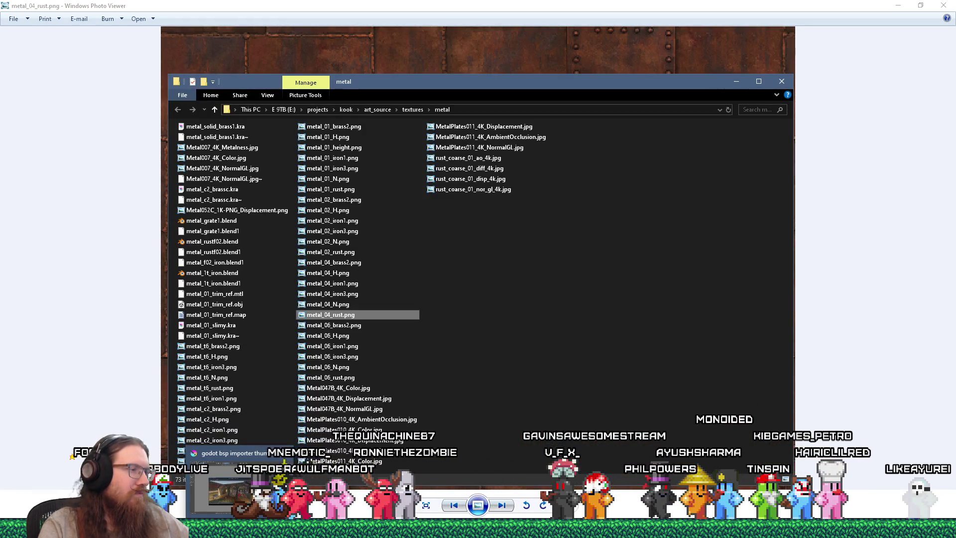
left_click(229, 490)
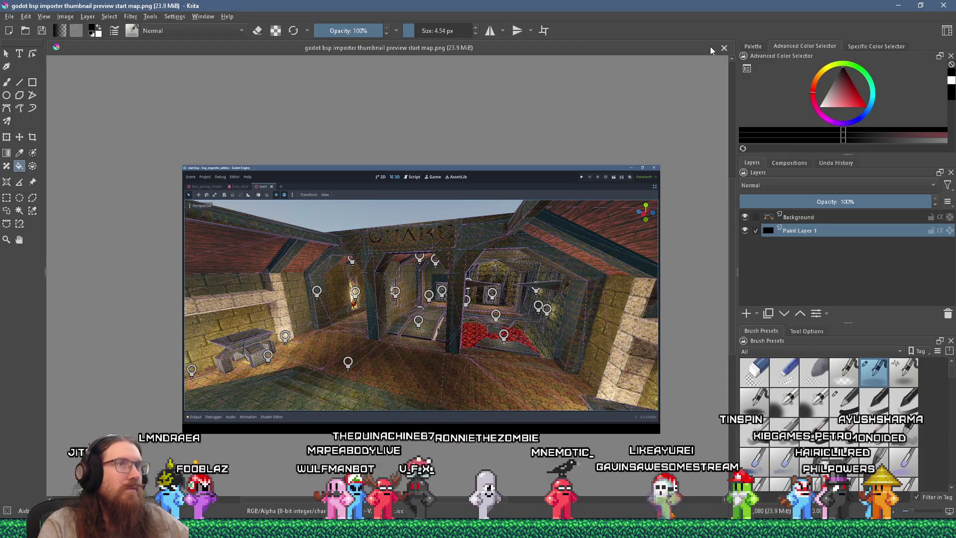
key("alt+Tab")
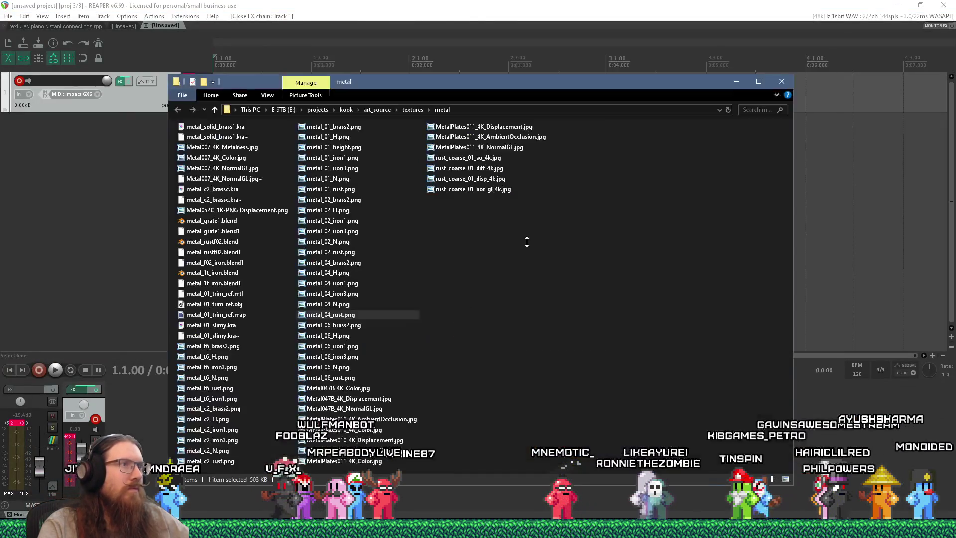
key("alt+Tab")
key("Tab")
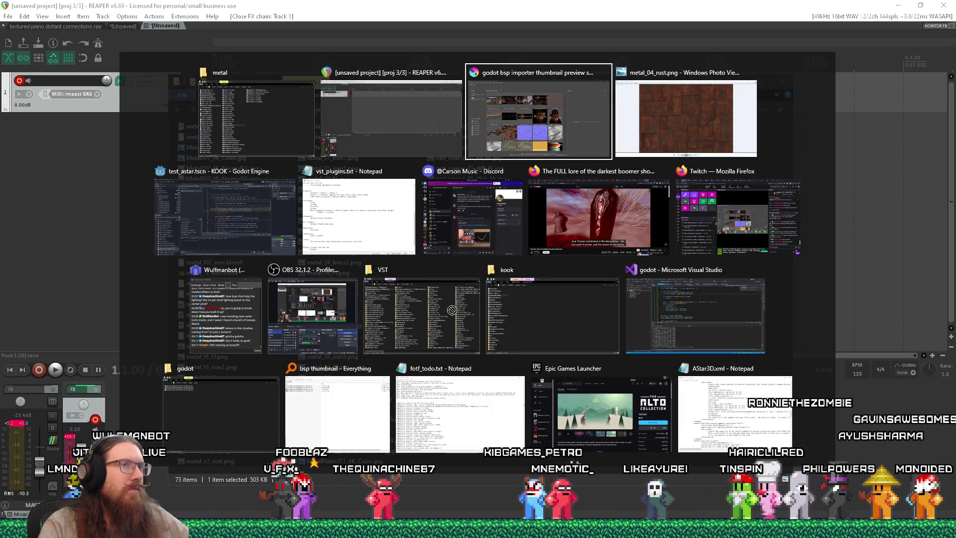
left_click_drag(451, 310, 446, 279)
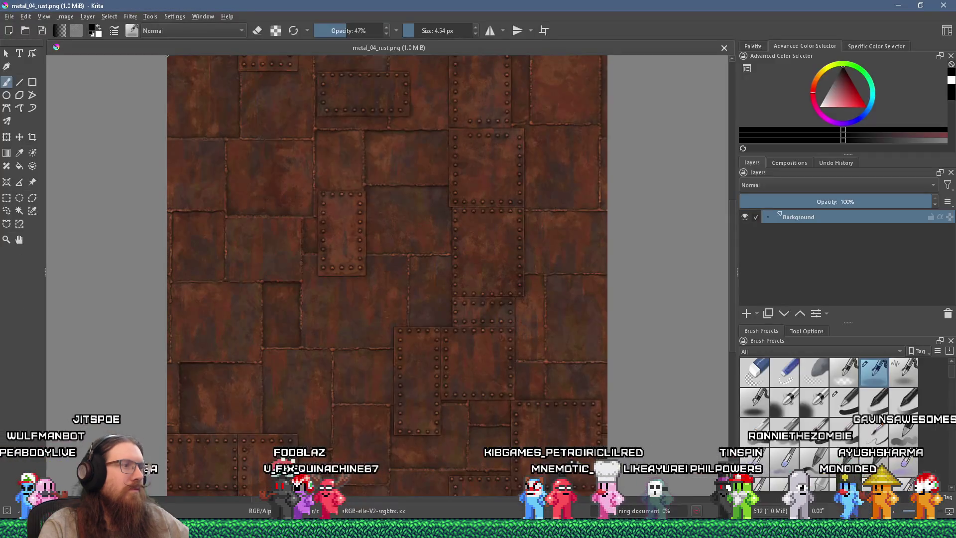
- Browse the Layer menu's commands and dismiss it without choosing anything
left_click(90, 16)
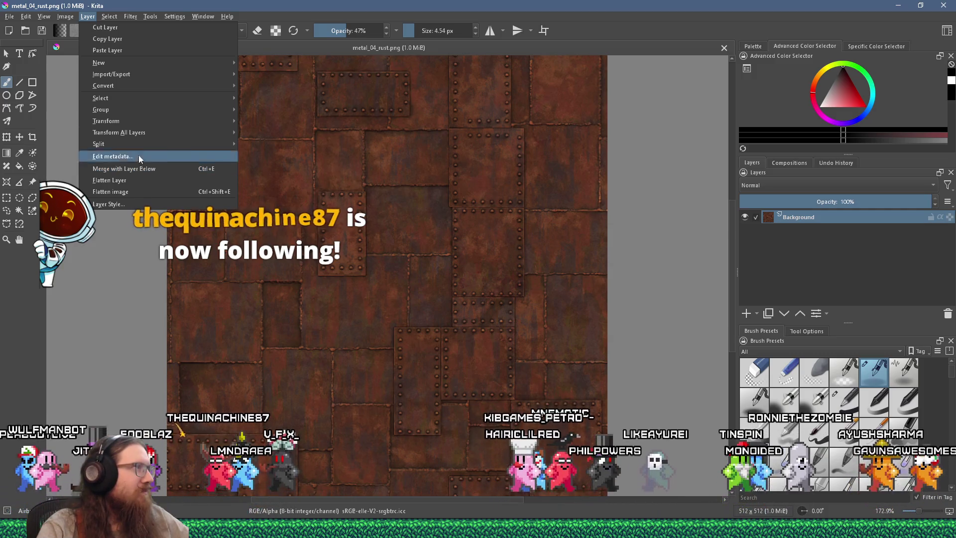
mouse_move(144, 121)
key("alt+Tab")
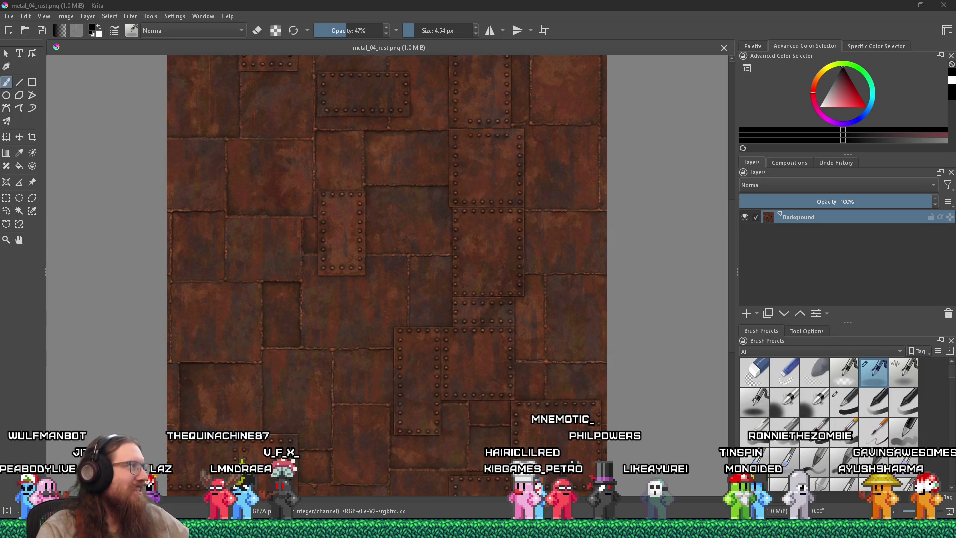
- Zoom into the rivets and start adding a Color Adjustment filter layer from the Layers docker
scroll(463, 196, "up", 10)
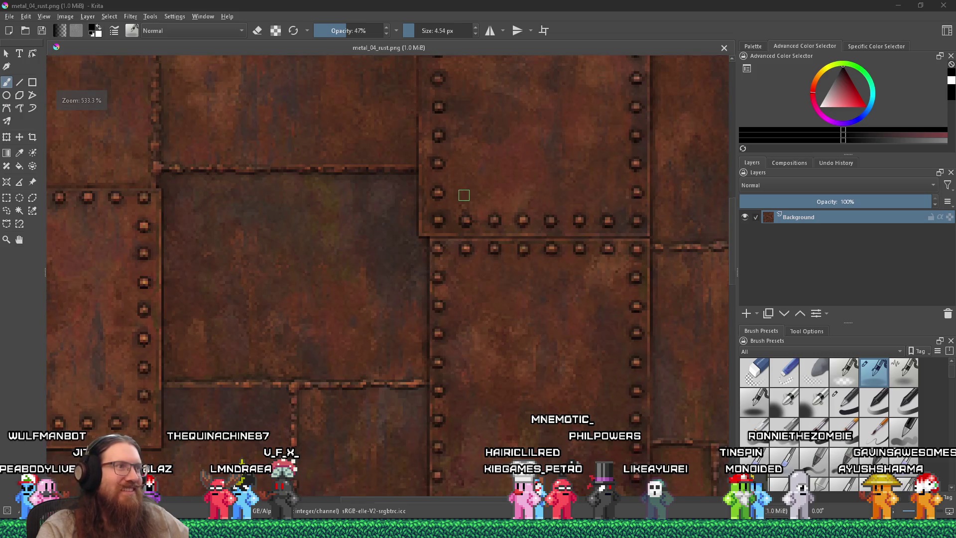
scroll(463, 196, "down", 5)
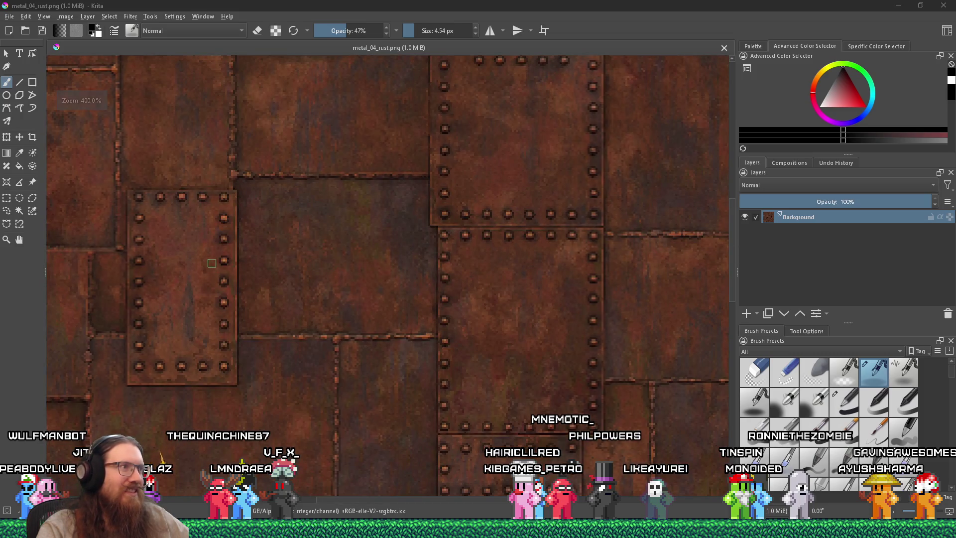
scroll(211, 263, "up", 2)
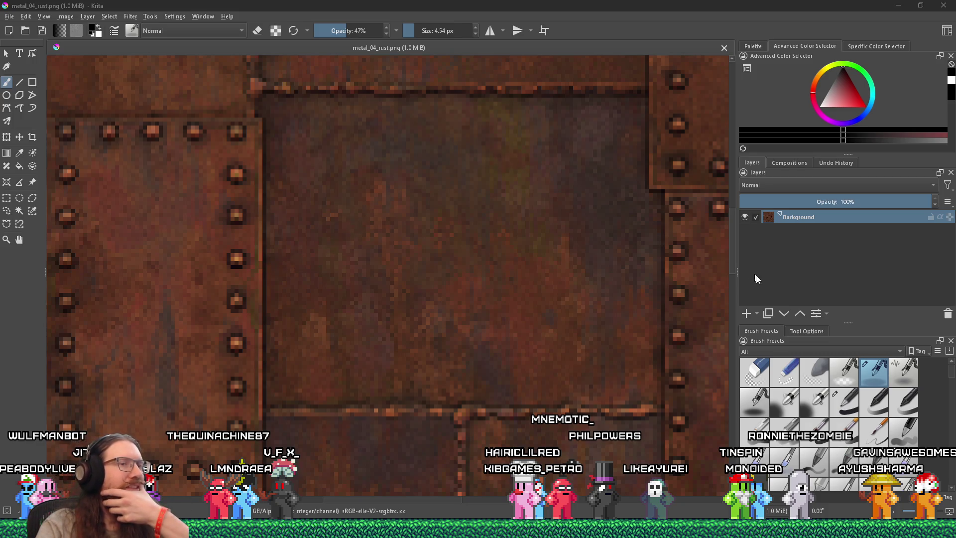
left_click(757, 313)
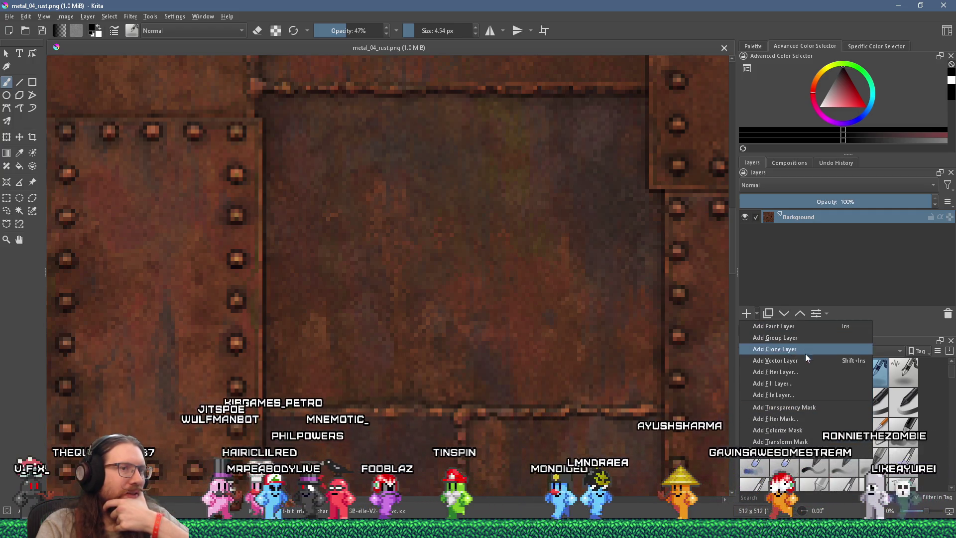
left_click(807, 371)
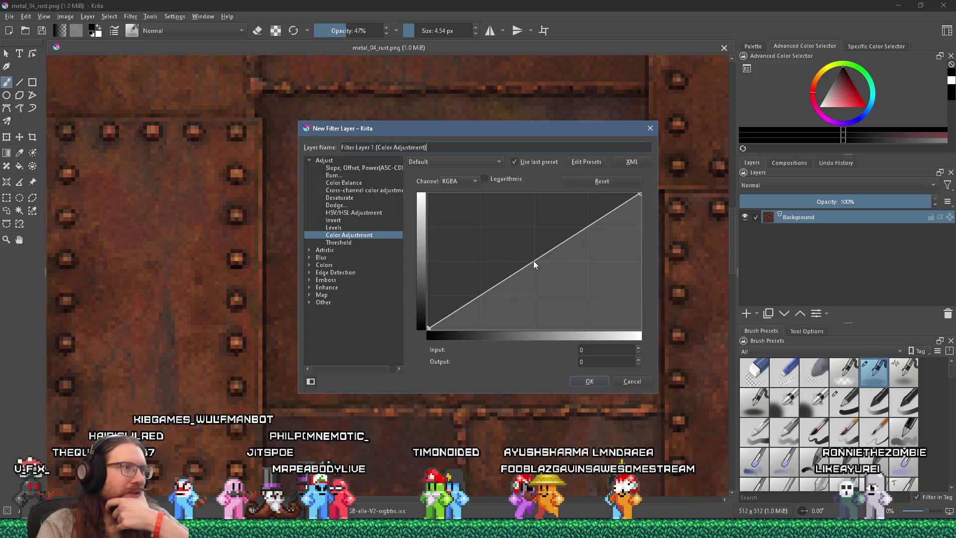
mouse_move(587, 226)
left_mouse_down()
mouse_move(550, 215)
mouse_move(576, 207)
mouse_move(452, 244)
mouse_move(579, 219)
left_mouse_up()
mouse_move(636, 194)
left_mouse_down()
mouse_move(554, 200)
mouse_move(569, 229)
left_mouse_up()
left_click_drag(440, 315, 414, 337)
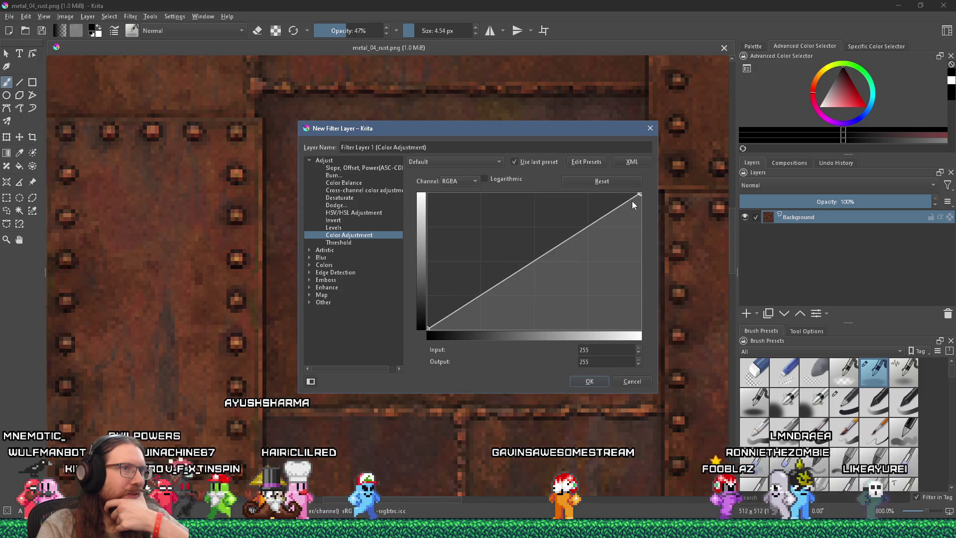
mouse_move(639, 191)
left_mouse_down()
mouse_move(462, 157)
mouse_move(656, 163)
left_mouse_up()
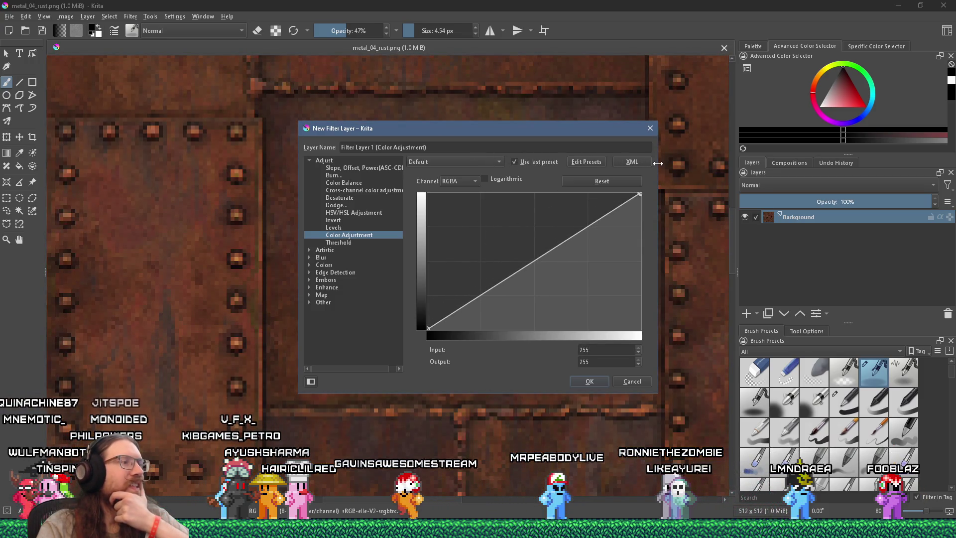
left_click(650, 128)
scroll(438, 273, "down", 2)
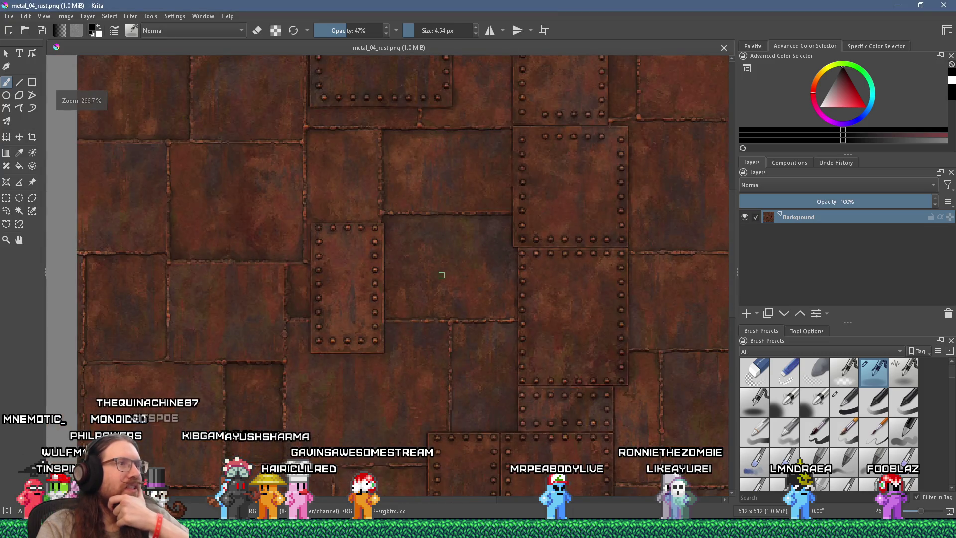
- Add a blank Paint Layer above Background, set a small brush size, and undo a stray dab
scroll(357, 245, "up", 5)
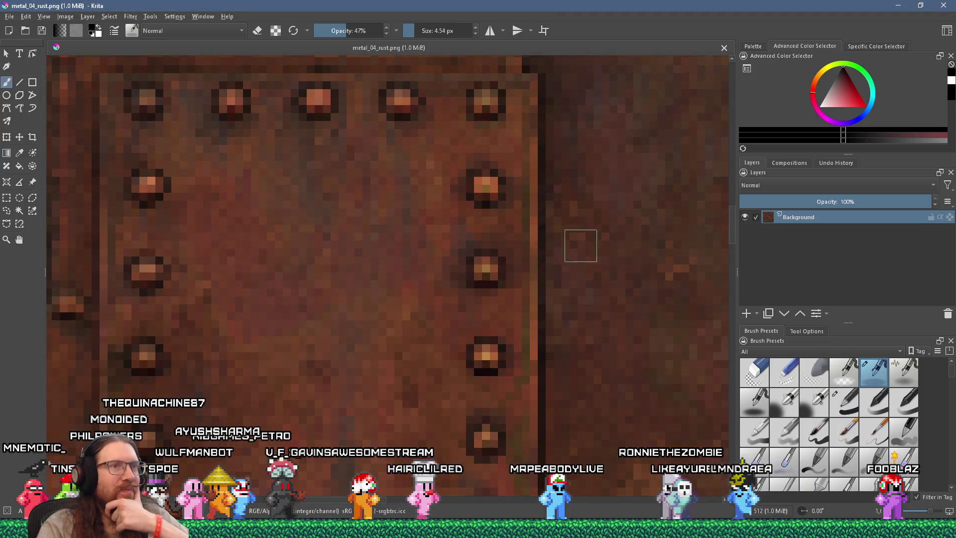
left_click(746, 312)
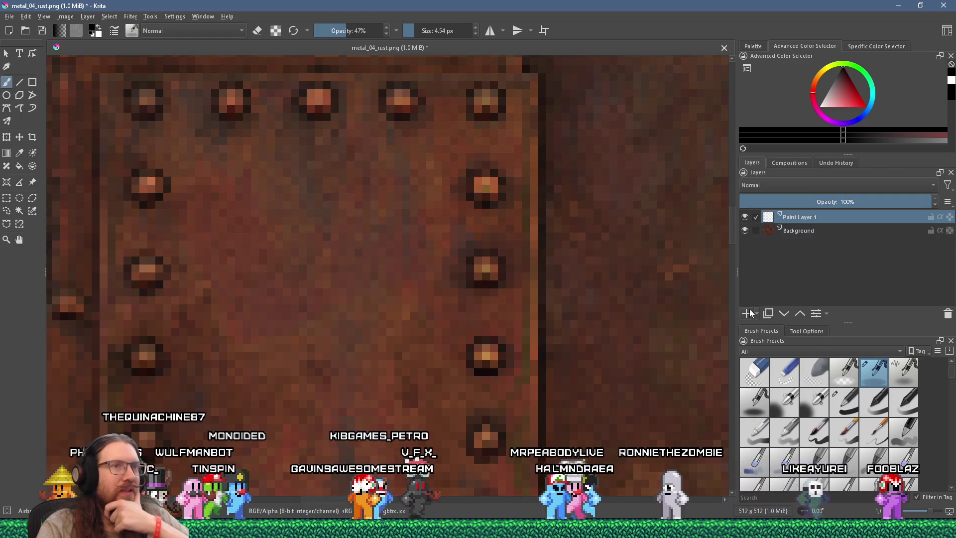
scroll(480, 249, "up", 1)
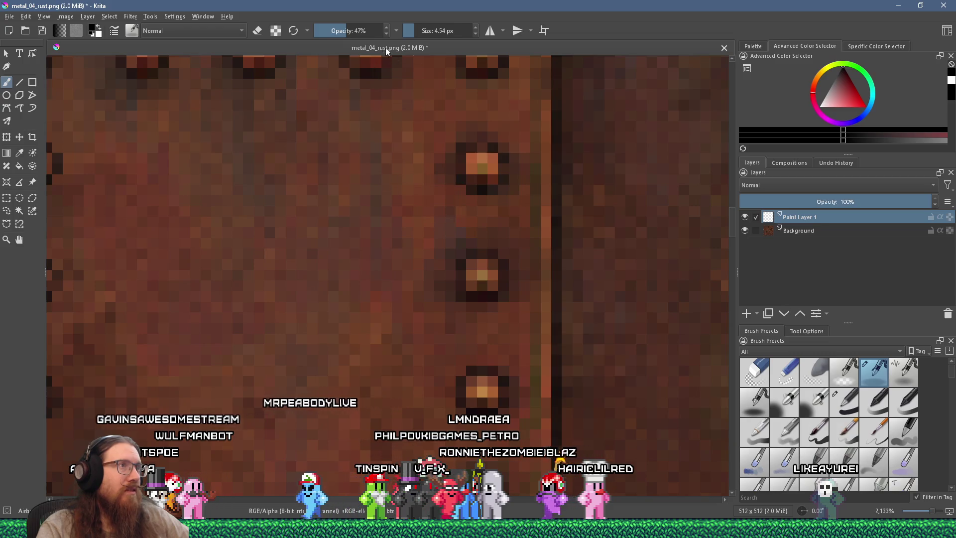
left_click_drag(411, 31, 412, 31)
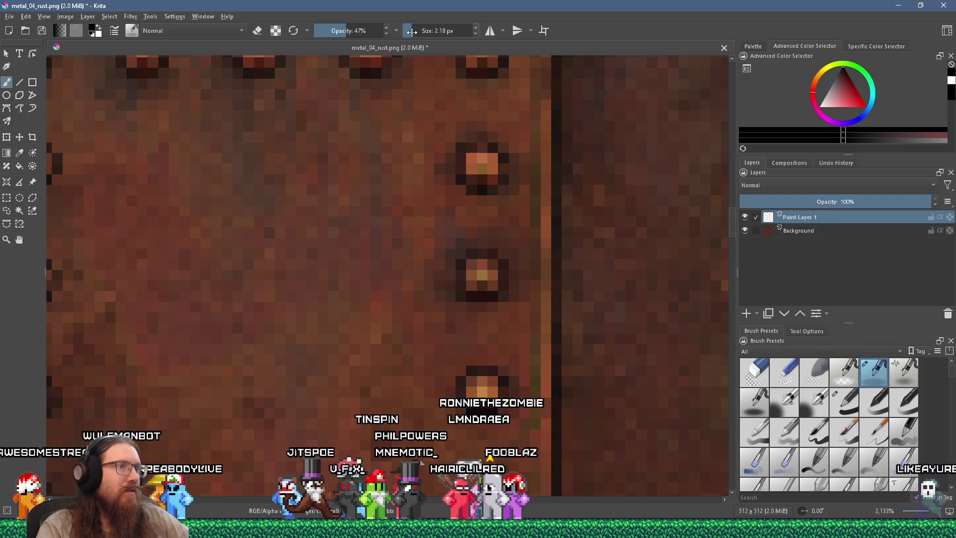
key("ctrl+z")
- Sample several rust browns and oranges from around the rivets, zooming in and out to compare
left_click(431, 240, "ctrl")
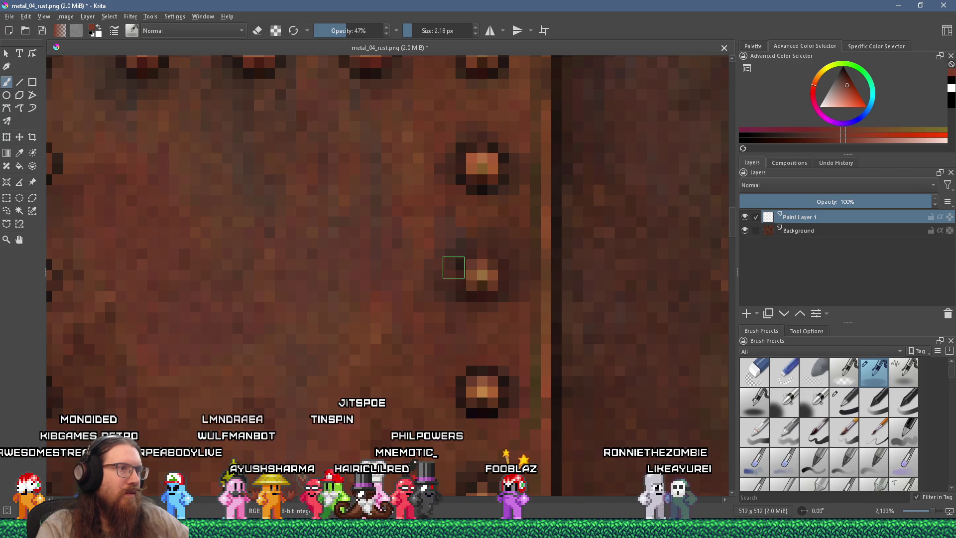
scroll(496, 291, "down", 5)
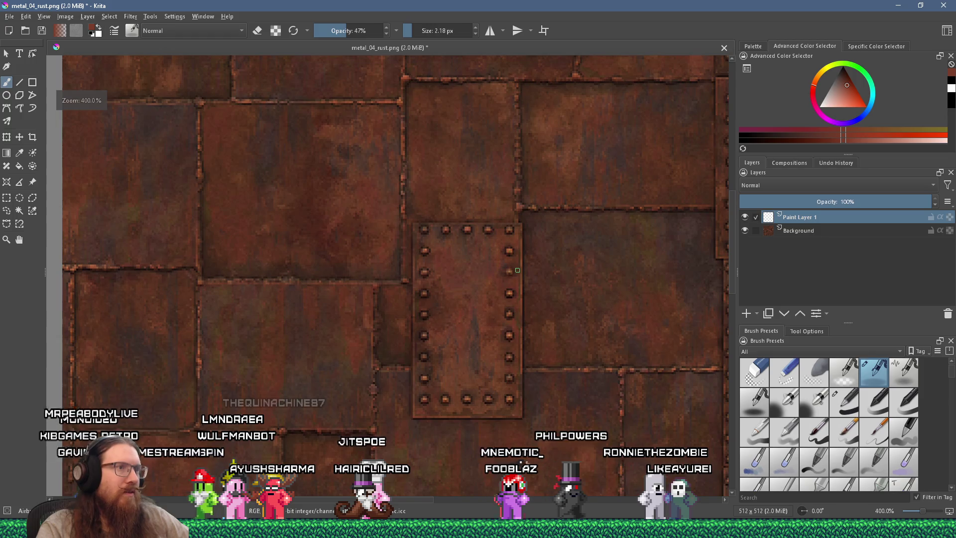
scroll(493, 234, "up", 5)
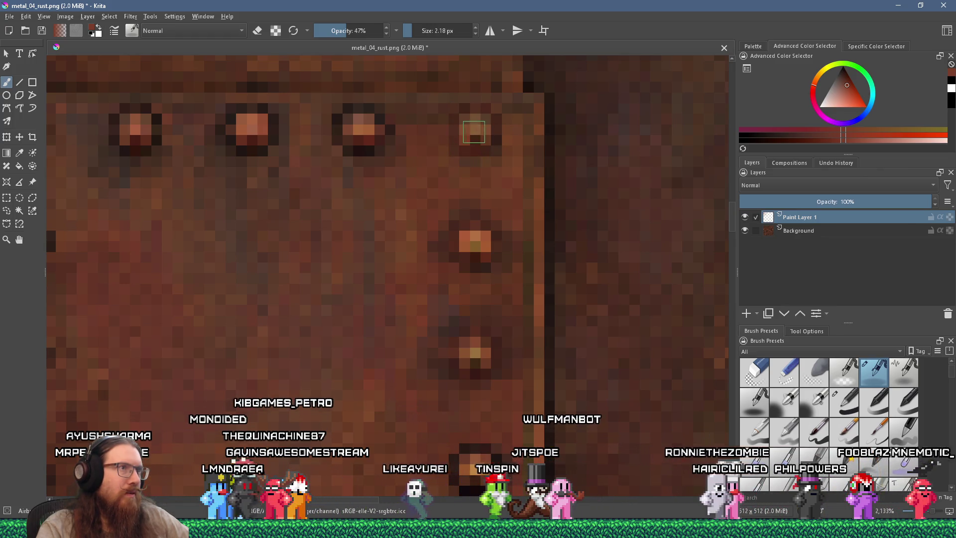
scroll(473, 131, "down", 6)
scroll(502, 220, "up", 6)
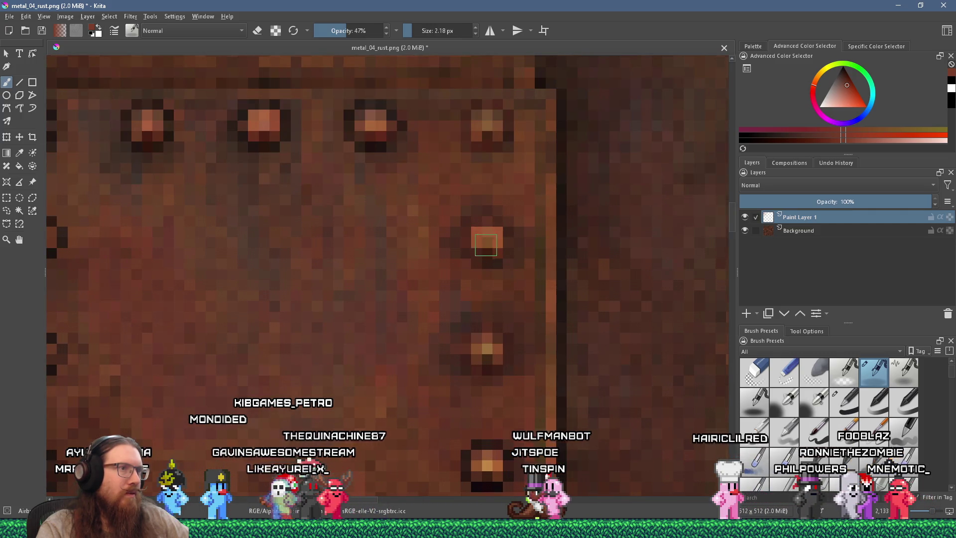
scroll(480, 348, "down", 5)
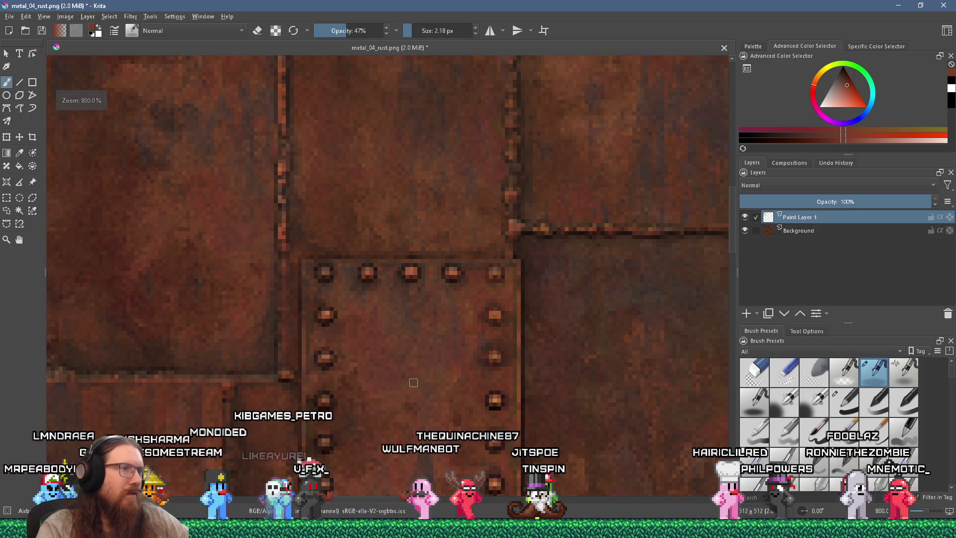
scroll(468, 251, "up", 5)
scroll(472, 236, "down", 5)
scroll(514, 222, "up", 5)
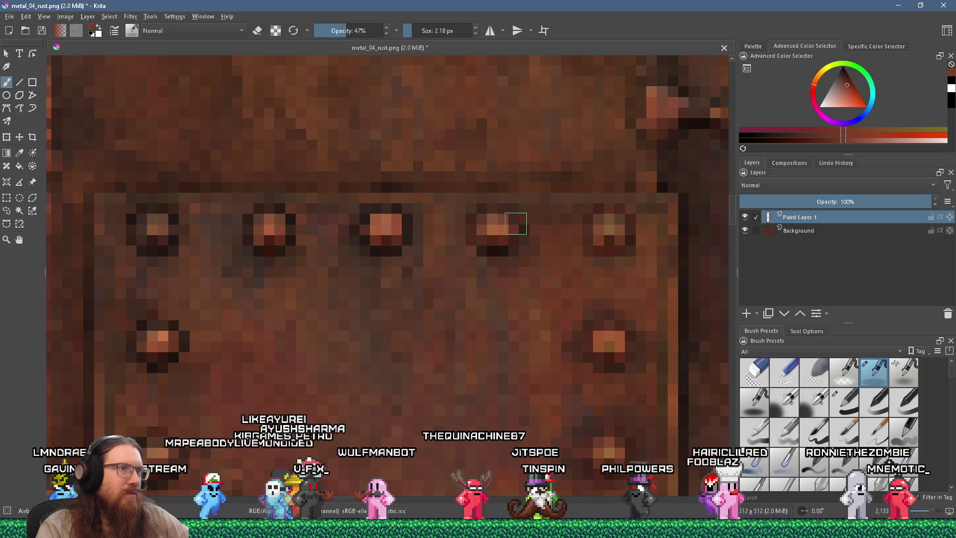
scroll(478, 255, "down", 5)
scroll(441, 253, "up", 5)
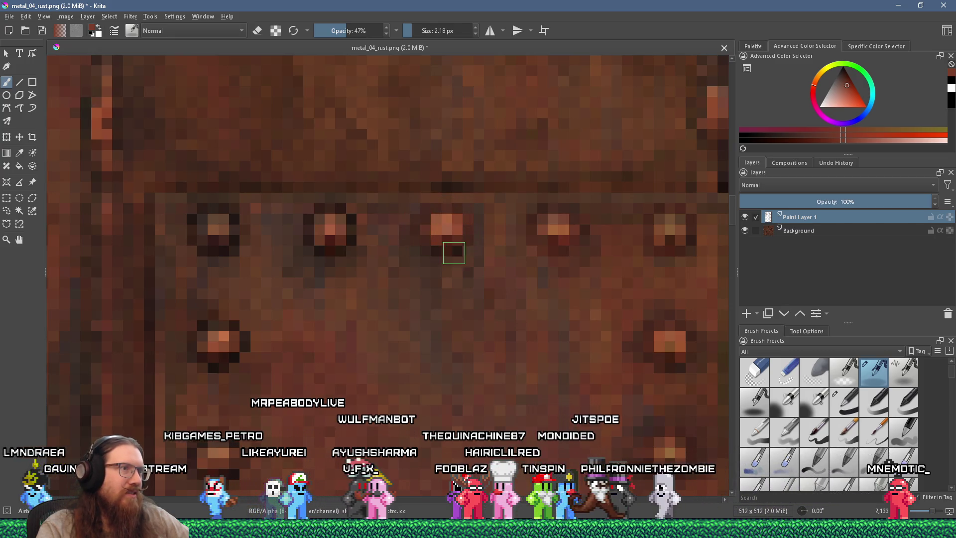
left_click(450, 226, "ctrl")
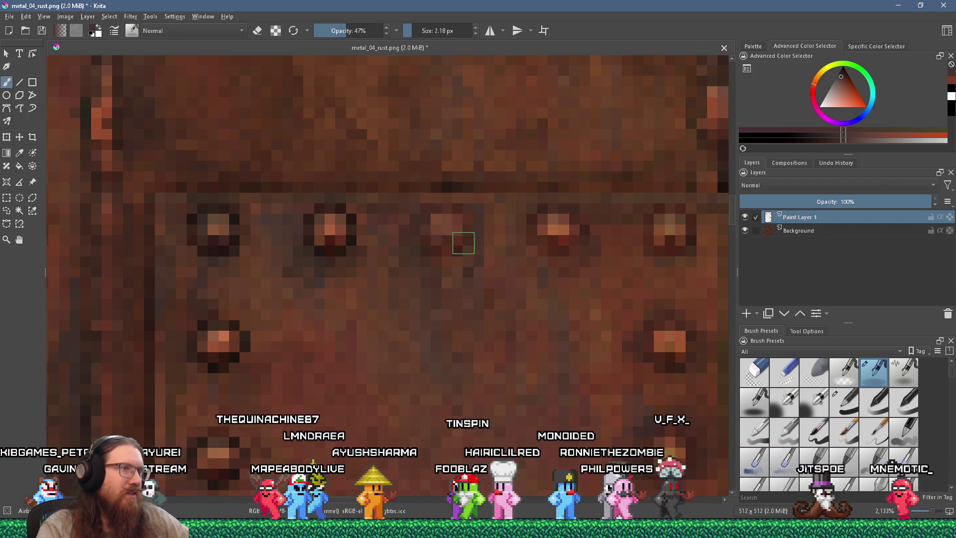
scroll(461, 246, "down", 2)
scroll(482, 291, "up", 2)
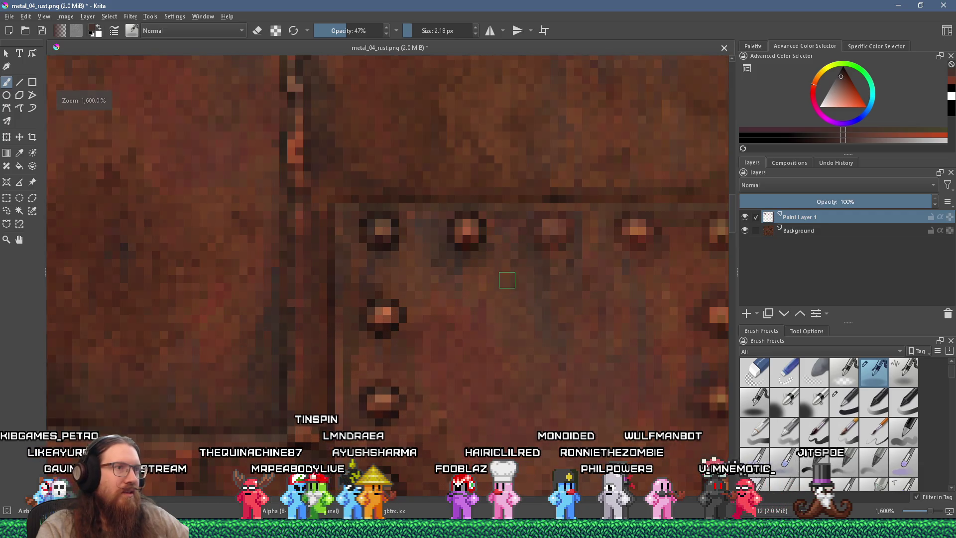
left_click(491, 224, "ctrl")
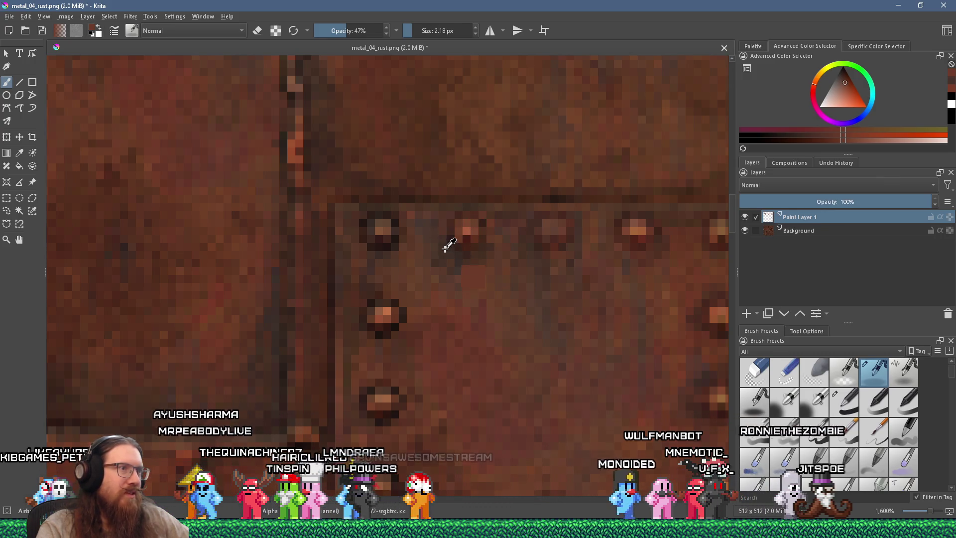
left_click(445, 248, "ctrl")
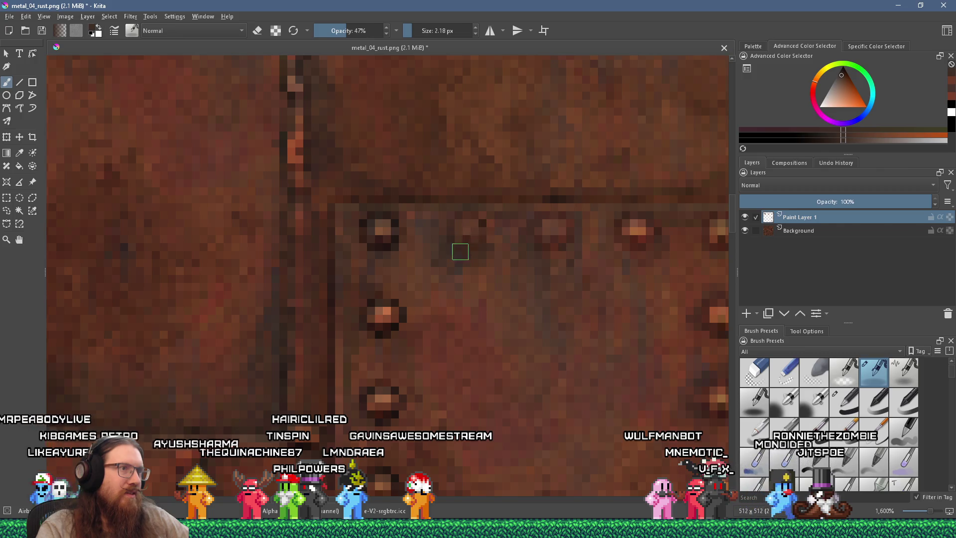
scroll(474, 226, "down", 4)
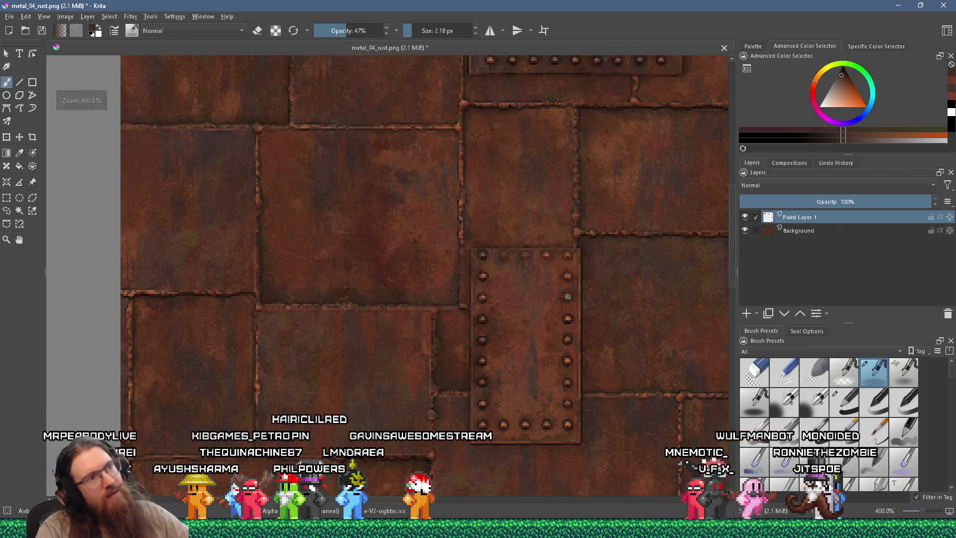
scroll(482, 265, "up", 4)
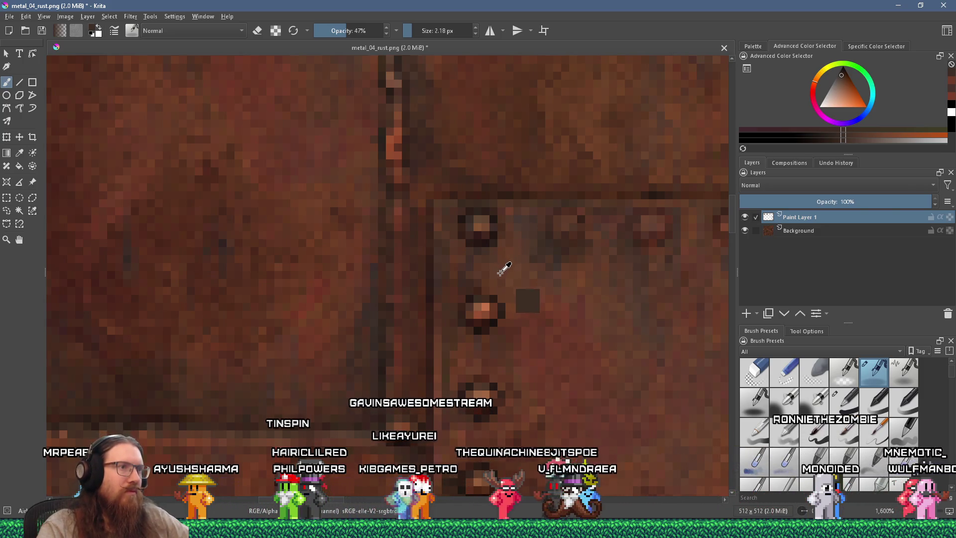
left_click(480, 228, "ctrl")
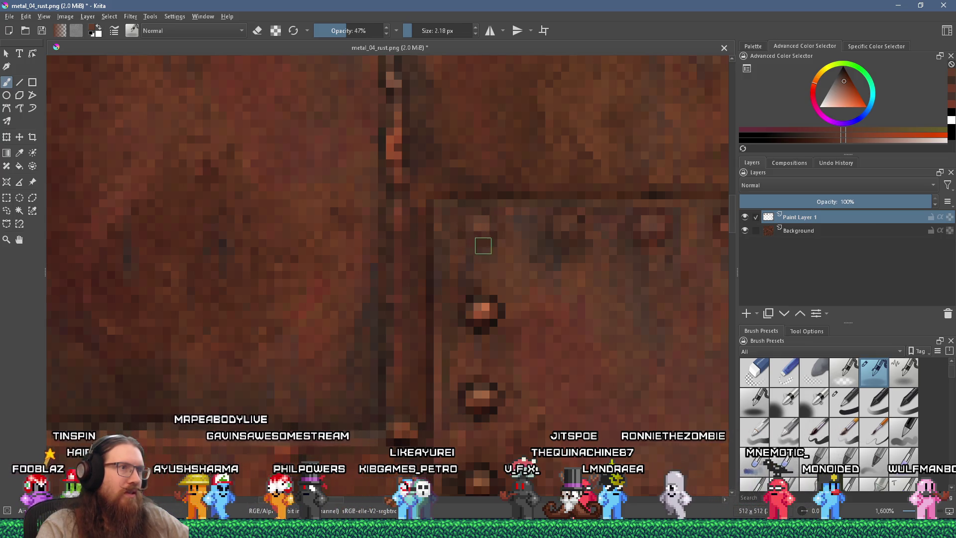
scroll(548, 278, "down", 3)
scroll(558, 298, "up", 2)
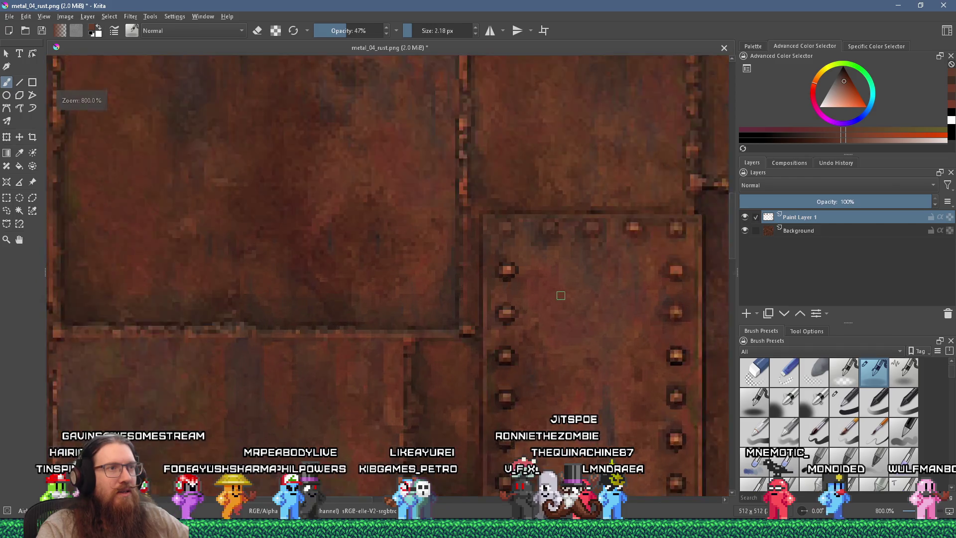
scroll(515, 272, "up", 1)
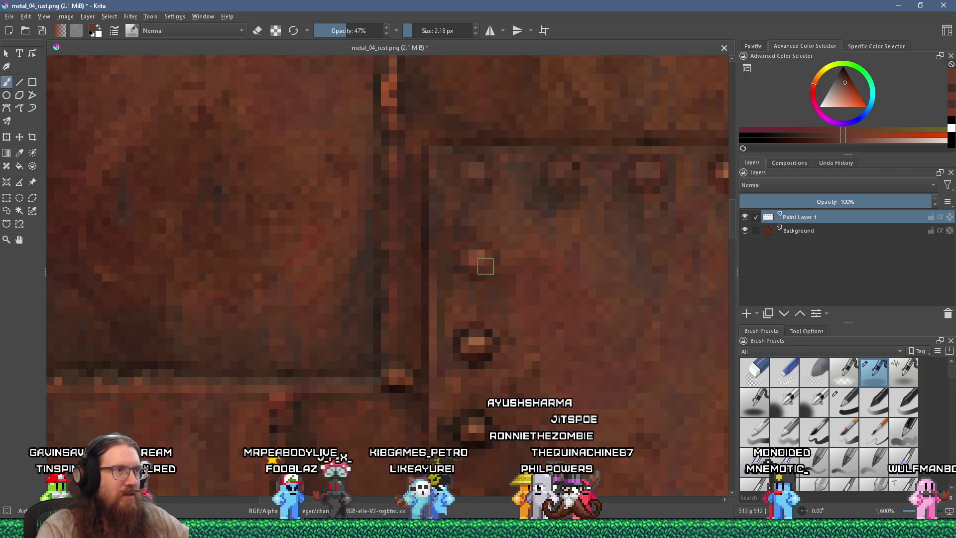
scroll(468, 274, "down", 3)
scroll(479, 299, "up", 4)
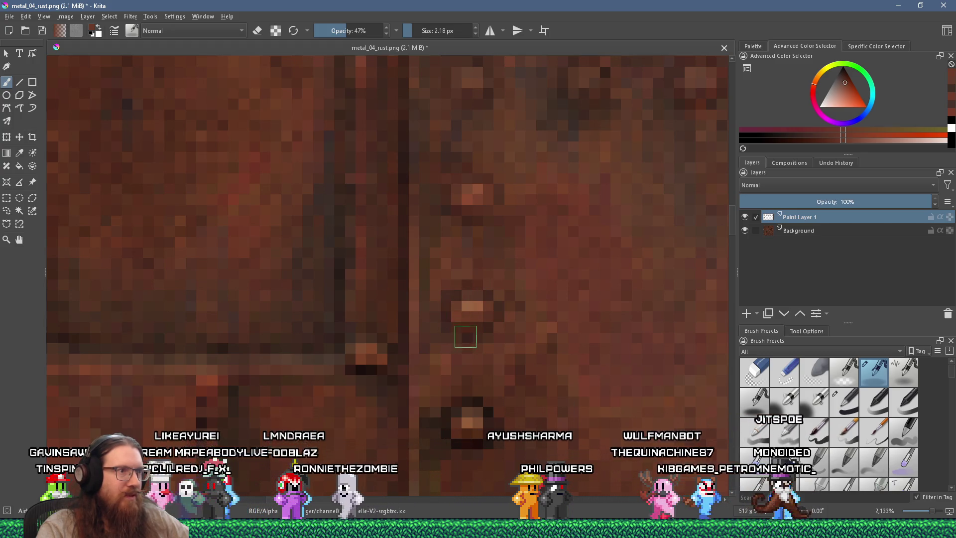
scroll(474, 324, "down", 4)
scroll(500, 364, "up", 4)
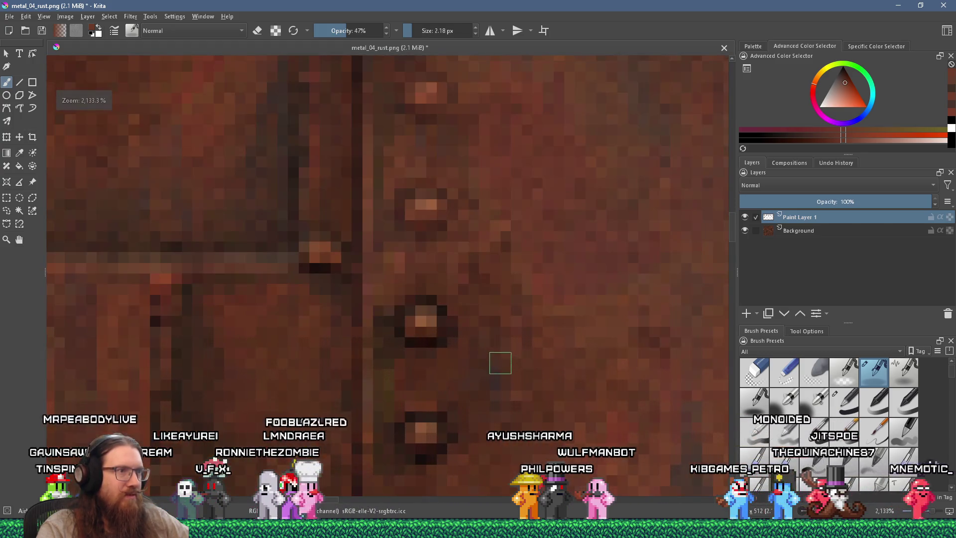
- Dab over a rivet highlight, undo the too-light dab, and resample rust colours near the left rivets
left_click(489, 392)
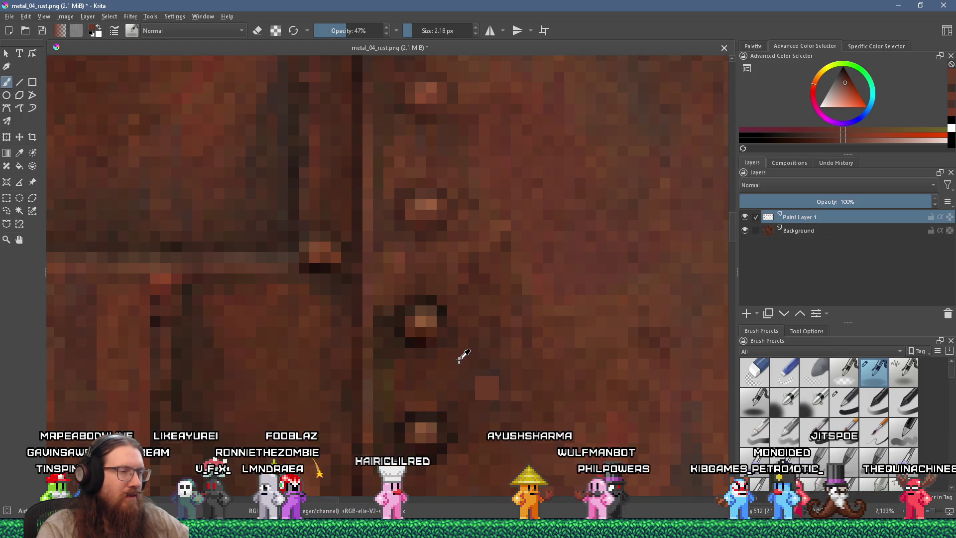
key("ctrl+z")
left_click(415, 323, "ctrl")
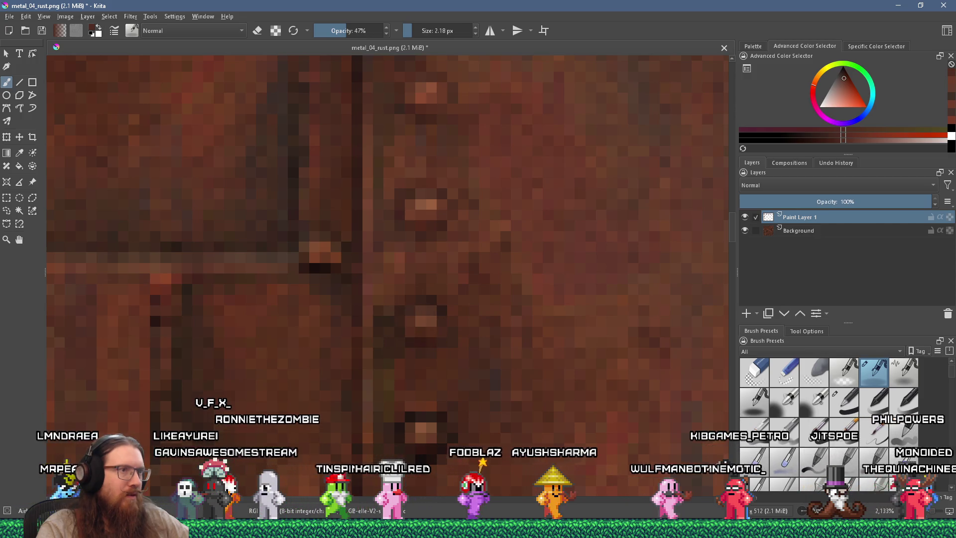
left_click(484, 288, "ctrl")
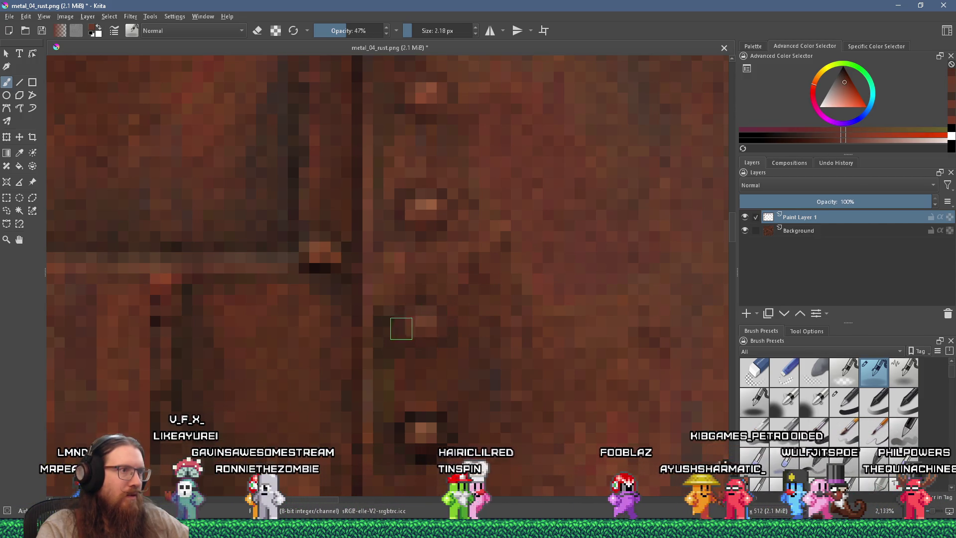
scroll(444, 327, "down", 10)
scroll(471, 297, "up", 10)
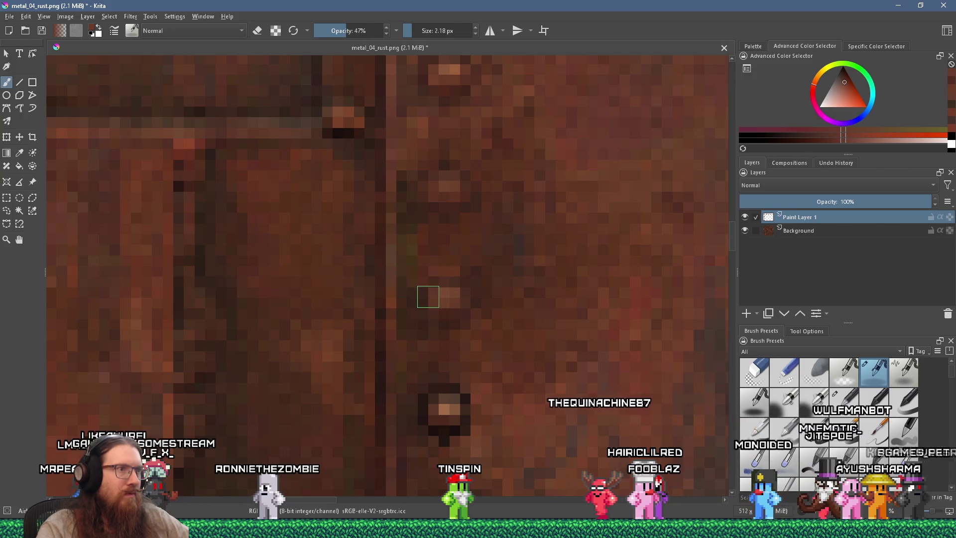
scroll(428, 297, "down", 10)
scroll(445, 289, "up", 9)
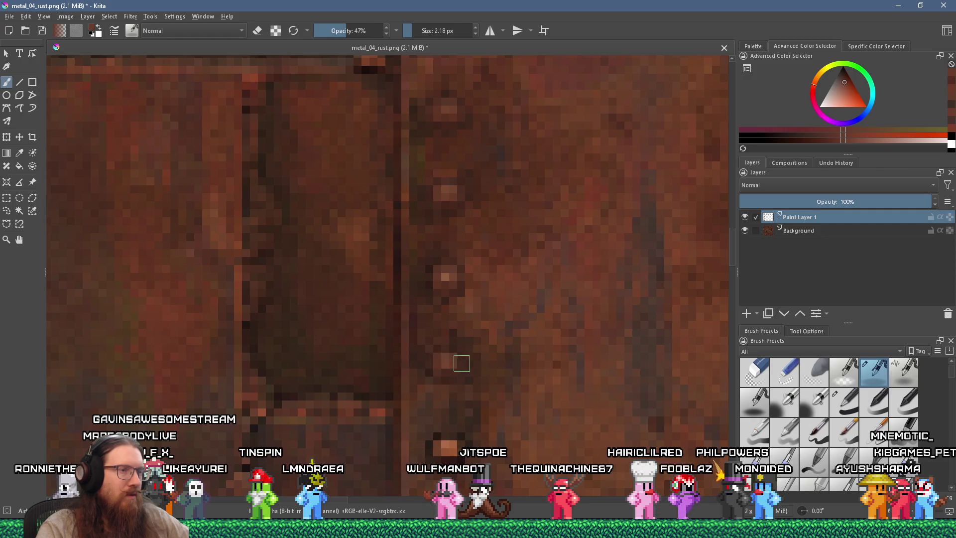
scroll(491, 314, "down", 5)
scroll(473, 324, "up", 4)
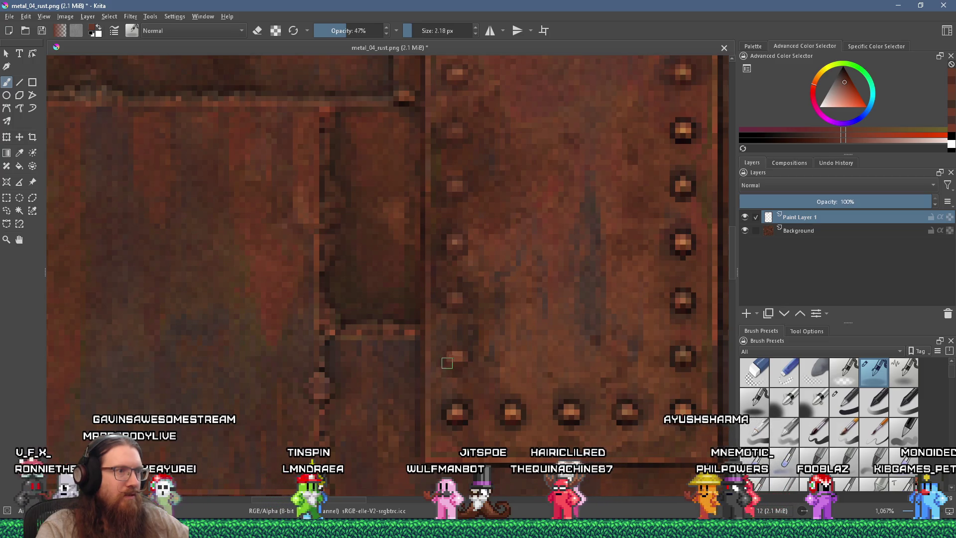
left_click(455, 379, "ctrl")
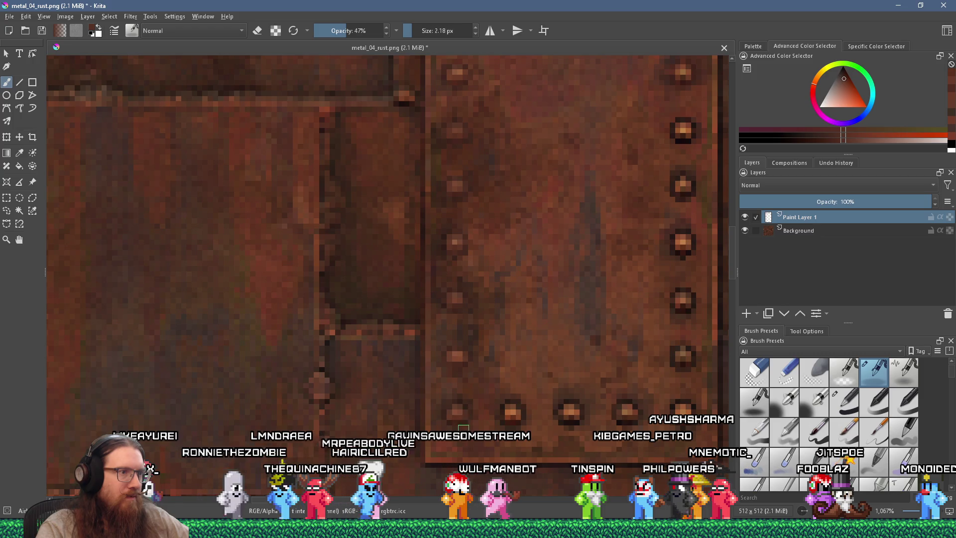
scroll(463, 398, "down", 2)
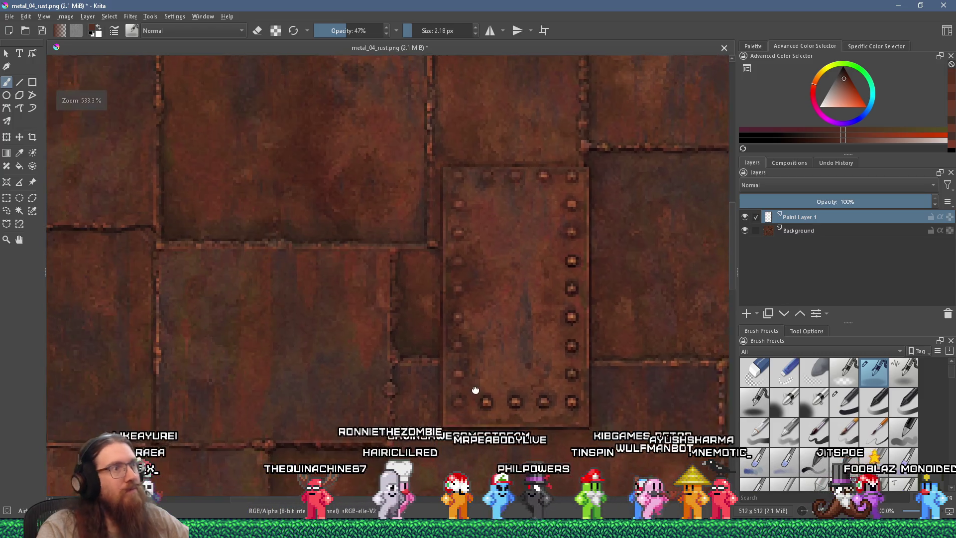
- Dull the bright highlights on the bottom-row rivets, including the bottom-right corner rivet
scroll(419, 374, "up", 1)
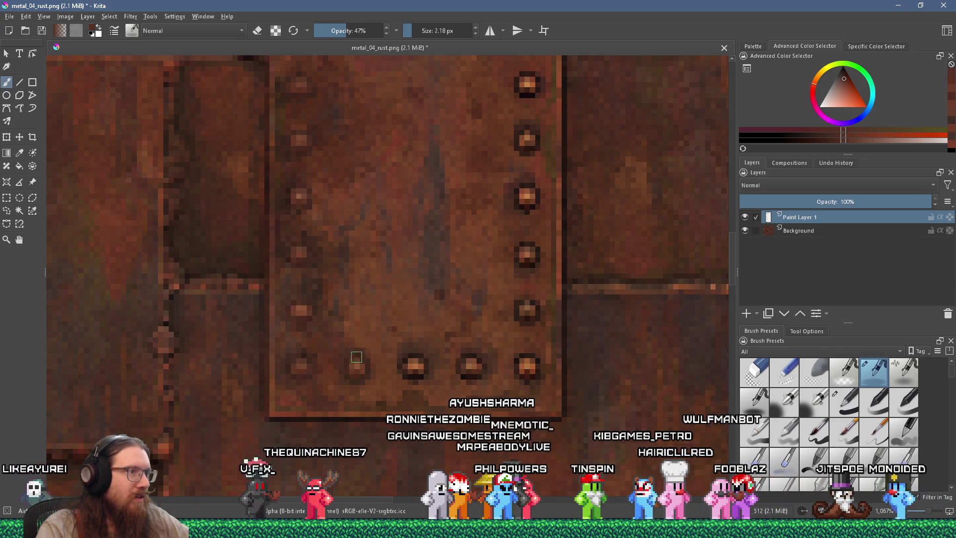
left_click(357, 369)
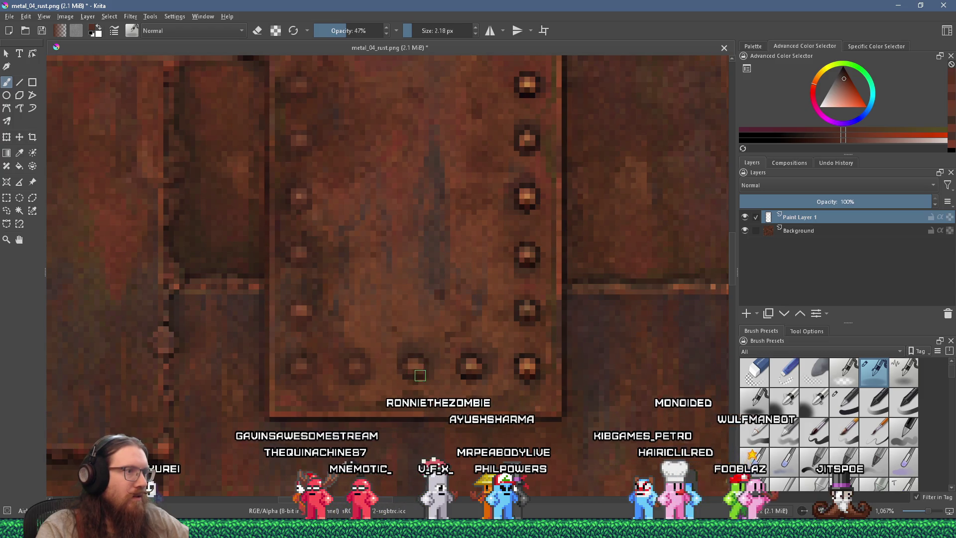
left_click(413, 360)
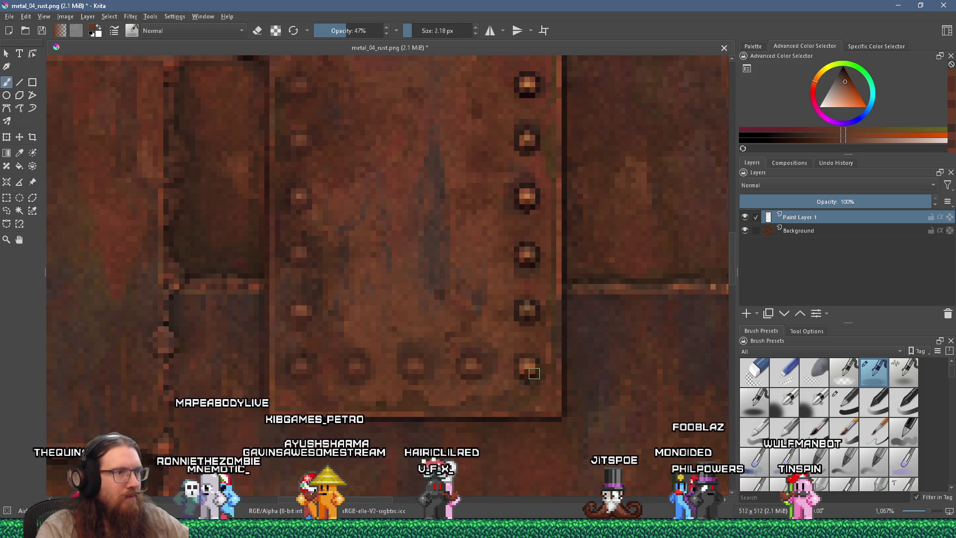
left_click_drag(523, 357, 520, 363)
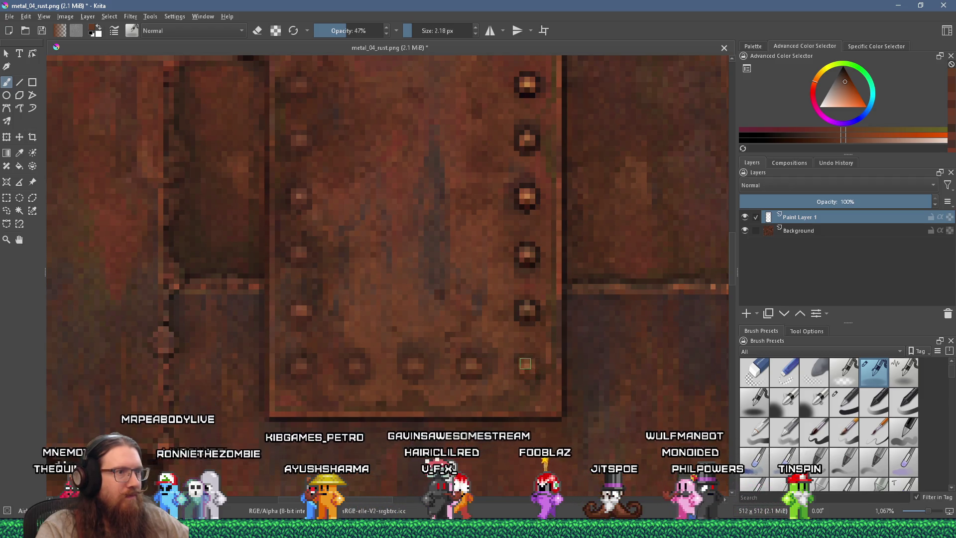
- Pan to the plate's right-edge rivets, zoom out to review, and begin saving under a new name
scroll(481, 379, "up", 1)
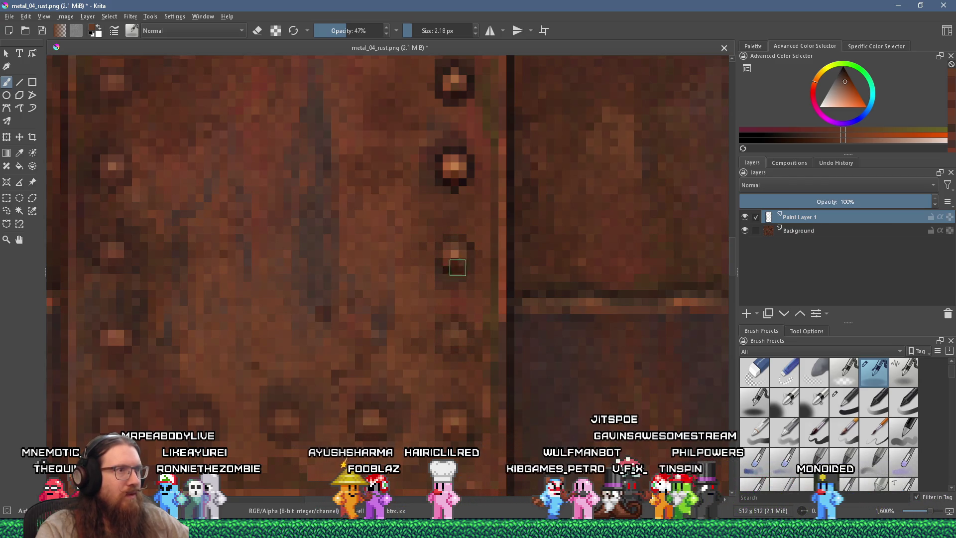
left_click_drag(465, 253, 426, 335)
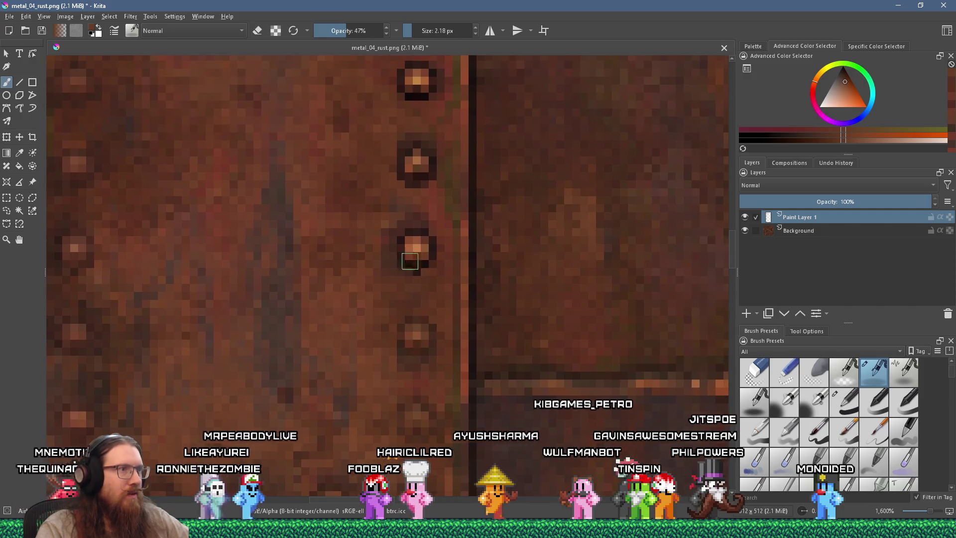
mouse_move(418, 257)
left_mouse_down()
mouse_move(409, 239)
mouse_move(404, 351)
left_mouse_up()
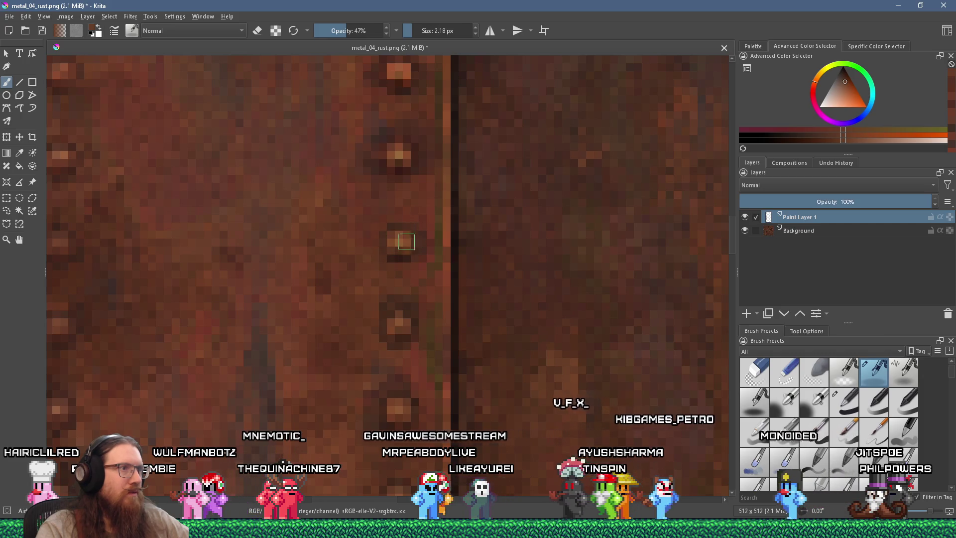
scroll(413, 271, "down", 3)
scroll(413, 270, "up", 3)
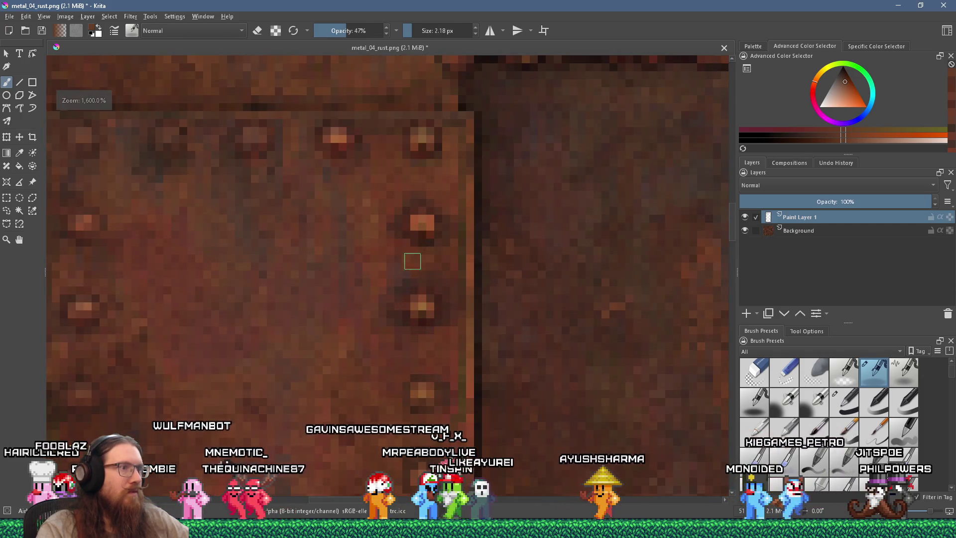
scroll(408, 280, "down", 5)
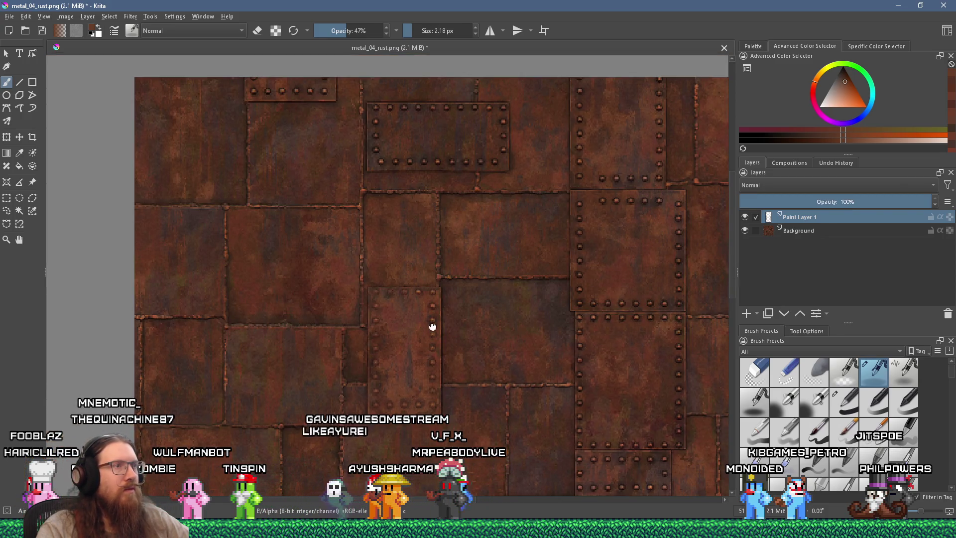
scroll(433, 328, "up", 1)
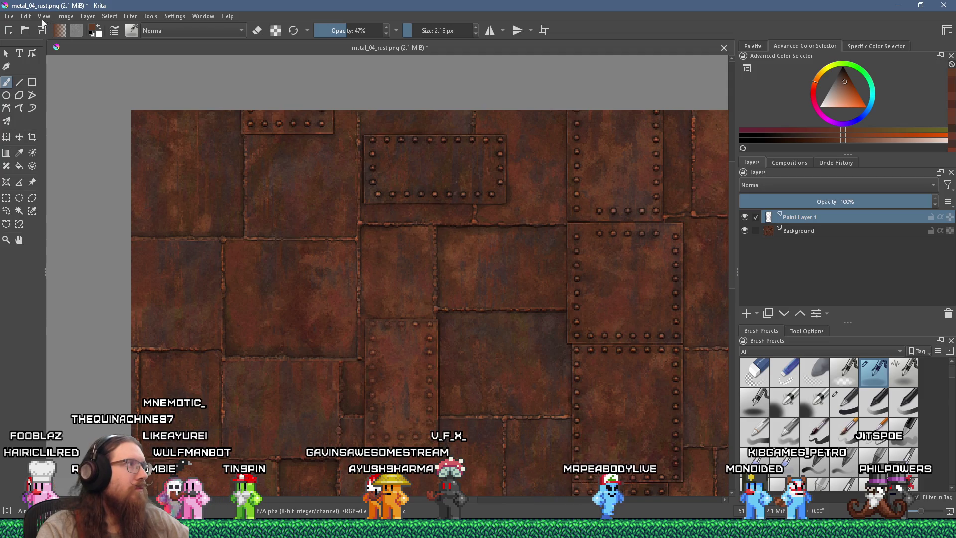
left_click(9, 16)
- Save the texture as metal_04_rust_shadowsreduced.kra with the Krita document format
left_click(29, 75)
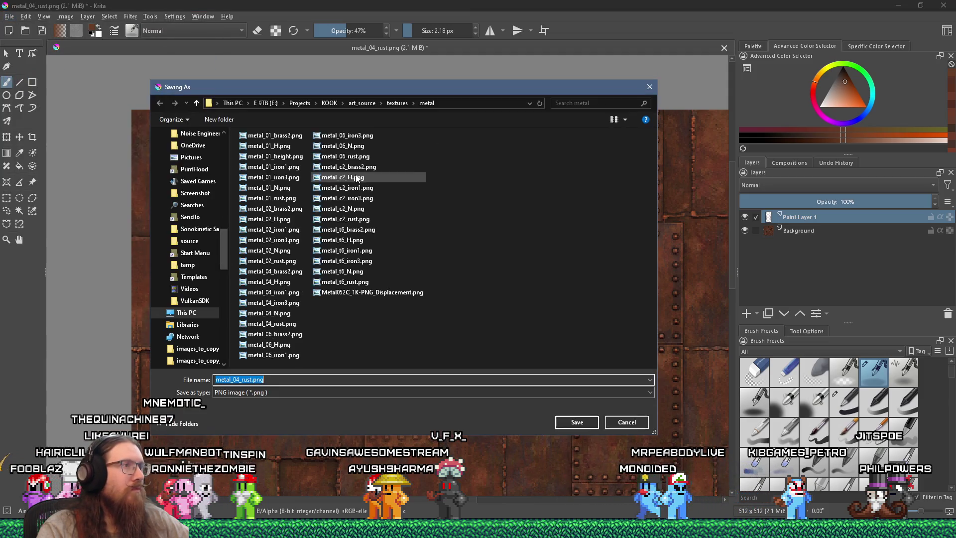
left_click(254, 381)
double_click(254, 381)
left_click(402, 371)
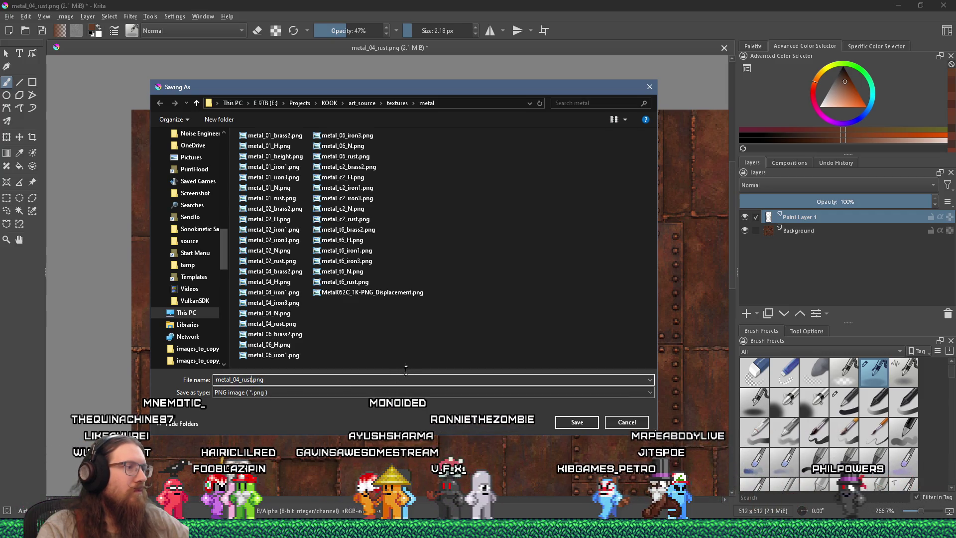
type("_shadowsre")
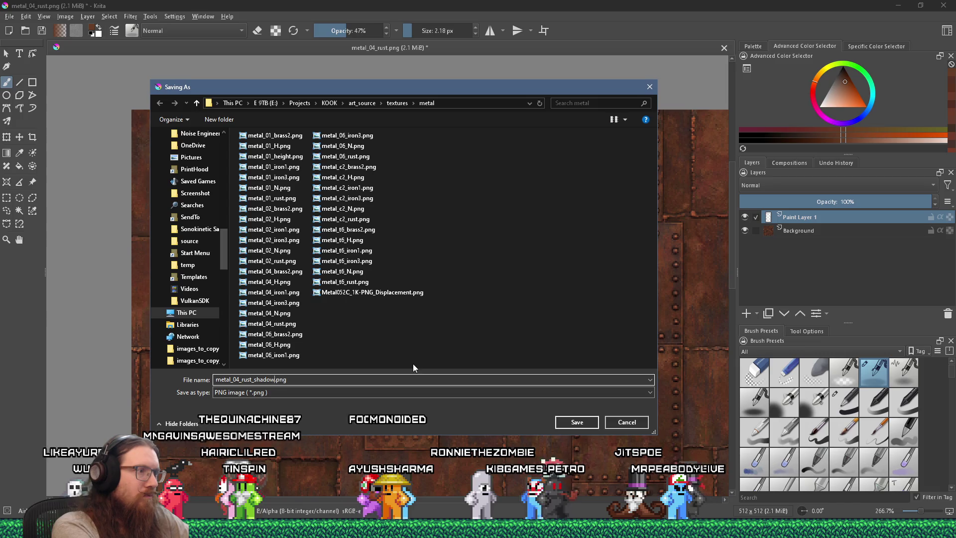
type("duced")
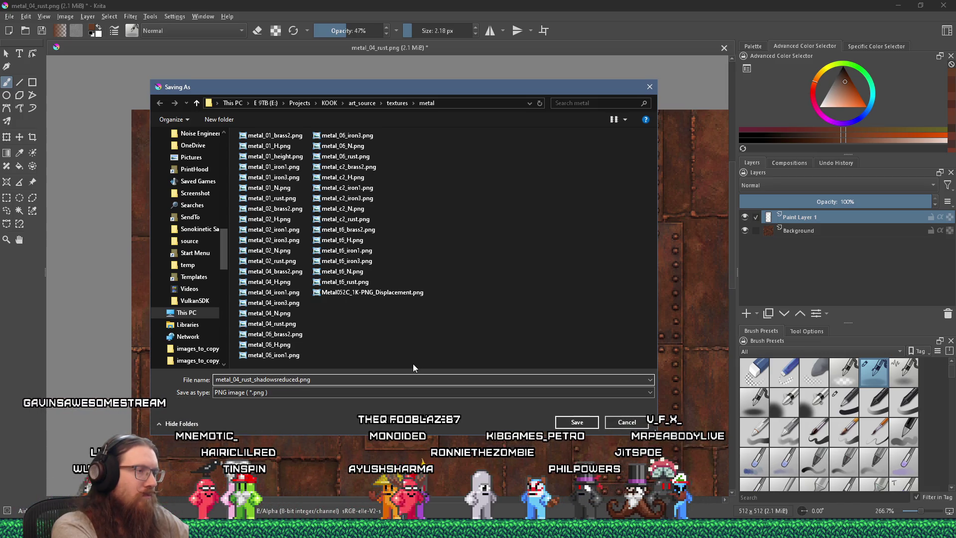
key("Tab")
key("k")
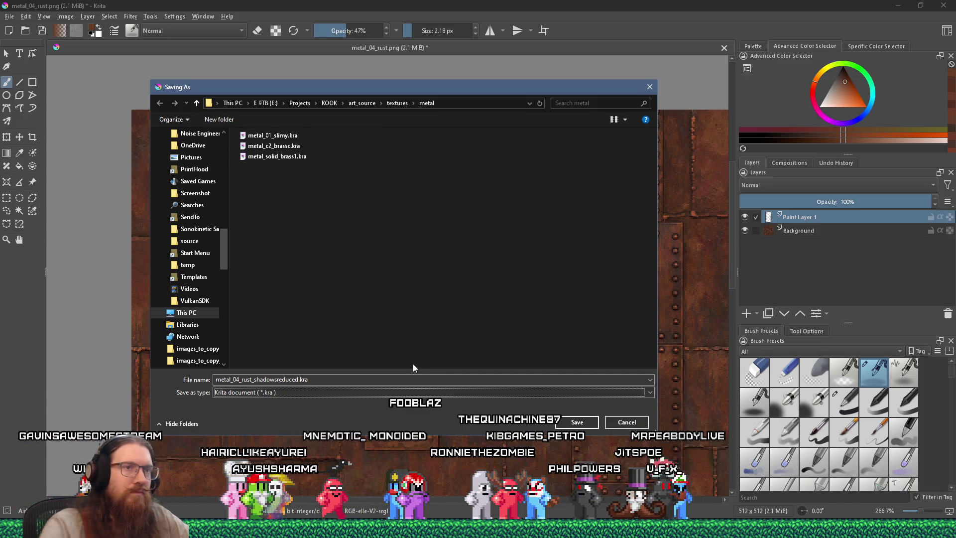
left_click(576, 422)
scroll(467, 174, "up", 6)
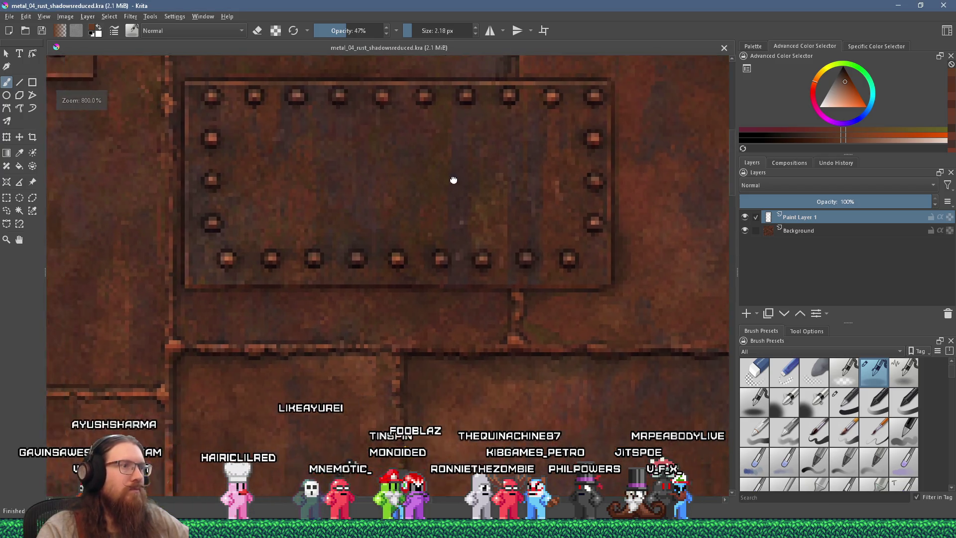
- Pan along the plate's top rivet row toward the right side, sampling rust colours along the way
left_click_drag(481, 230, 521, 230)
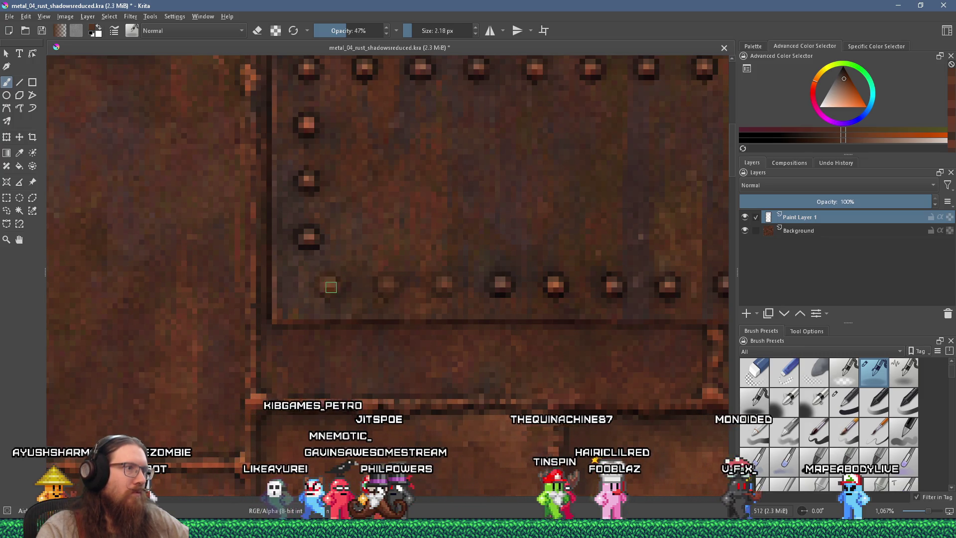
scroll(320, 277, "up", 2)
scroll(320, 277, "left", 1)
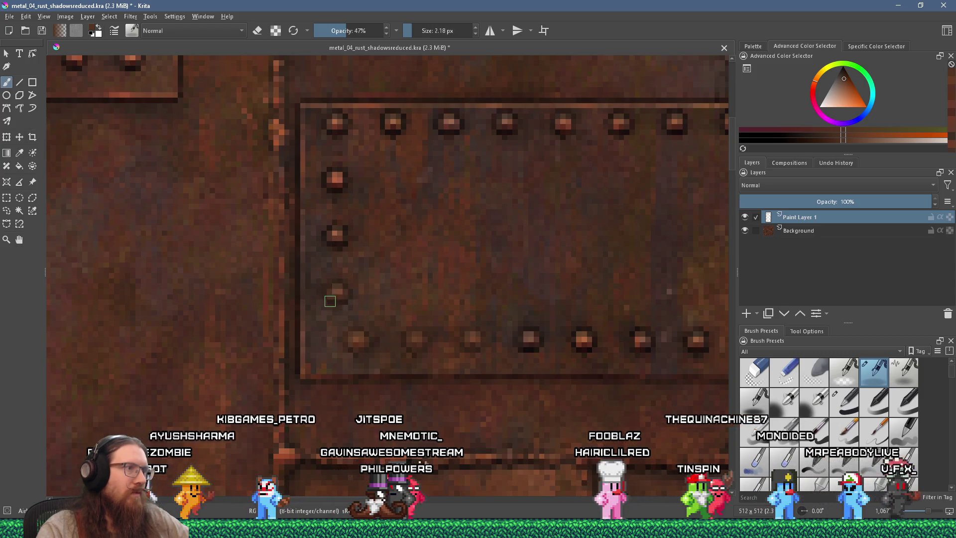
scroll(354, 292, "up", 1)
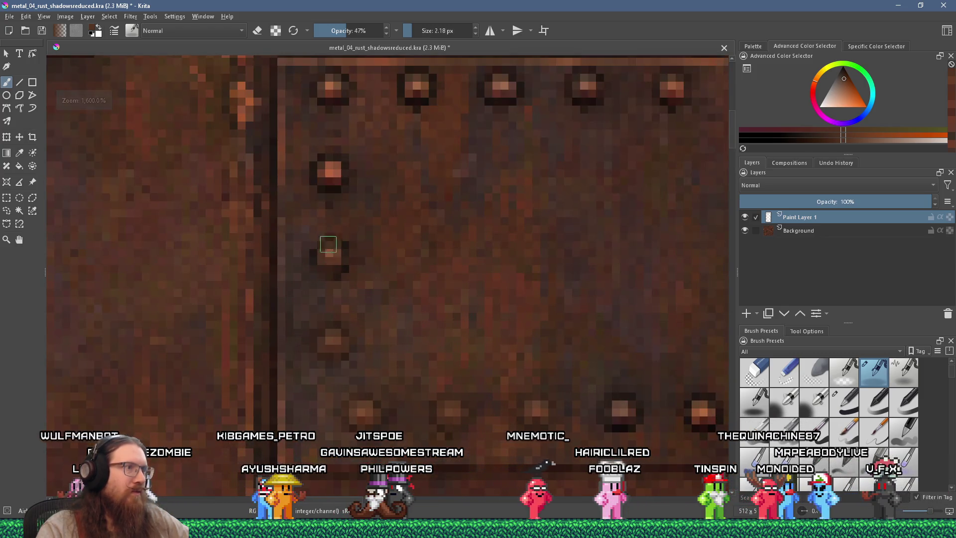
scroll(347, 247, "up", 3)
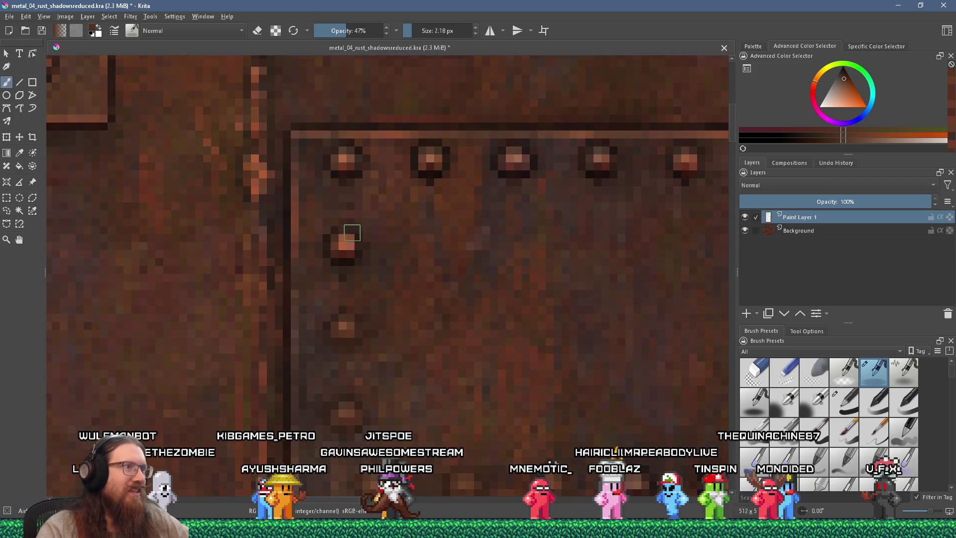
scroll(354, 221, "up", 2)
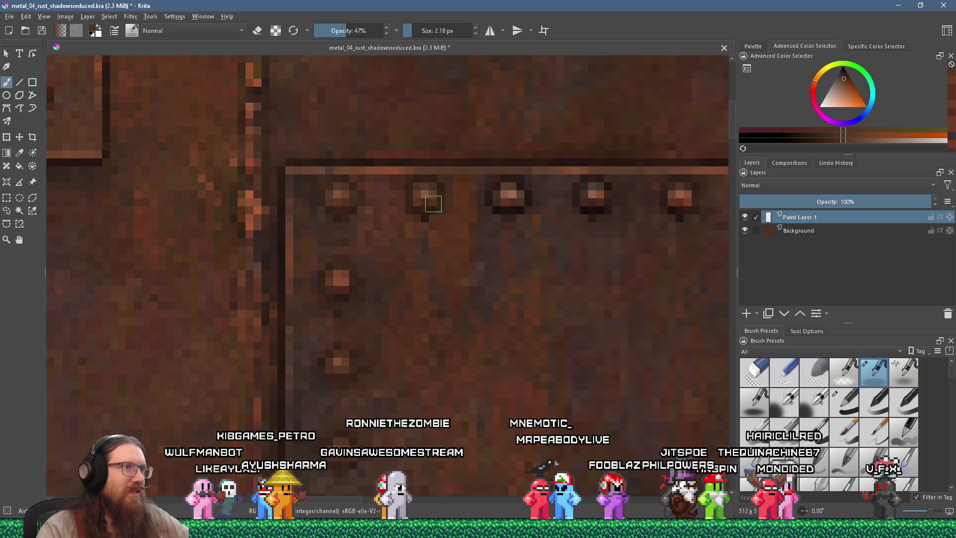
scroll(443, 204, "right", 2)
scroll(442, 204, "up", 1)
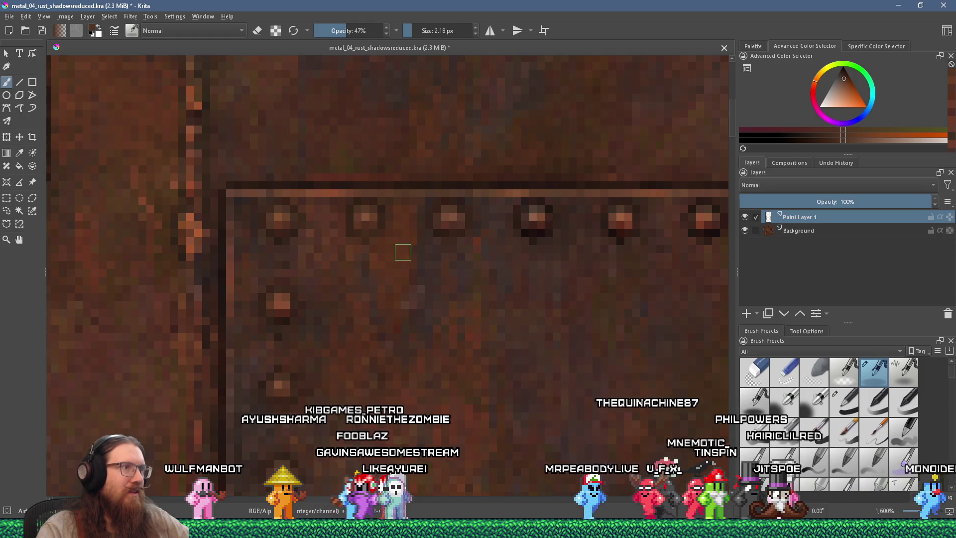
scroll(369, 228, "down", 4)
scroll(360, 238, "up", 3)
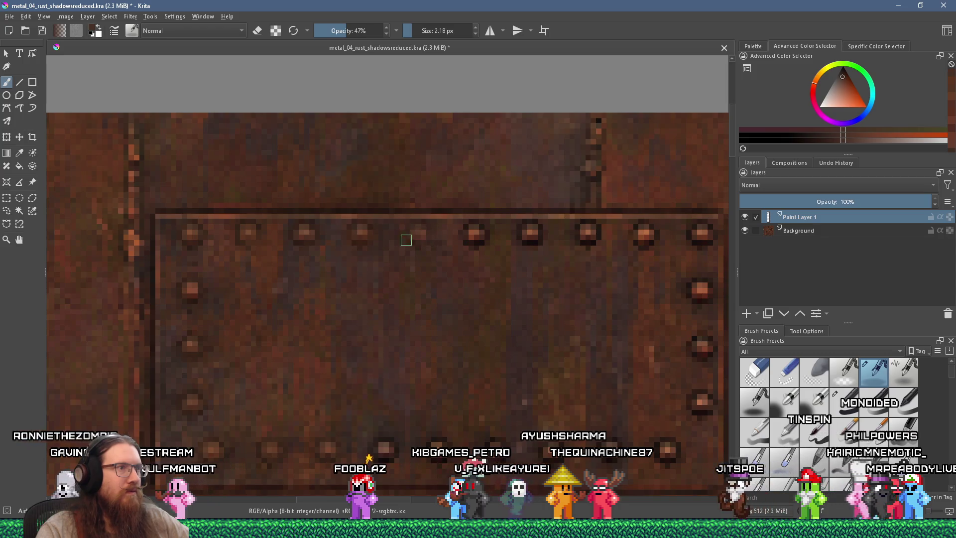
left_click_drag(484, 242, 394, 249)
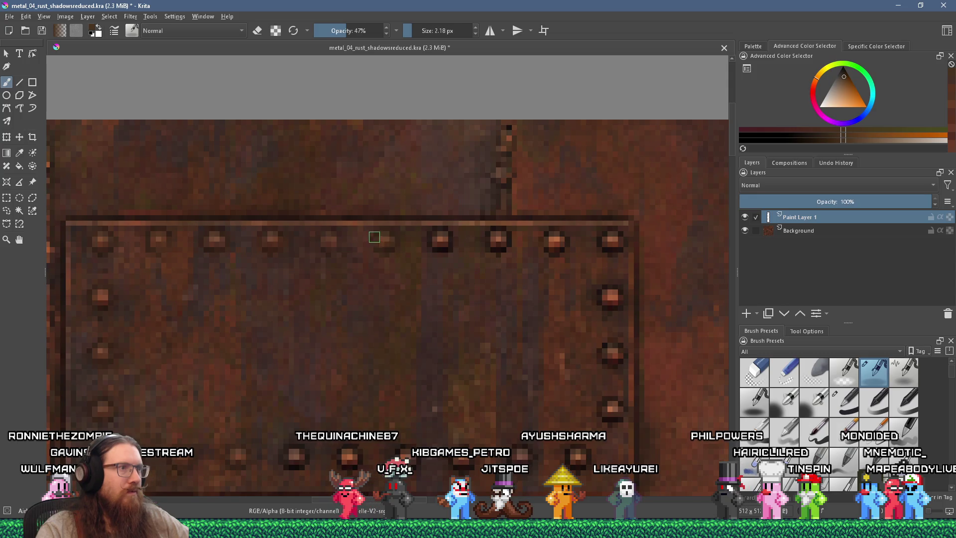
left_click_drag(431, 250, 373, 256)
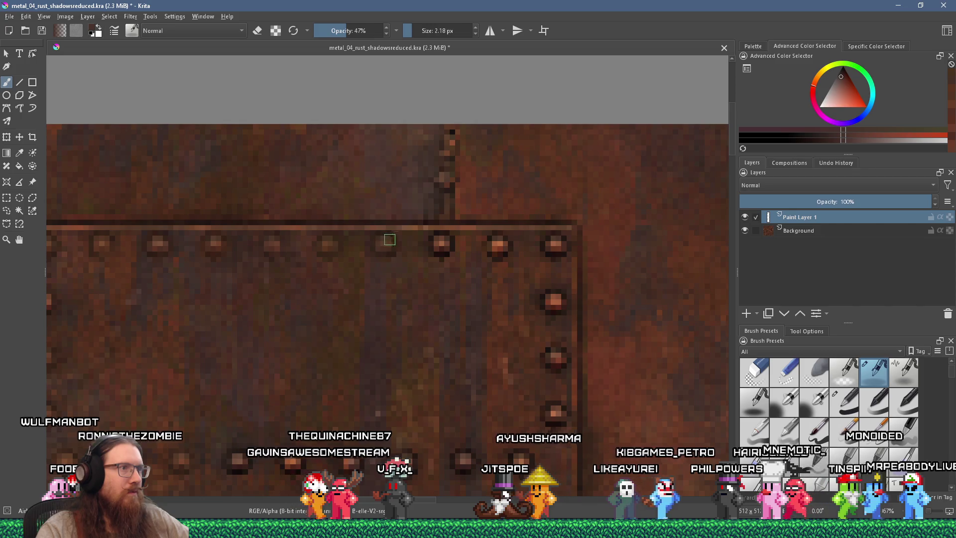
left_click(388, 250, "ctrl")
scroll(380, 247, "right", 3)
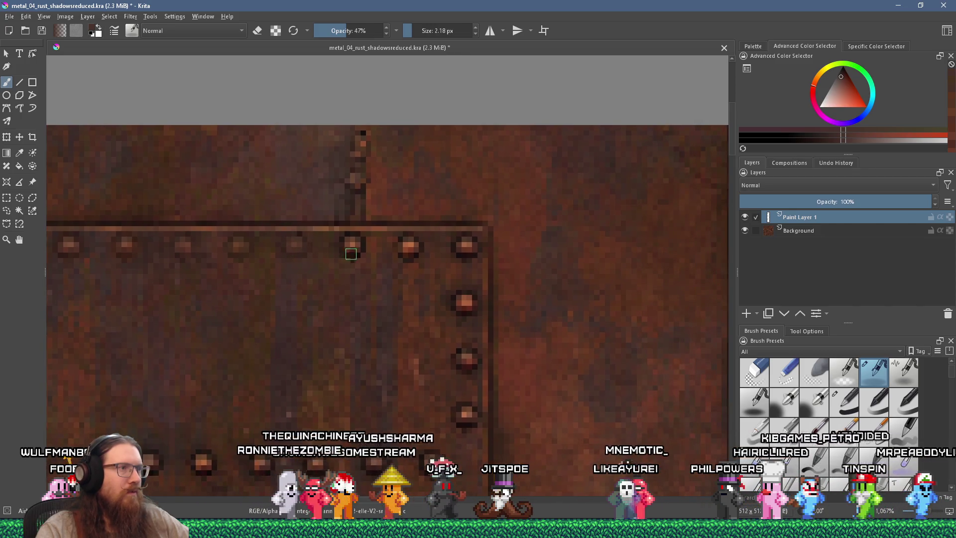
left_click(362, 242, "ctrl")
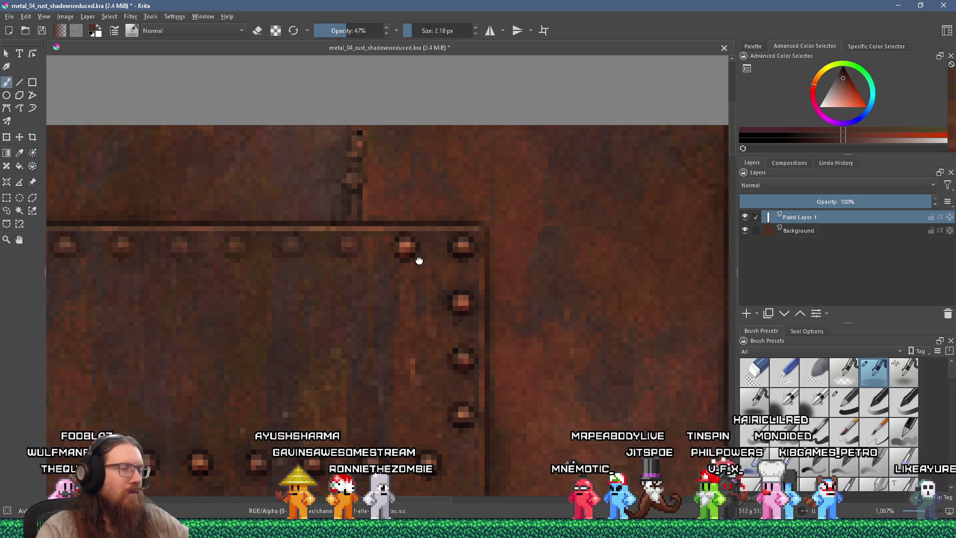
scroll(333, 250, "right", 2)
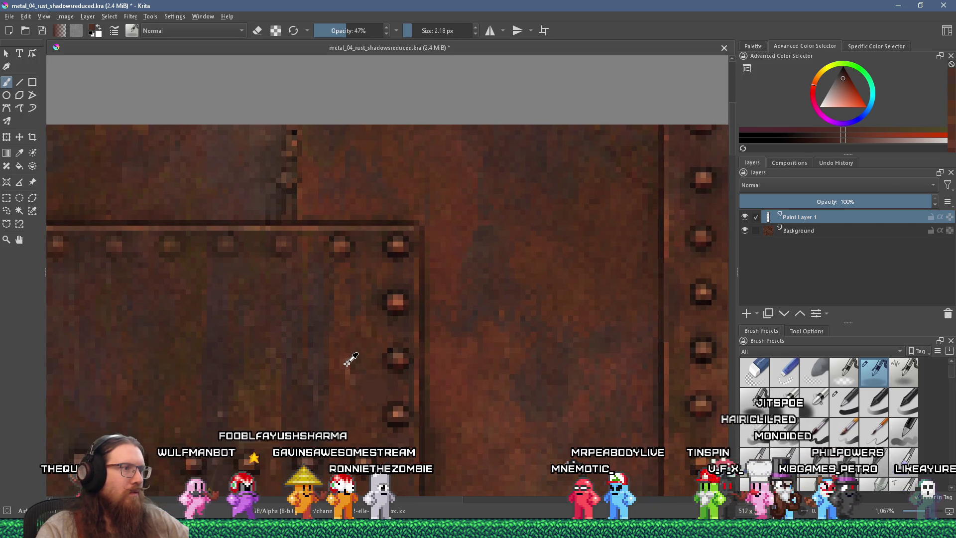
left_click(345, 305, "ctrl")
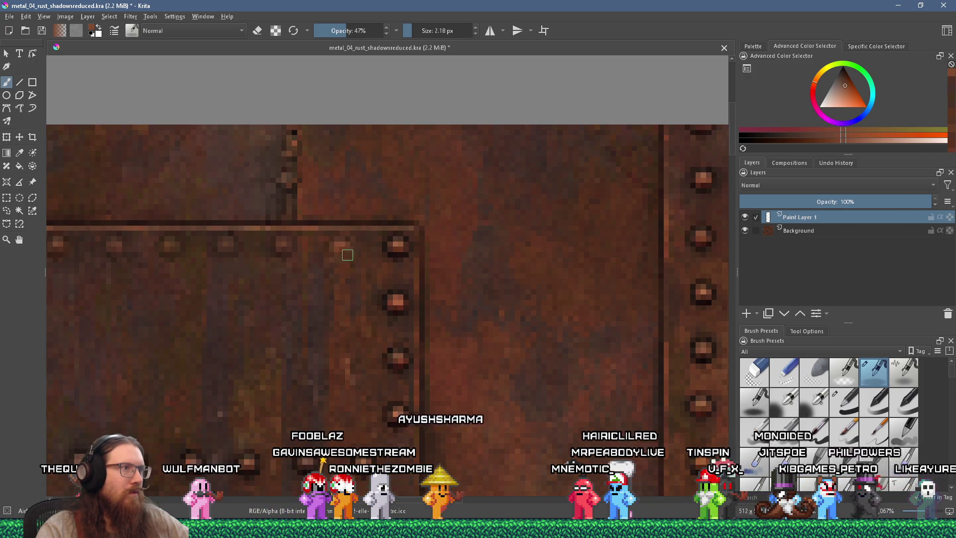
- Paint darker sampled rust over bright rivets, including the lower-right corner and bottom row
left_click_drag(343, 254, 347, 248)
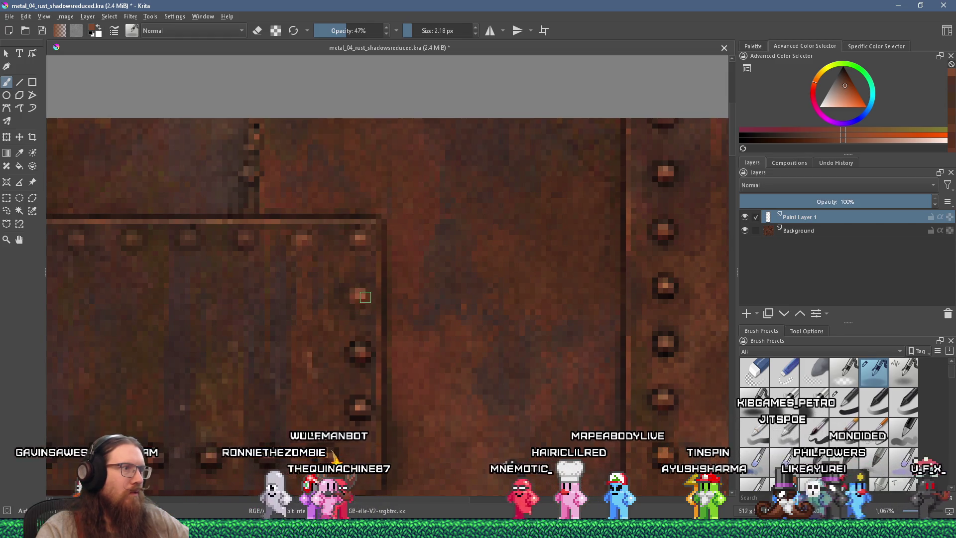
left_click(359, 296, "ctrl")
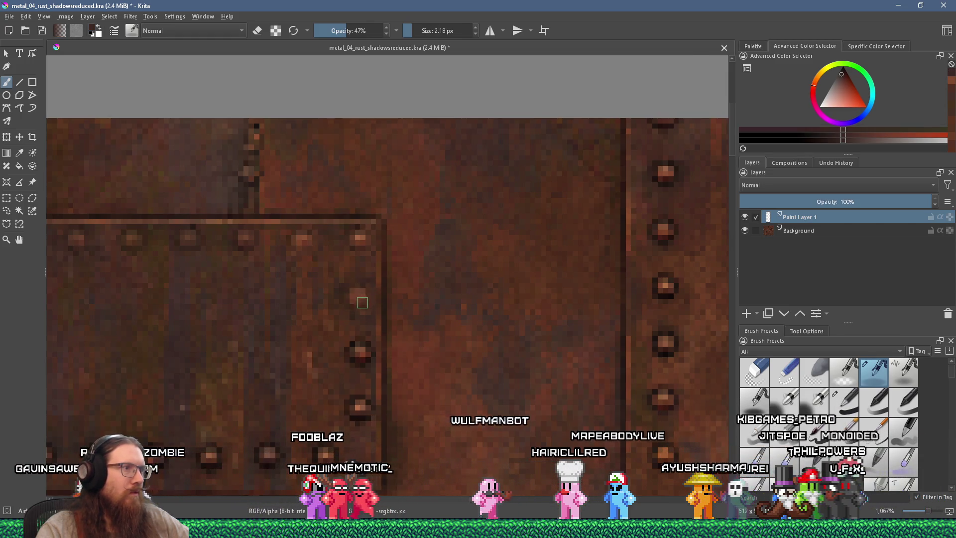
scroll(361, 302, "down", 4)
scroll(355, 306, "up", 3)
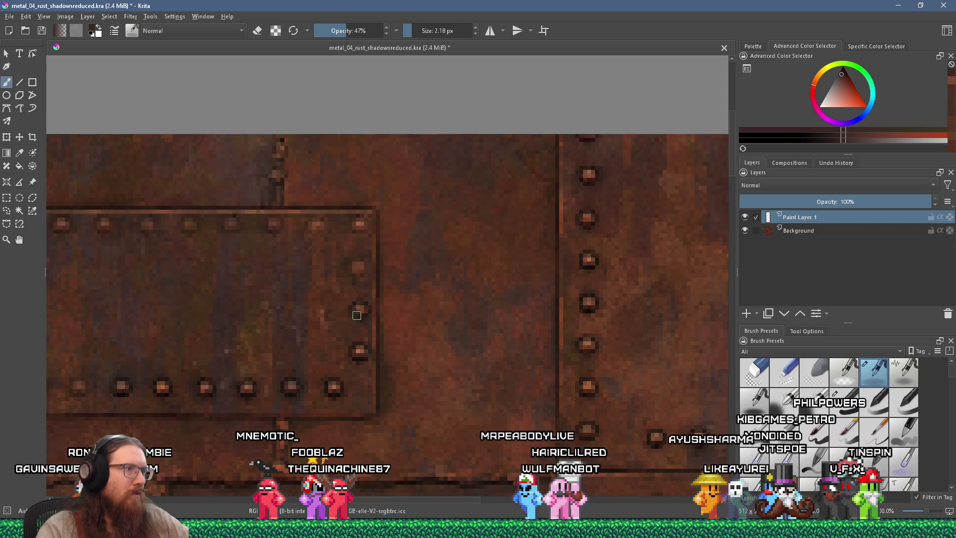
left_click_drag(356, 305, 361, 317)
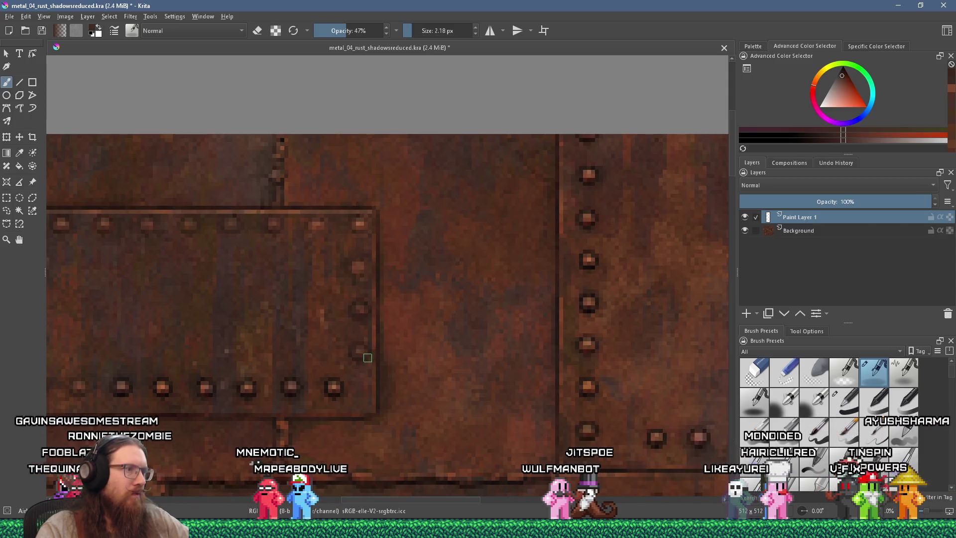
left_click_drag(357, 345, 465, 297)
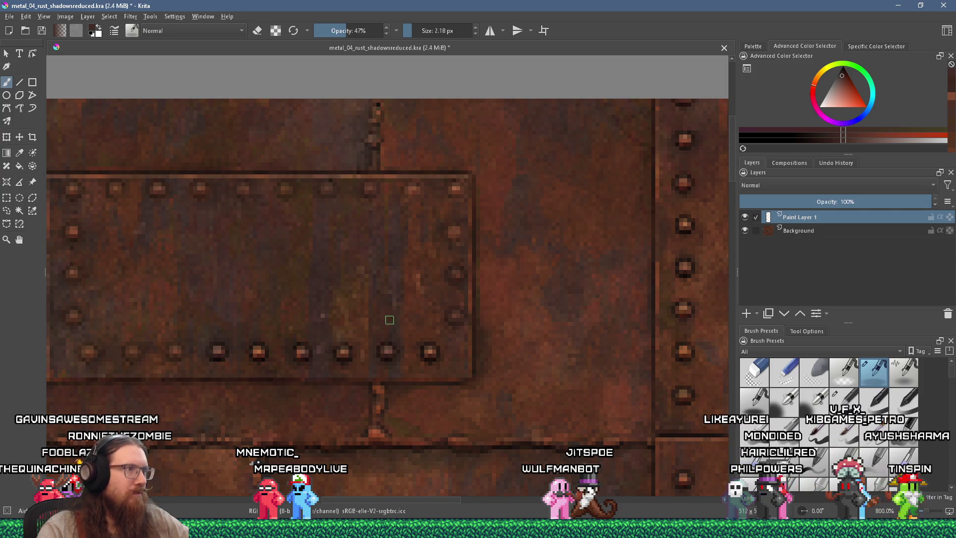
left_click_drag(448, 355, 483, 347)
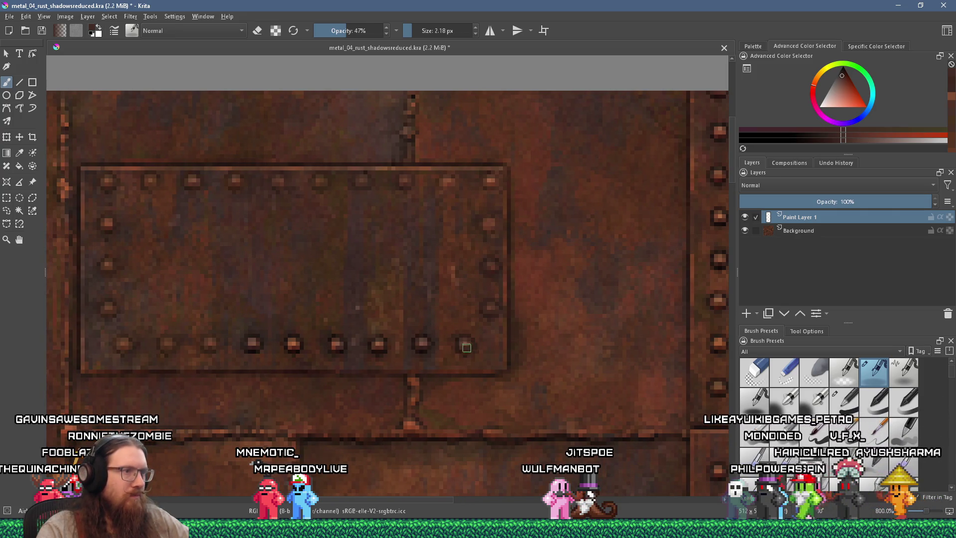
left_click(469, 337, "ctrl")
left_click_drag(459, 344, 475, 337)
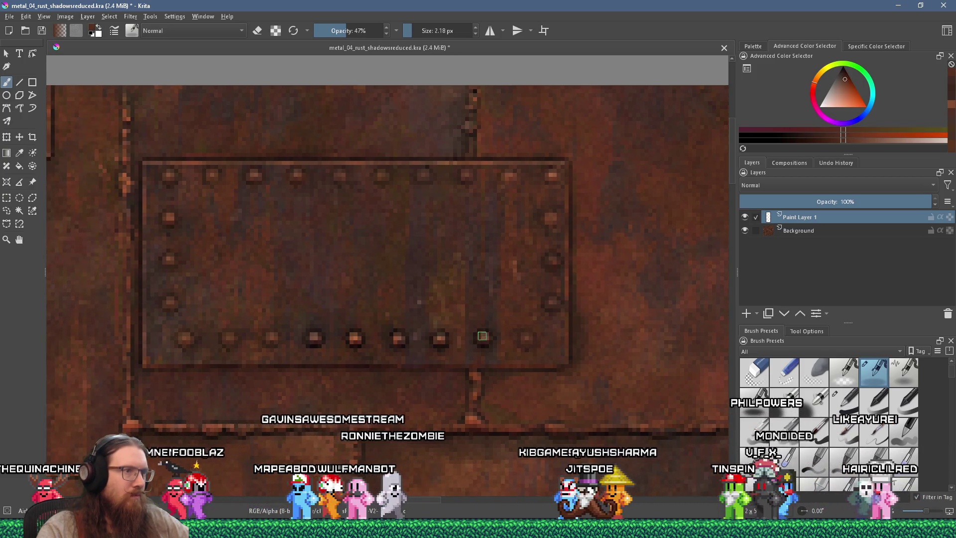
left_click(491, 306, "ctrl")
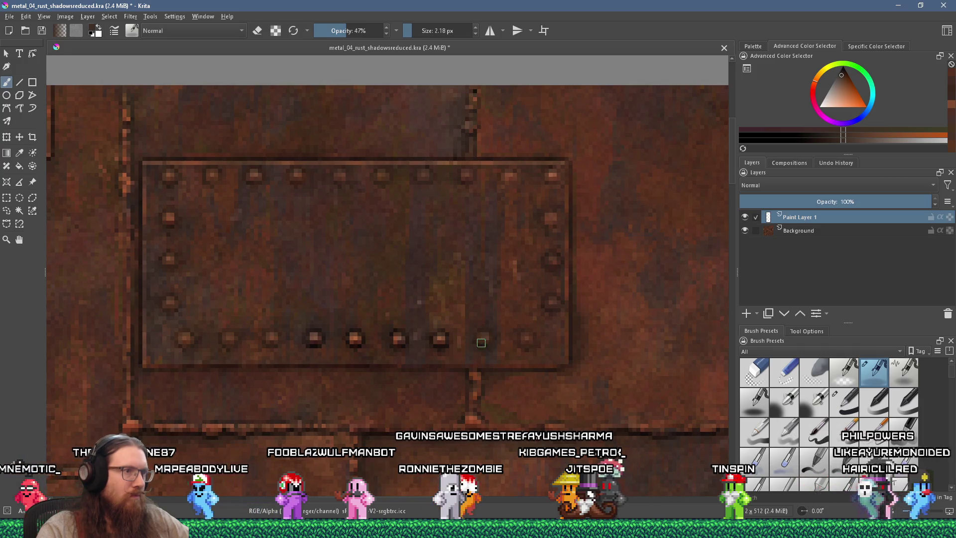
left_click_drag(482, 342, 480, 337)
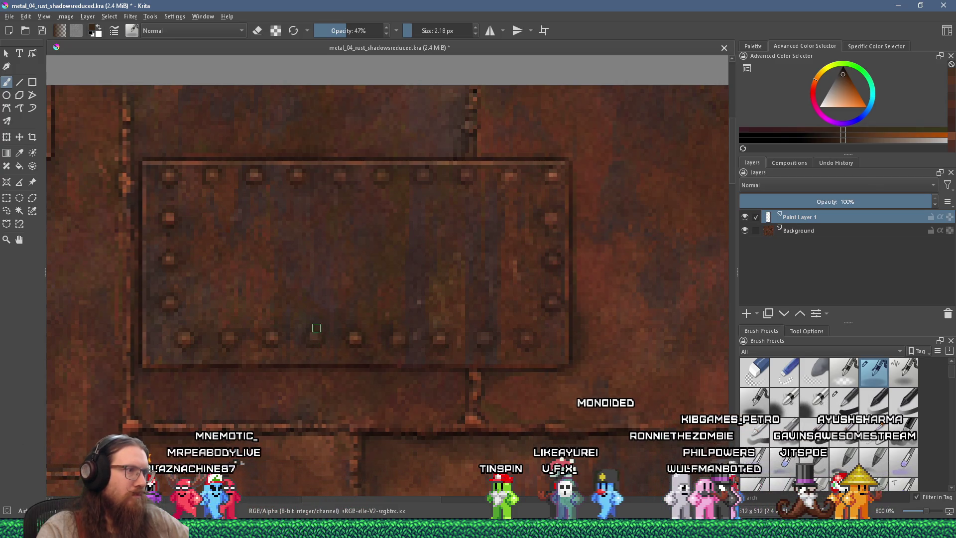
left_click(321, 343, "ctrl")
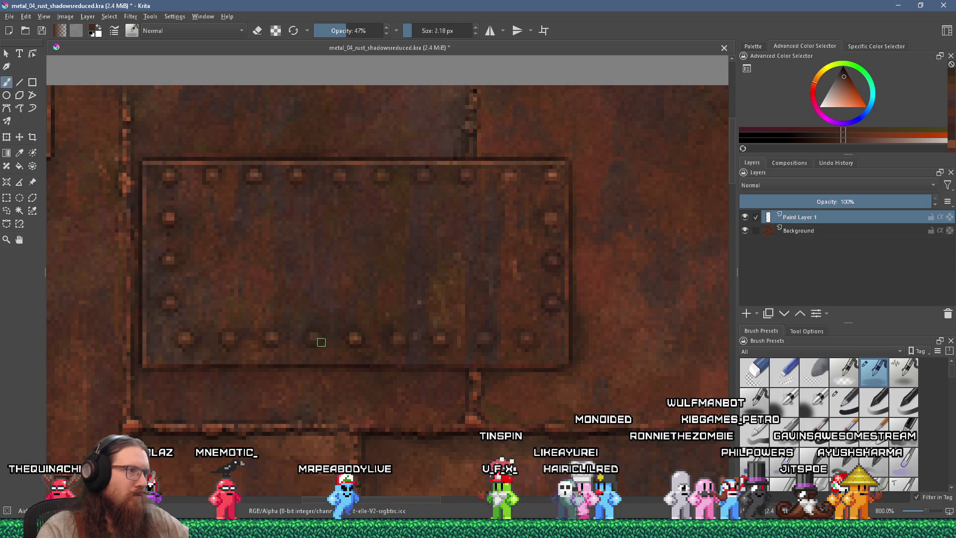
scroll(314, 338, "down", 4)
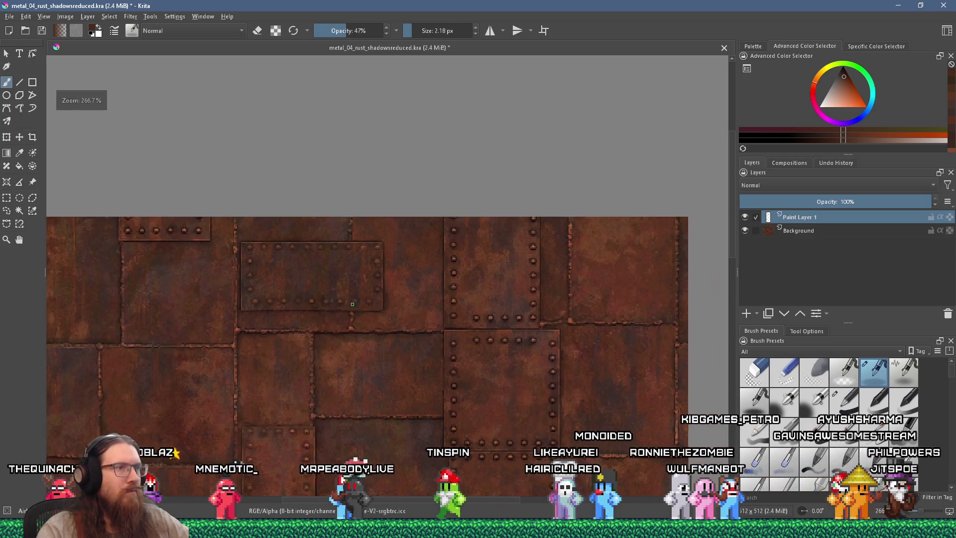
- Darken two more bottom-row rivets, then pan up to the panel's upper rivets
scroll(390, 284, "up", 4)
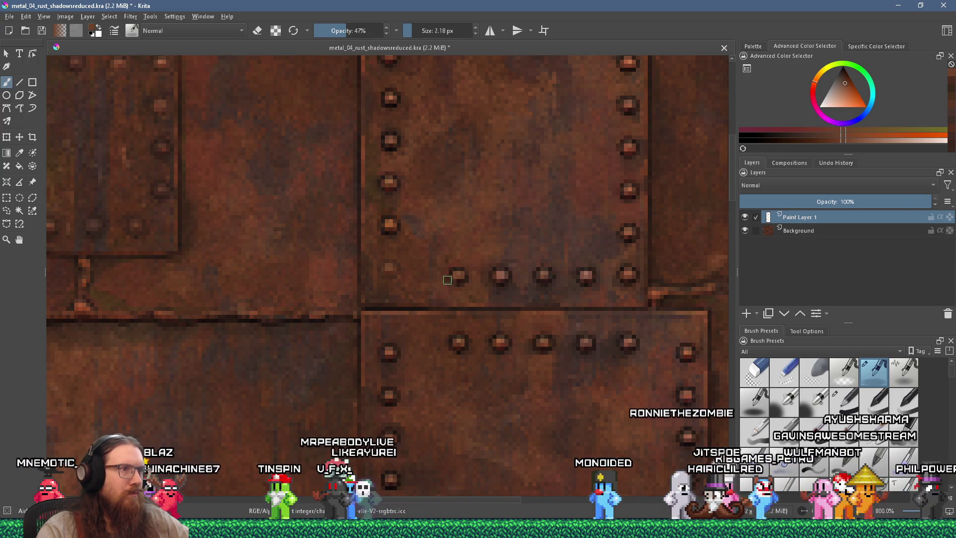
left_click_drag(453, 277, 458, 277)
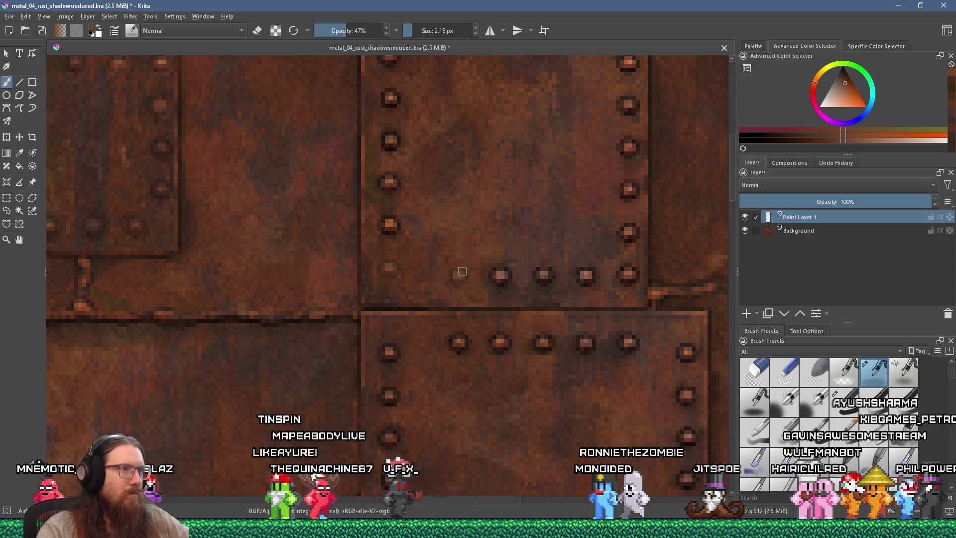
left_click_drag(502, 271, 455, 287)
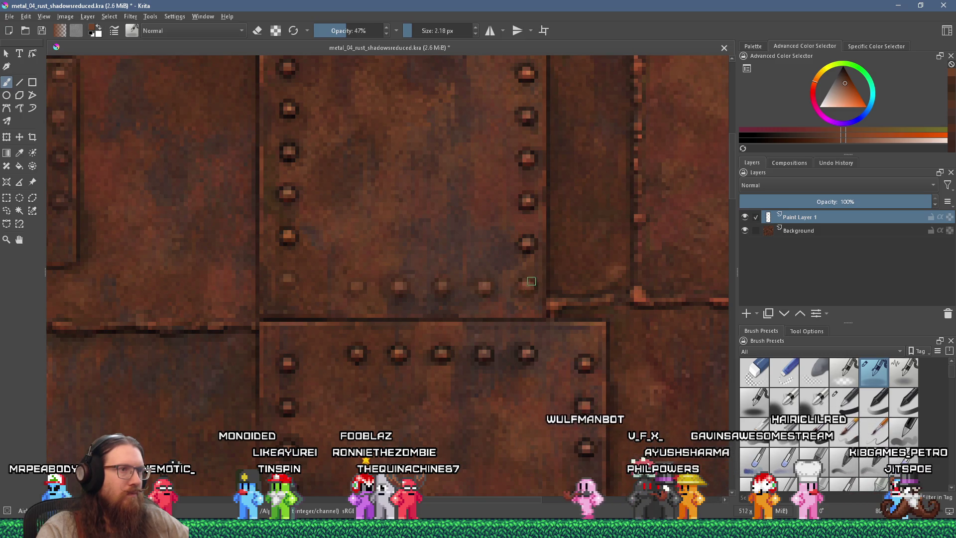
left_click_drag(516, 282, 485, 311)
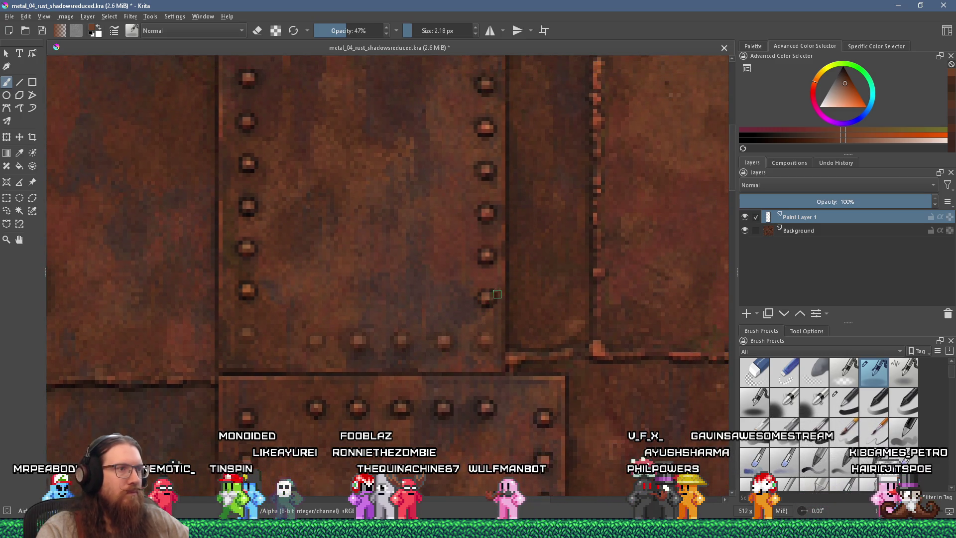
scroll(483, 298, "up", 3)
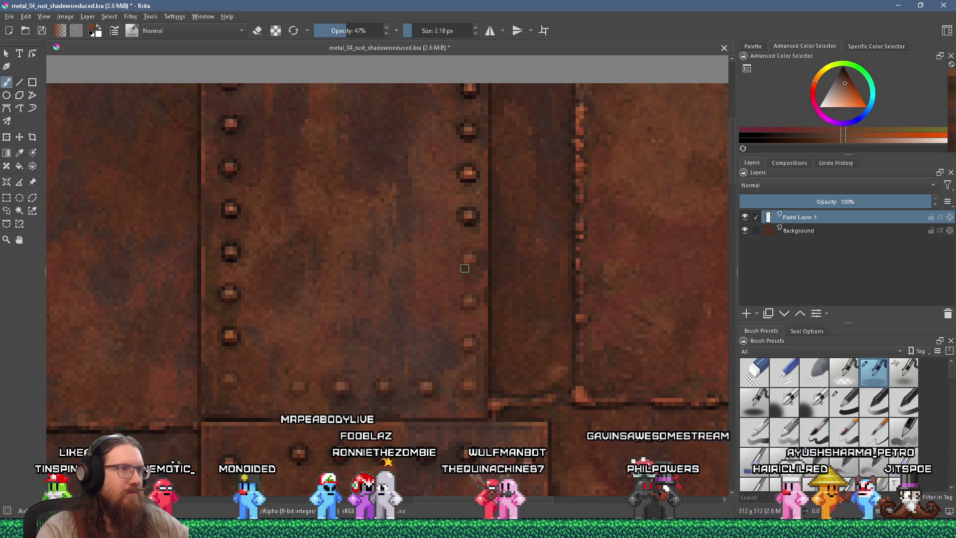
scroll(460, 278, "up", 5)
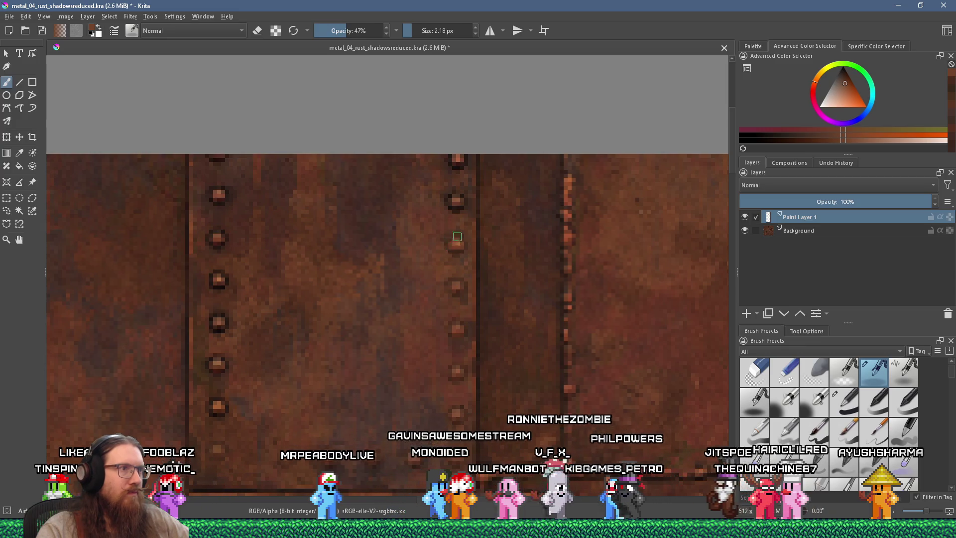
- Turn on wrap-around mode and paint sampled darker browns over the top-seam rivets
left_click(543, 30)
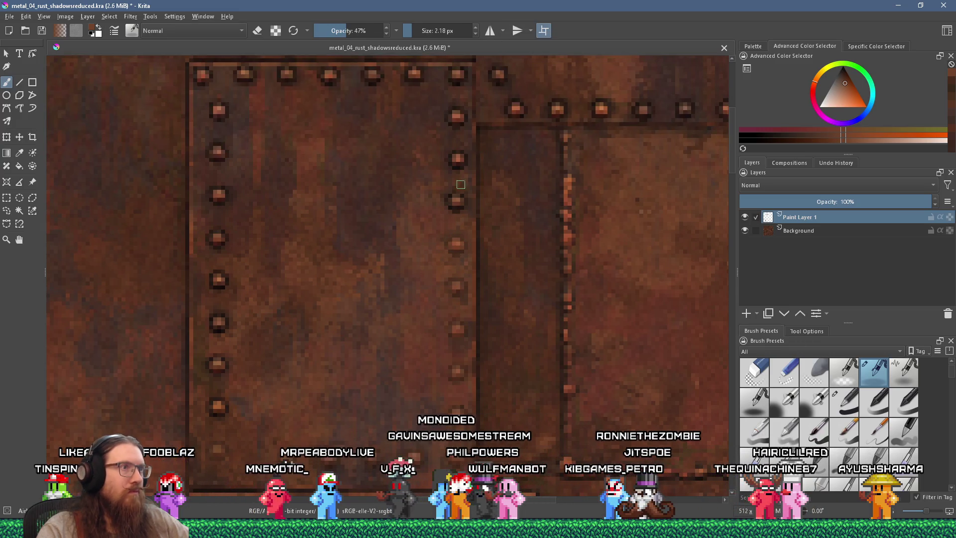
scroll(461, 285, "up", 3)
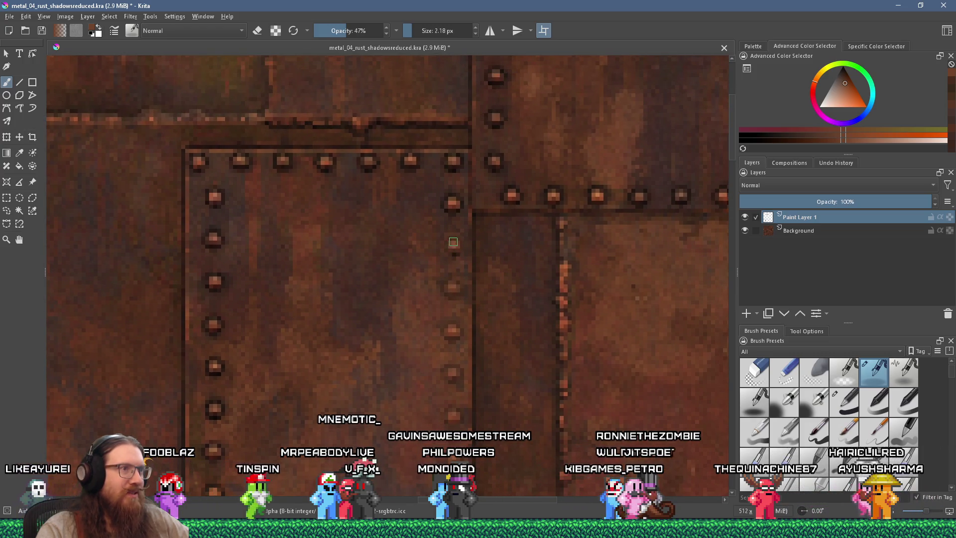
left_click(448, 207, "ctrl")
left_click_drag(447, 237, 439, 203)
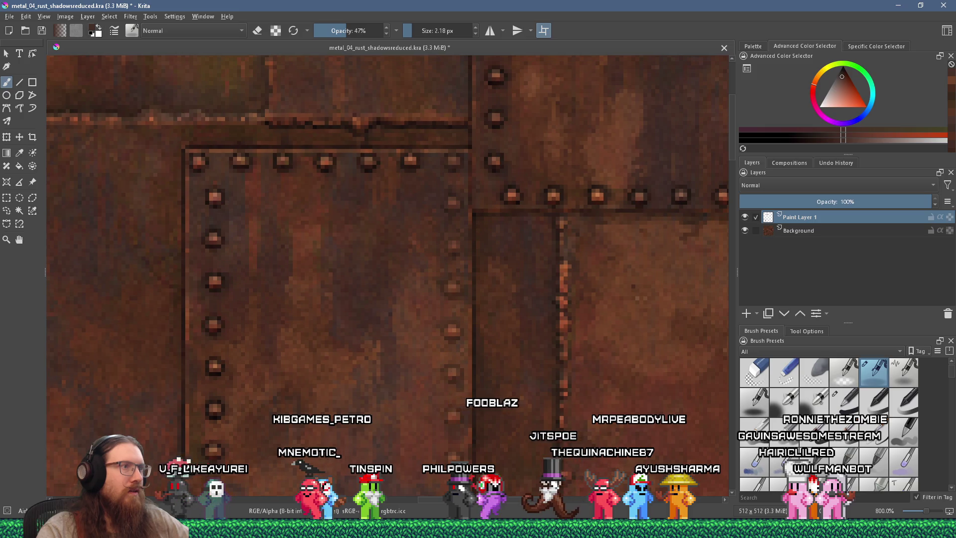
left_click(409, 169, "ctrl")
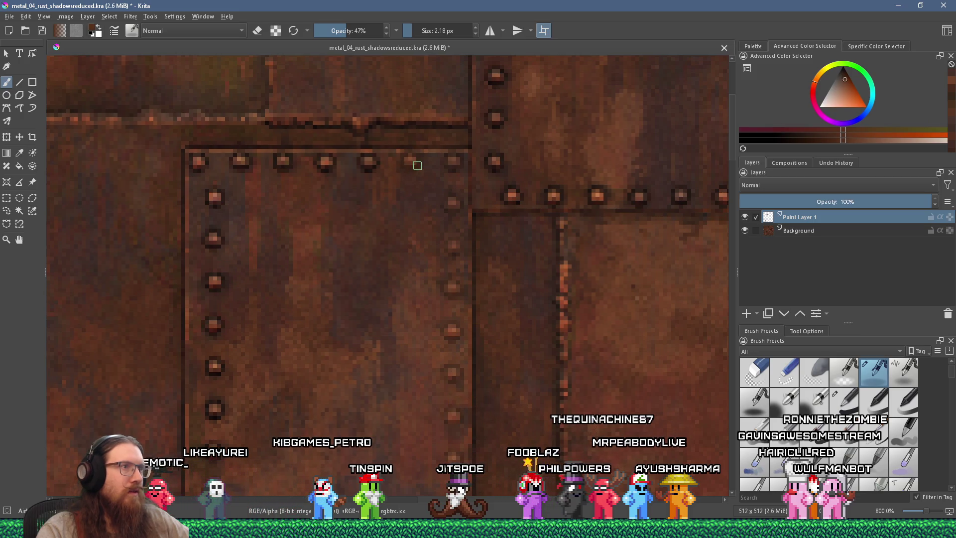
key("ctrl+shift+z")
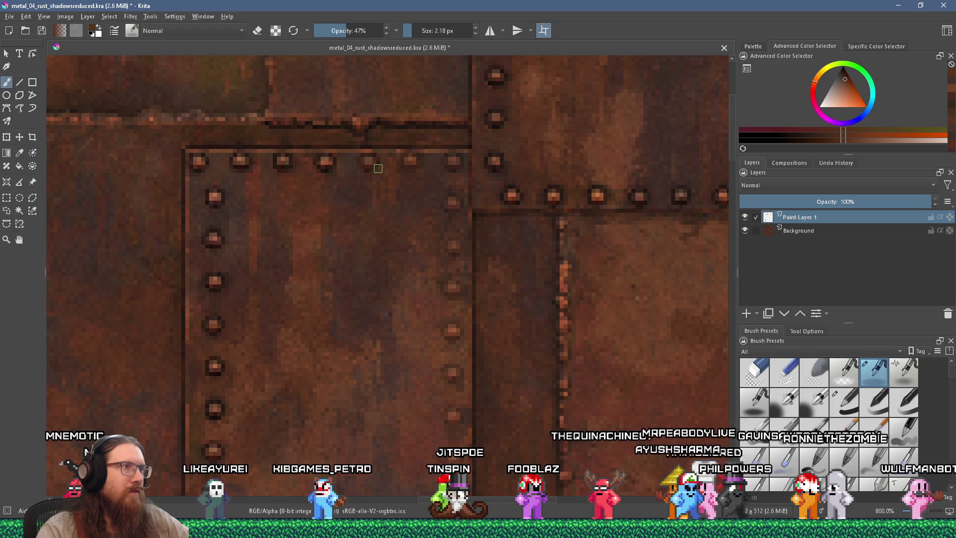
left_click_drag(368, 160, 453, 187)
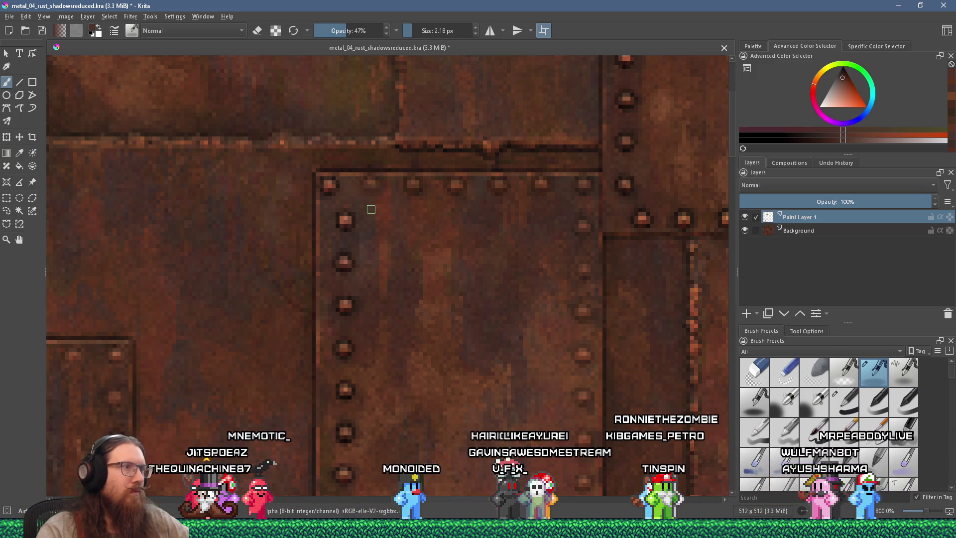
left_click(357, 239, "ctrl")
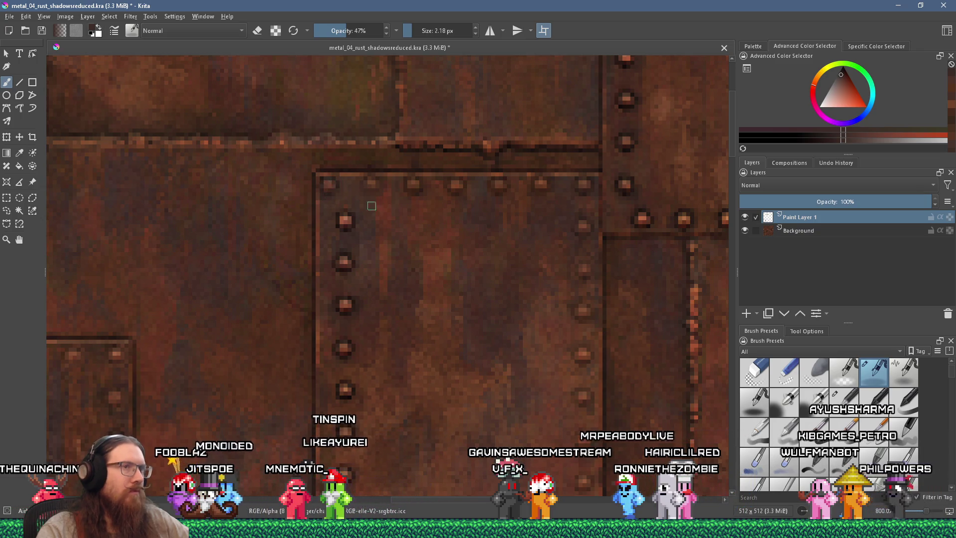
- Darken a rivet on the central panel's left edge and pan down to the lower part
scroll(366, 200, "down", 2)
scroll(428, 189, "up", 2)
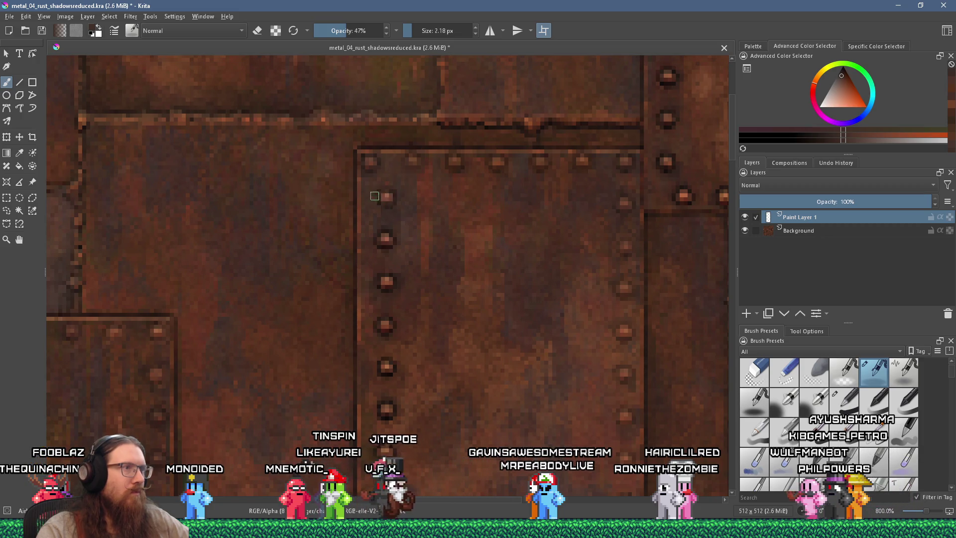
left_click(432, 191, "ctrl")
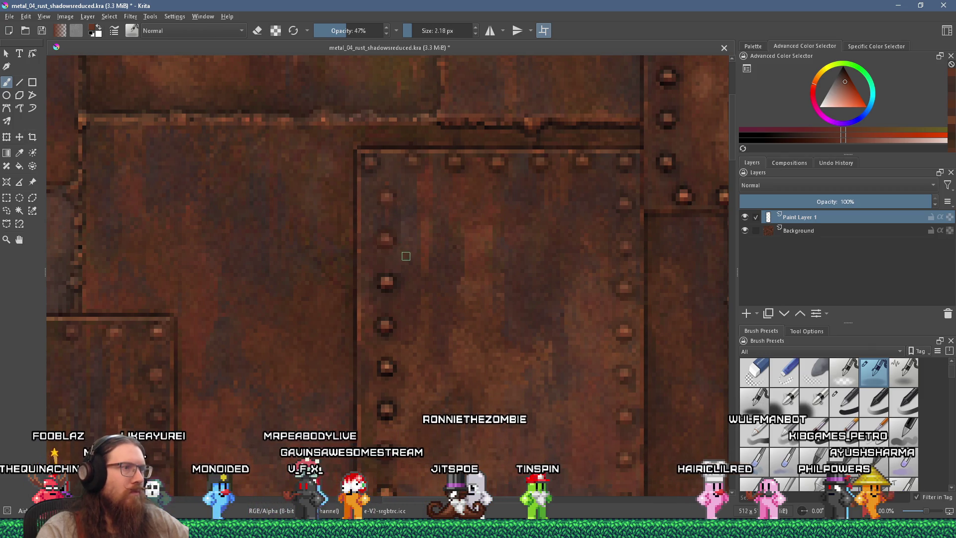
scroll(387, 244, "down", 2)
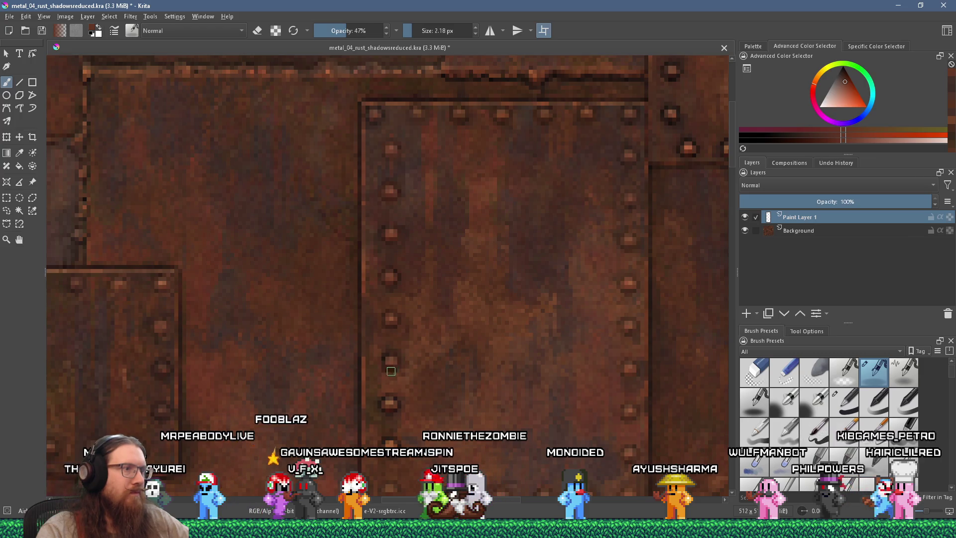
left_click_drag(423, 378, 448, 284)
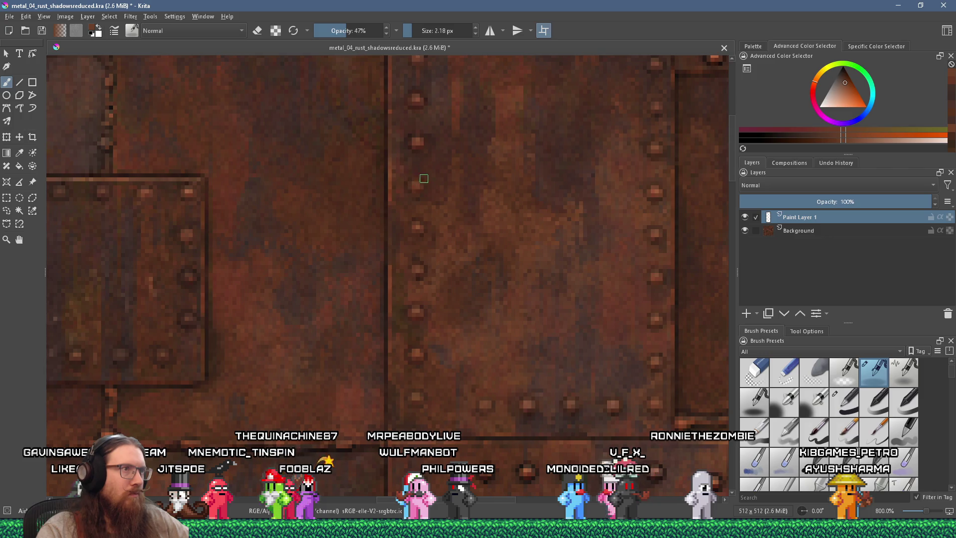
- Test-dab a lower left-column rivet, resample a darker brown, and undo the lighter test dab
scroll(424, 181, "down", 3)
scroll(429, 252, "down", 3)
scroll(383, 299, "up", 10)
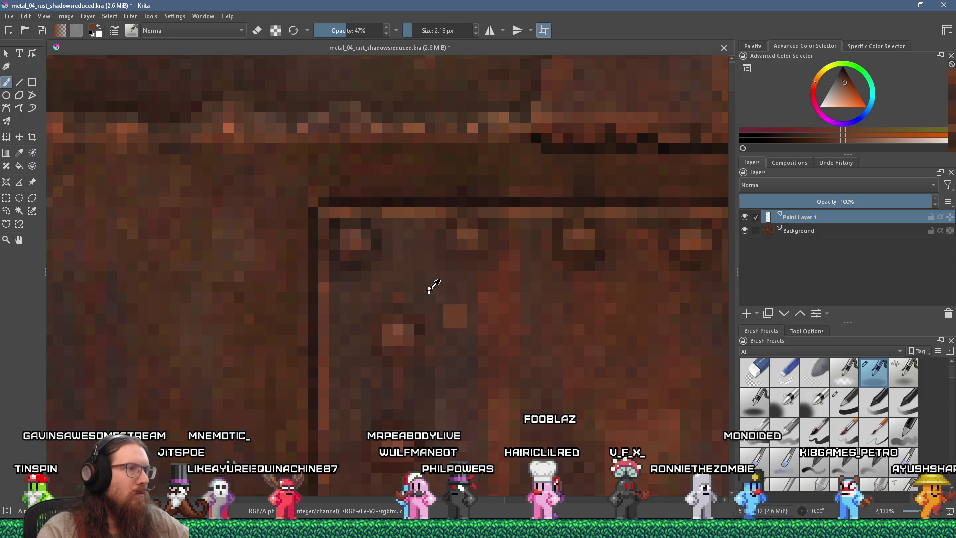
left_click(478, 327)
left_click(450, 298, "ctrl")
key("ctrl+z")
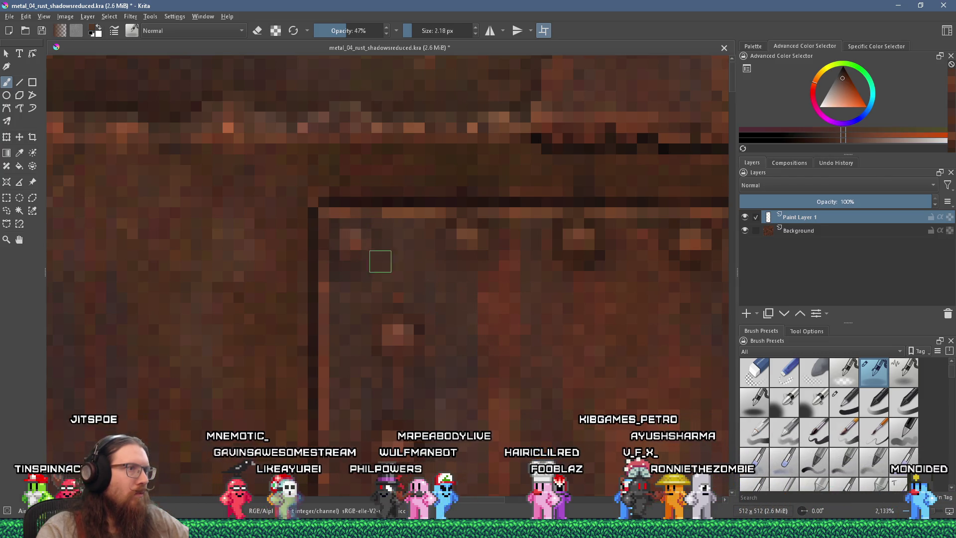
scroll(379, 261, "down", 9)
scroll(340, 259, "up", 2)
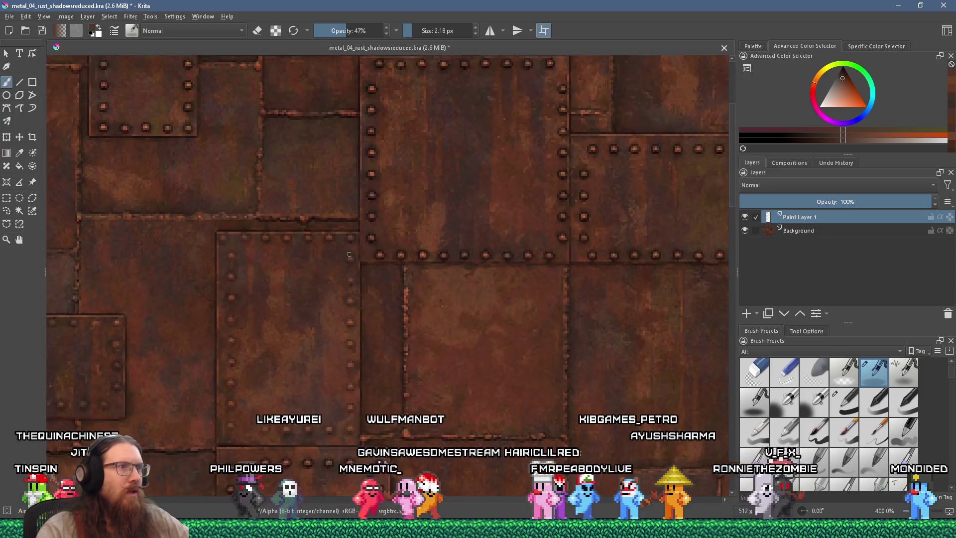
- Dull the rivet highlights on the lower seam row using sampled reddish and orange rust tones
scroll(341, 259, "up", 4)
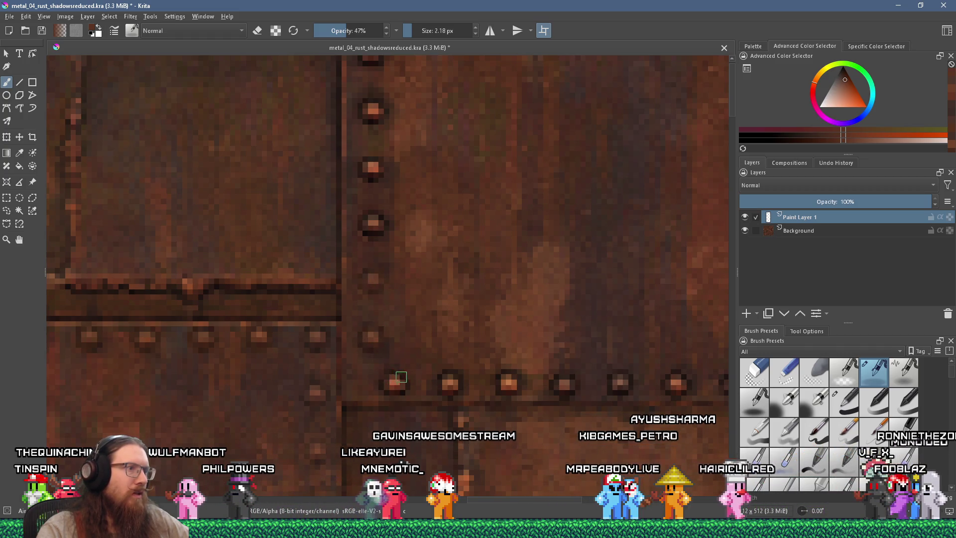
left_click_drag(449, 373, 379, 339)
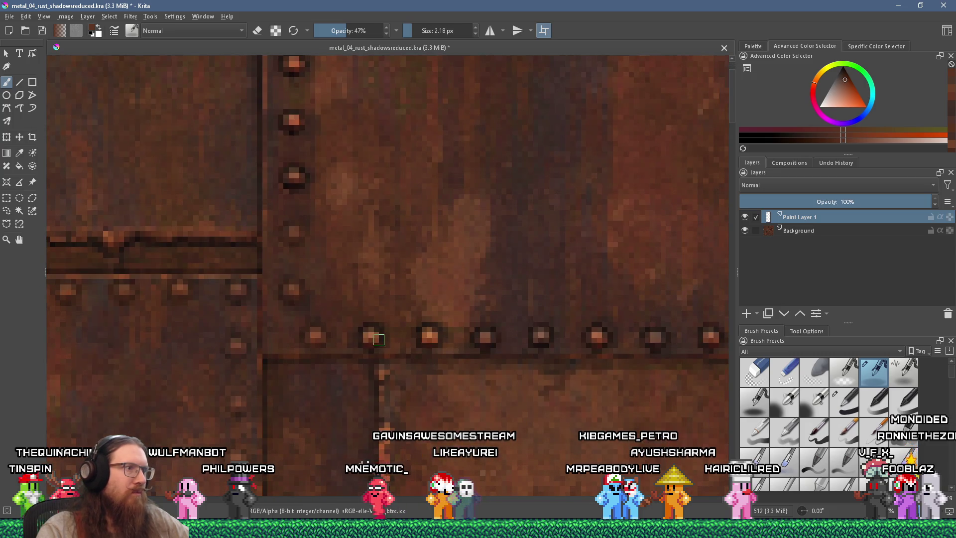
scroll(372, 338, "down", 5)
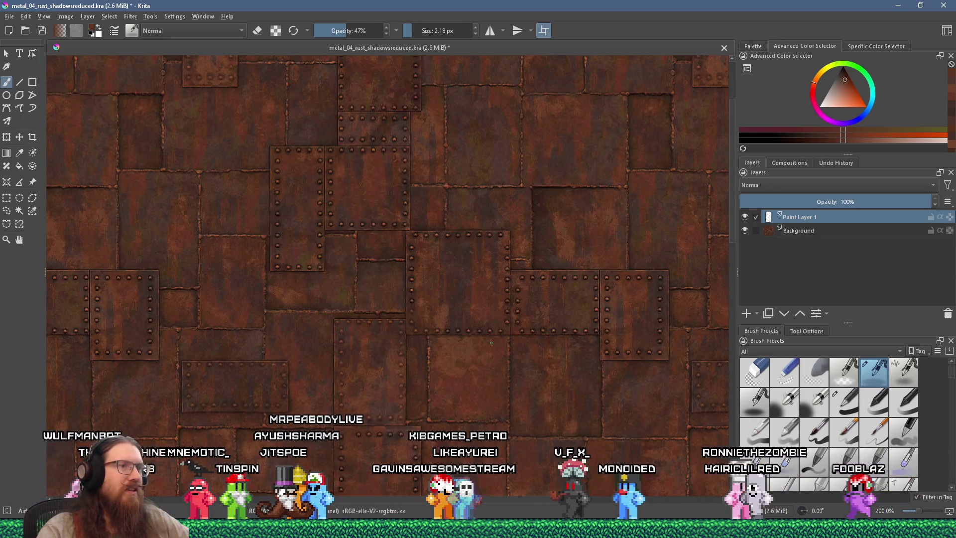
scroll(432, 306, "up", 7)
left_click_drag(431, 306, 449, 306)
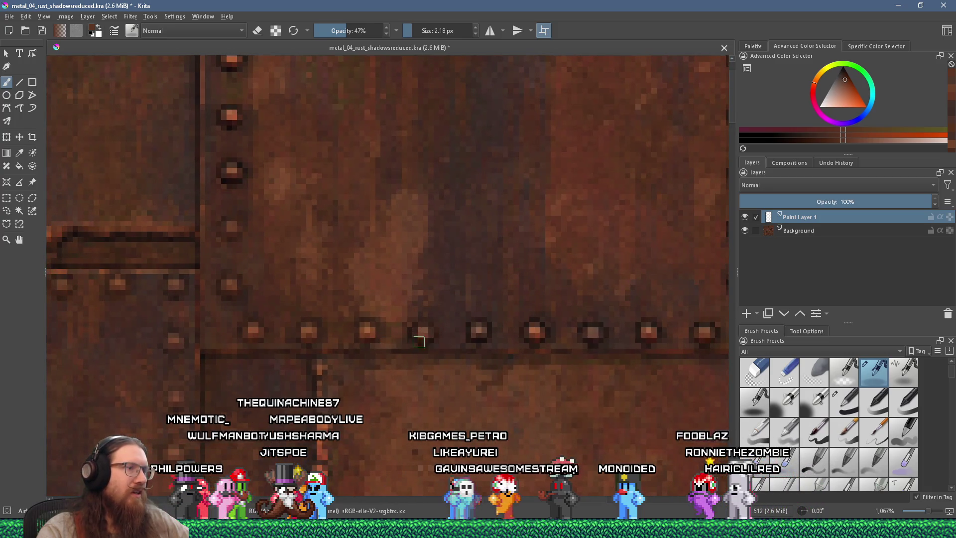
left_click(482, 318, "ctrl")
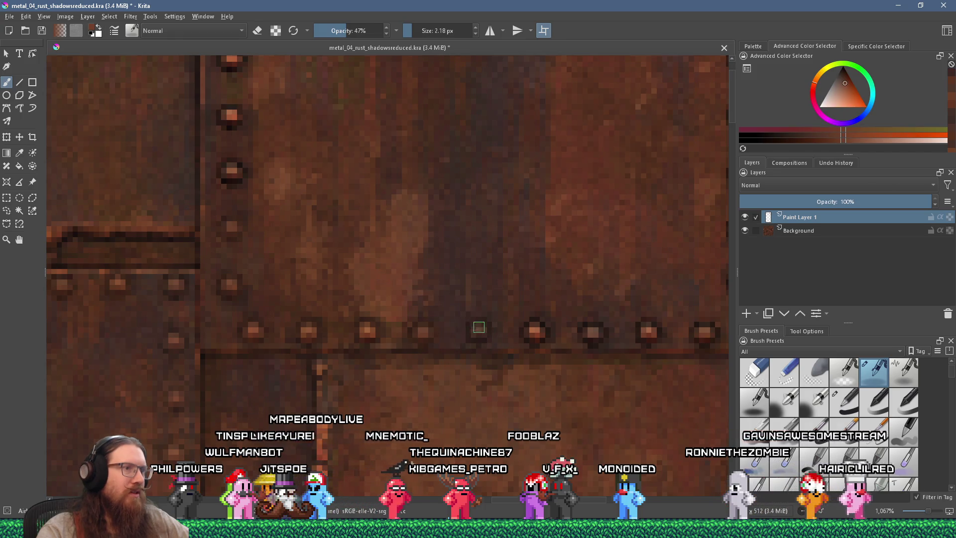
left_click(478, 322, "ctrl")
left_click(478, 324)
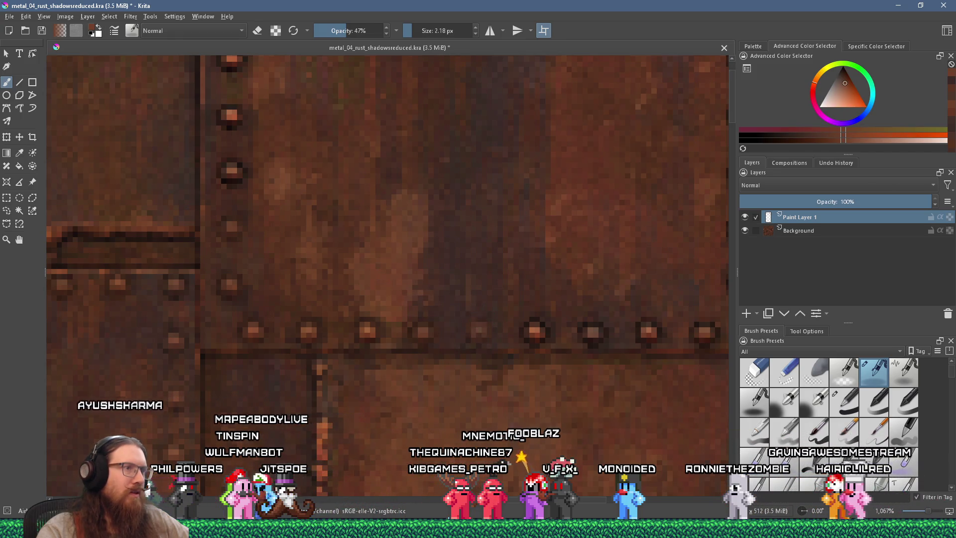
left_click(469, 329, "ctrl")
left_click_drag(534, 324, 449, 332)
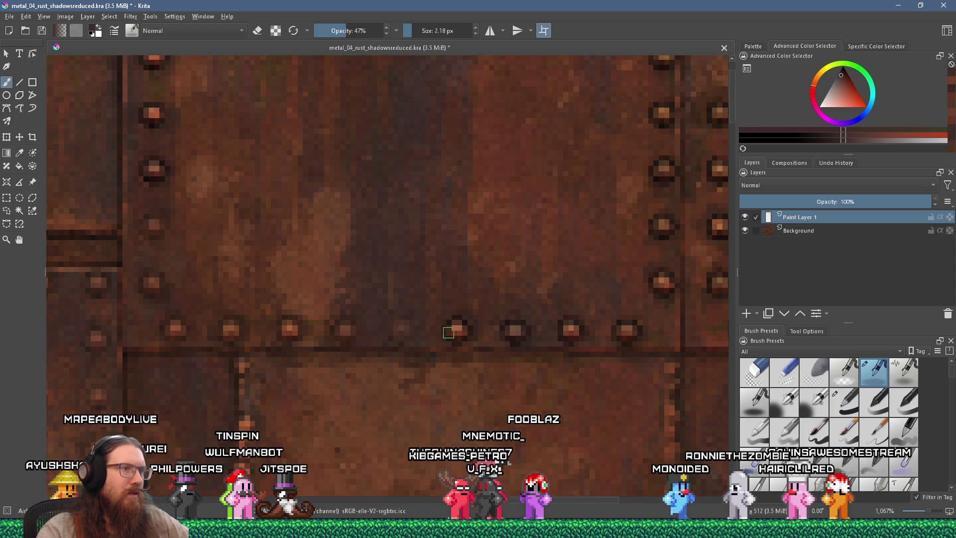
left_click(525, 258, "ctrl")
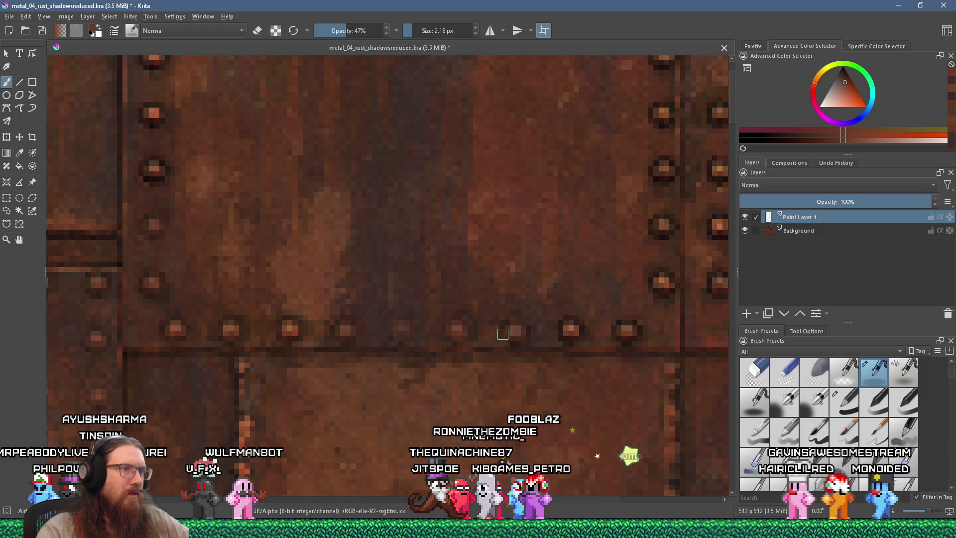
left_click(395, 324, "ctrl")
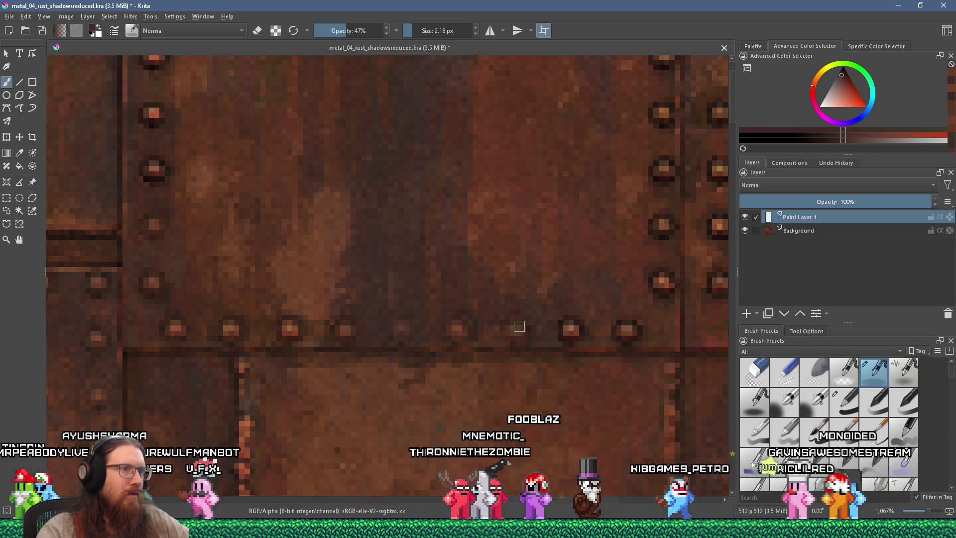
- Tone down the rivets along the vertical seam and the panel's top row
left_click_drag(602, 322, 426, 352)
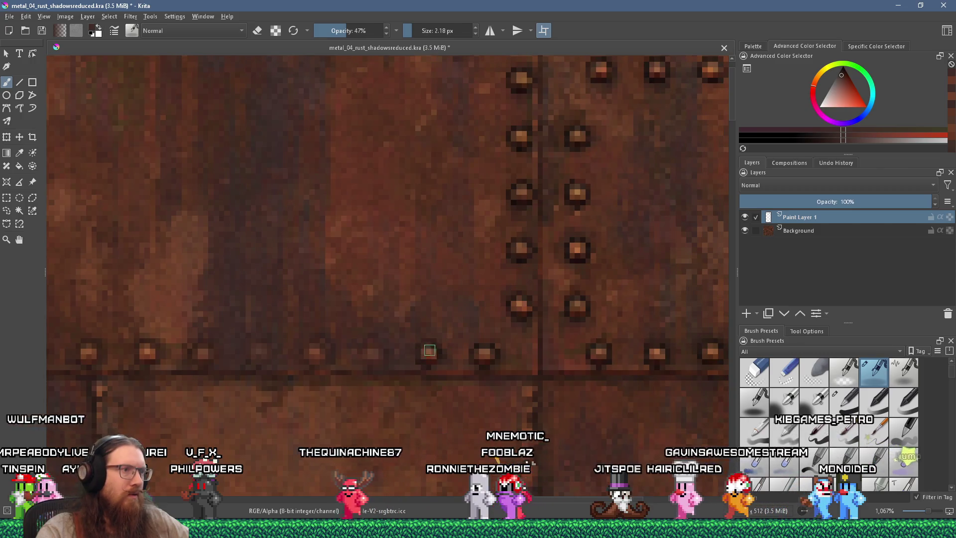
left_click(337, 254, "ctrl")
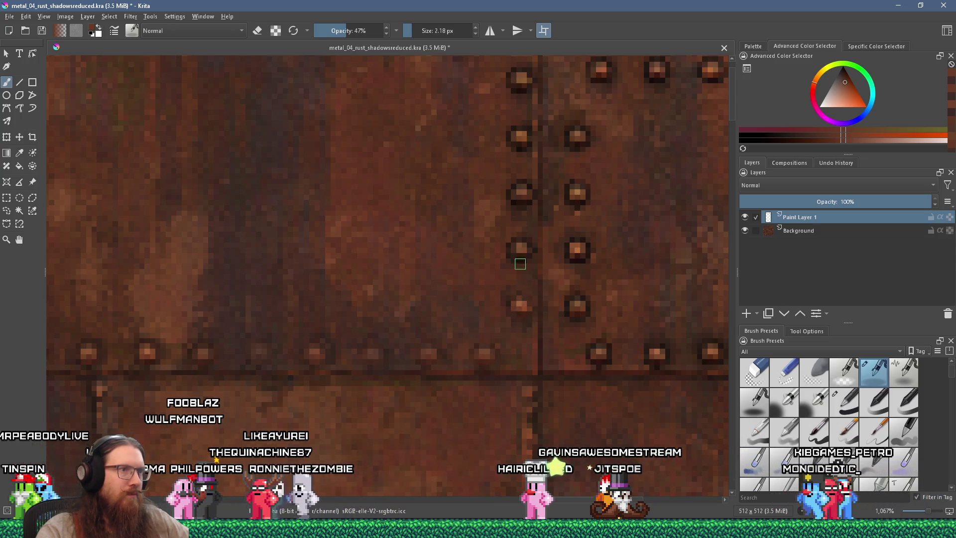
left_click_drag(547, 300, 508, 341)
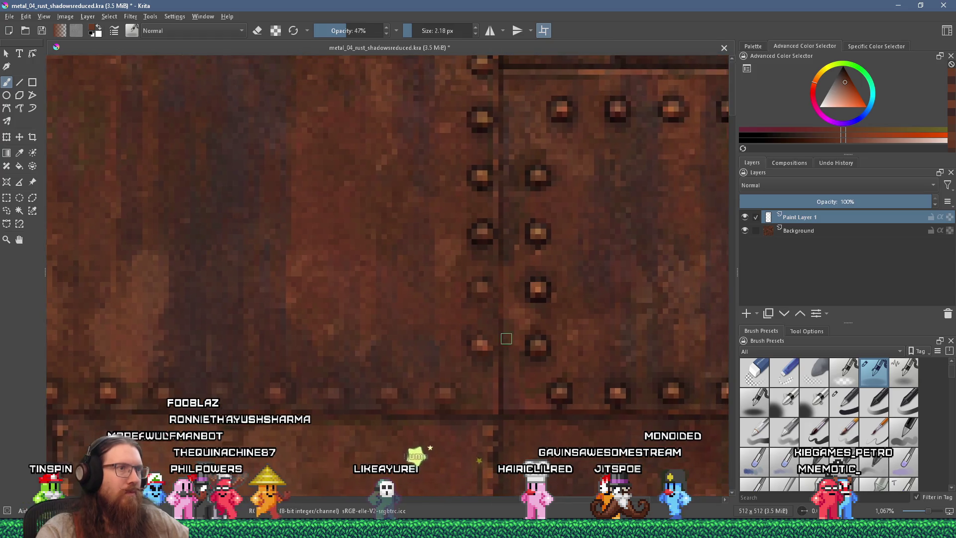
scroll(487, 239, "down", 10)
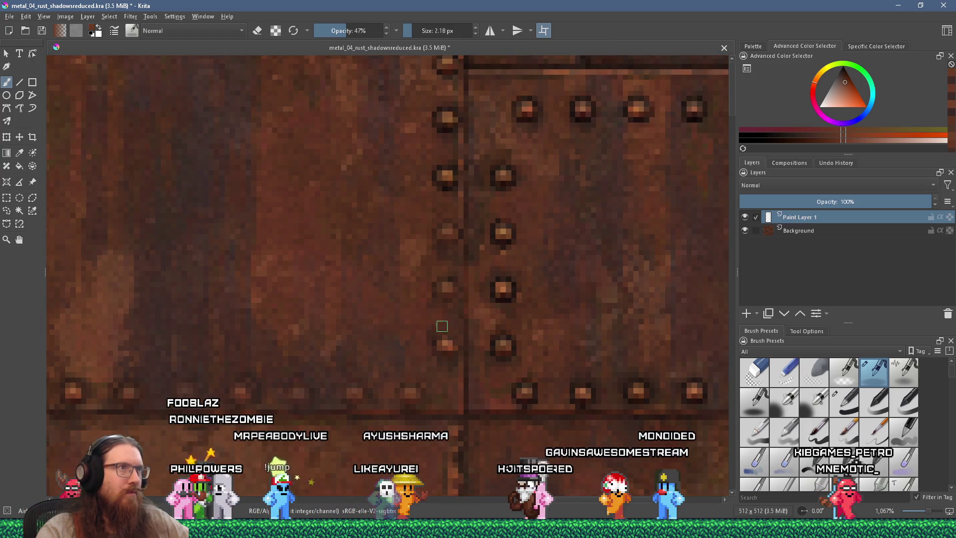
scroll(426, 319, "up", 9)
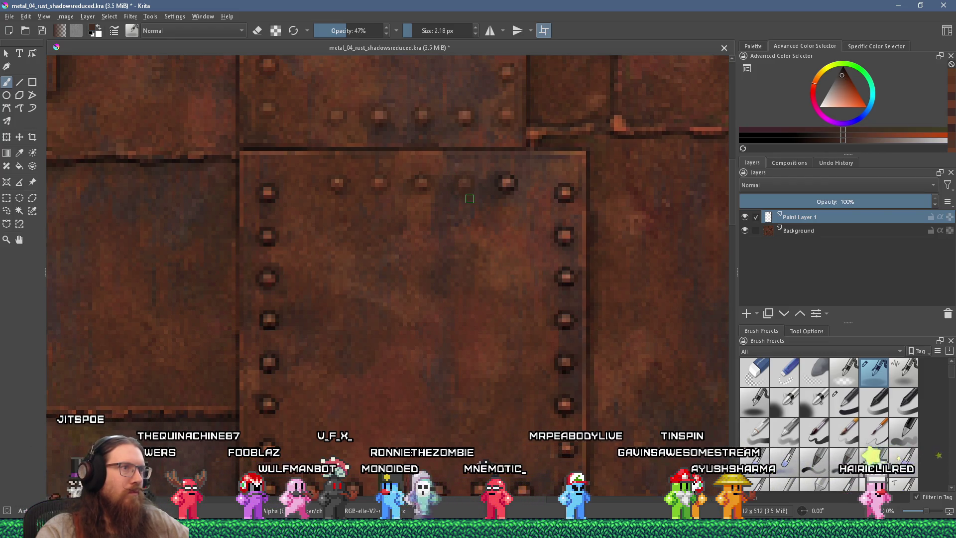
left_click(505, 182, "ctrl")
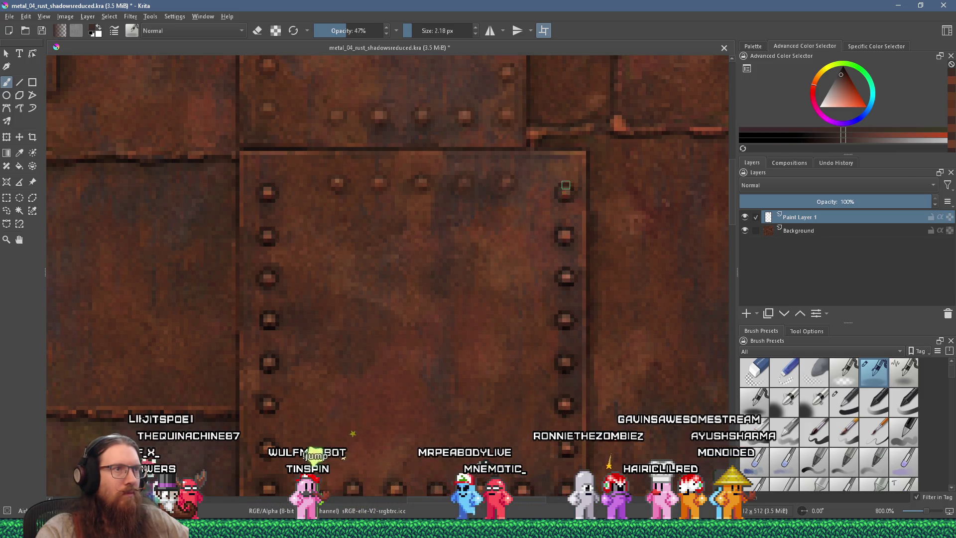
left_click(586, 212, "ctrl")
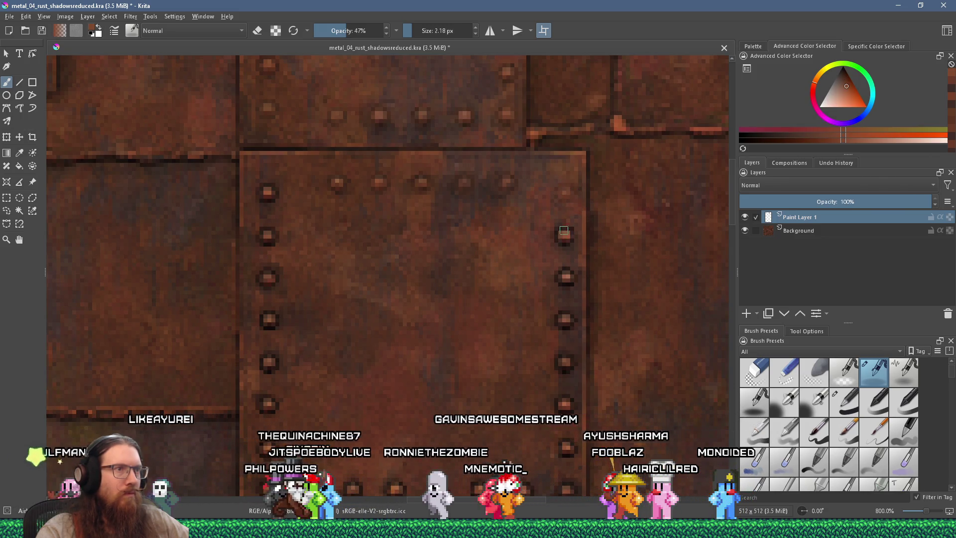
- Paint a darker rust over another bright rivet, then bring up the Firefox window
left_click_drag(557, 274, 518, 214)
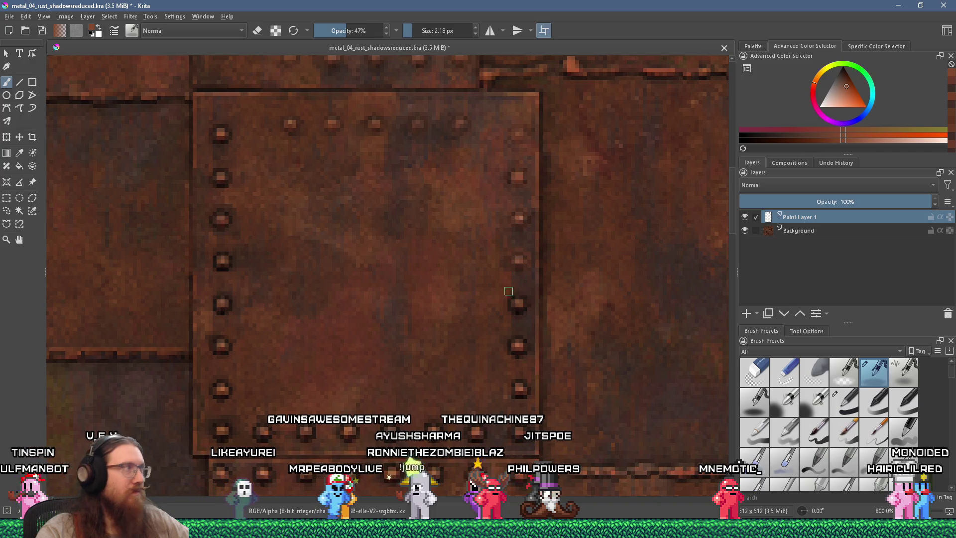
left_click_drag(511, 291, 467, 232)
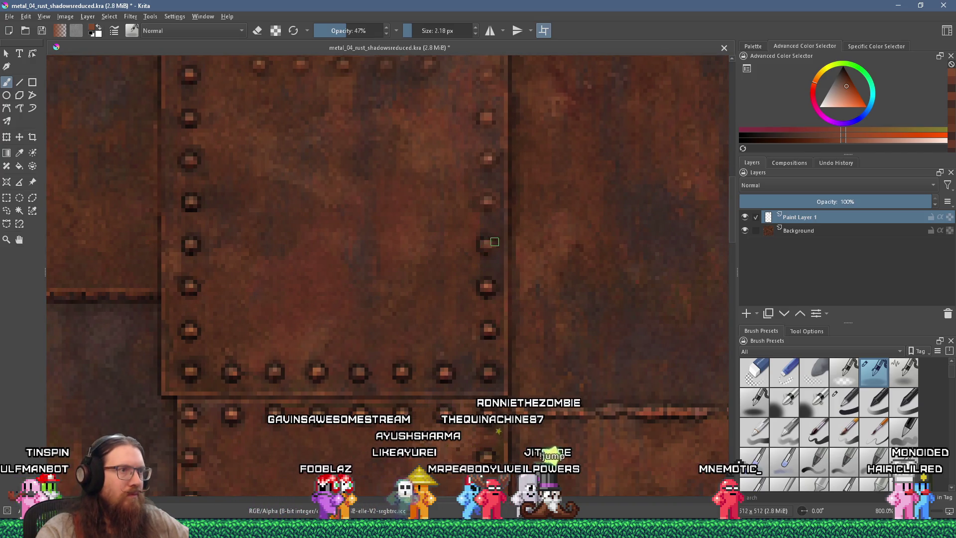
left_click(489, 267, "ctrl")
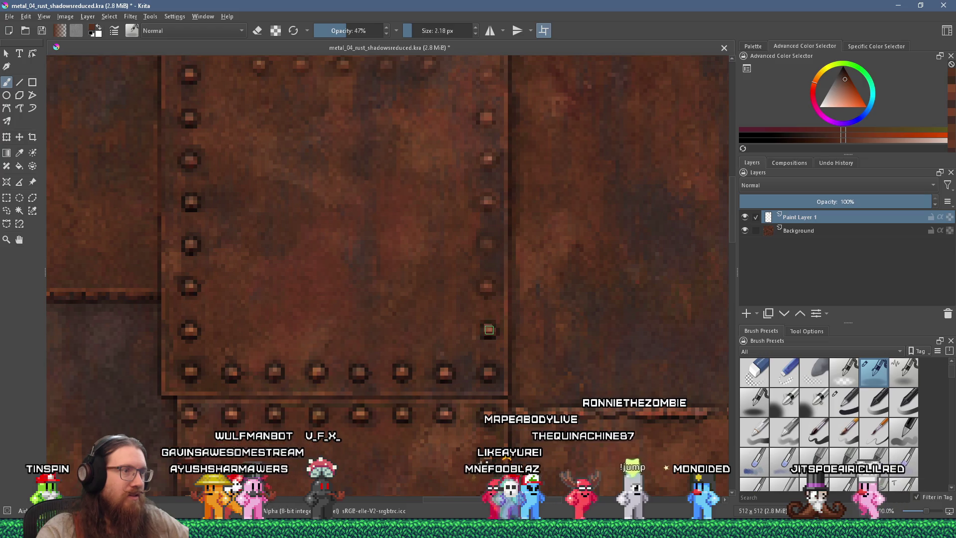
left_click_drag(477, 340, 491, 324)
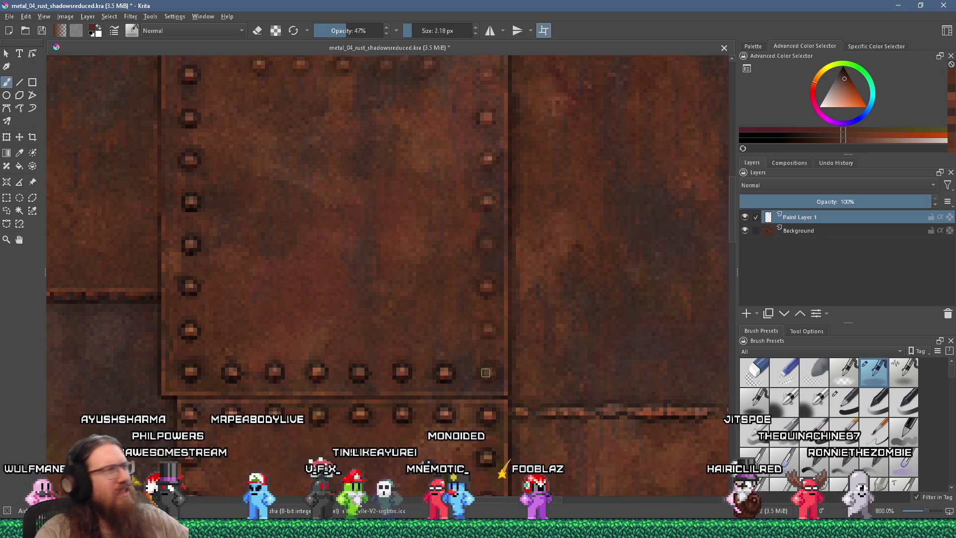
left_click(478, 528)
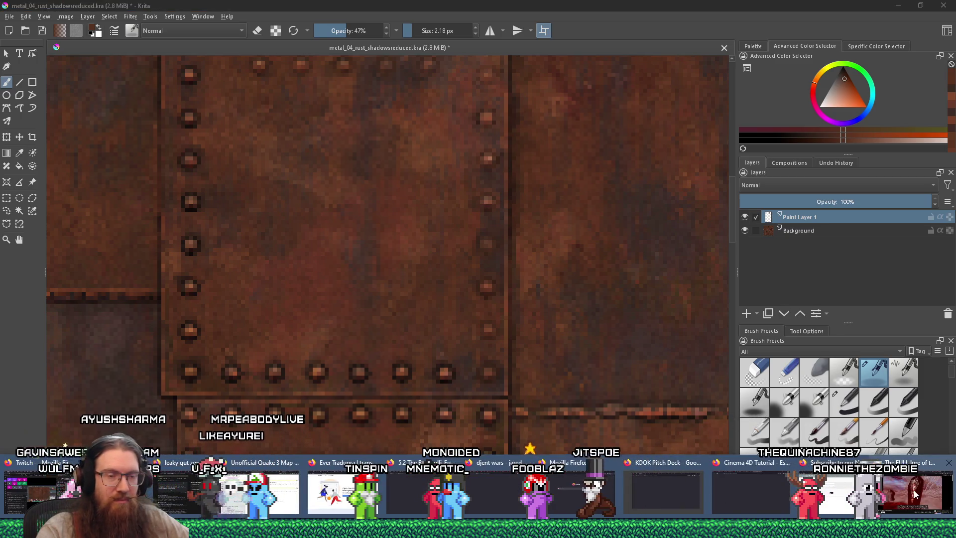
- Search 'pitchyagame' in a new Firefox tab and open the #PitchYaGame Live site
left_click(915, 494)
left_click(839, 10)
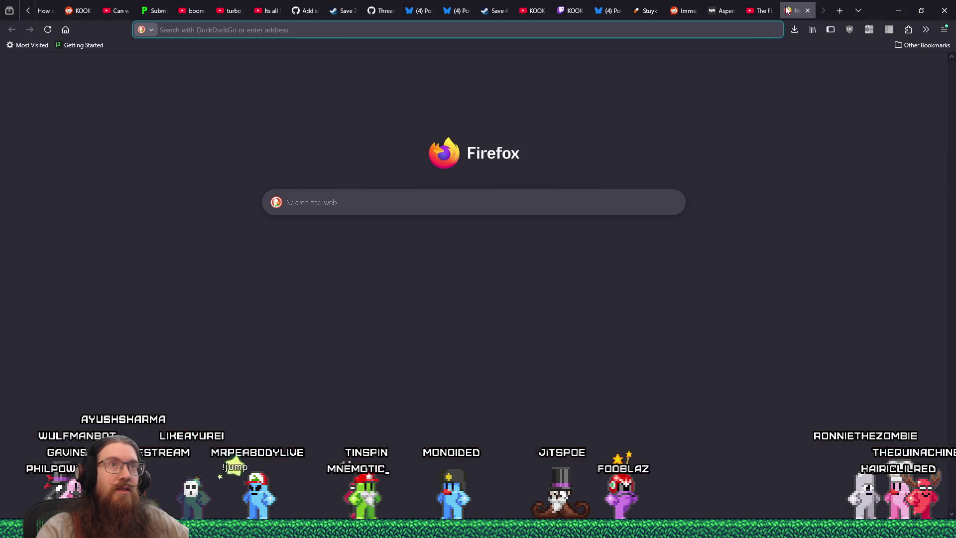
left_click(741, 31)
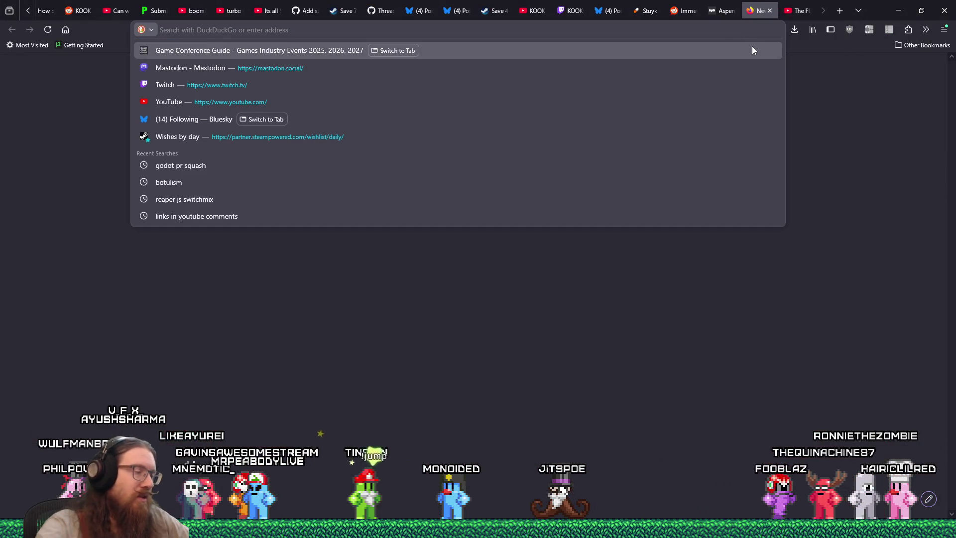
type("pitchyagame")
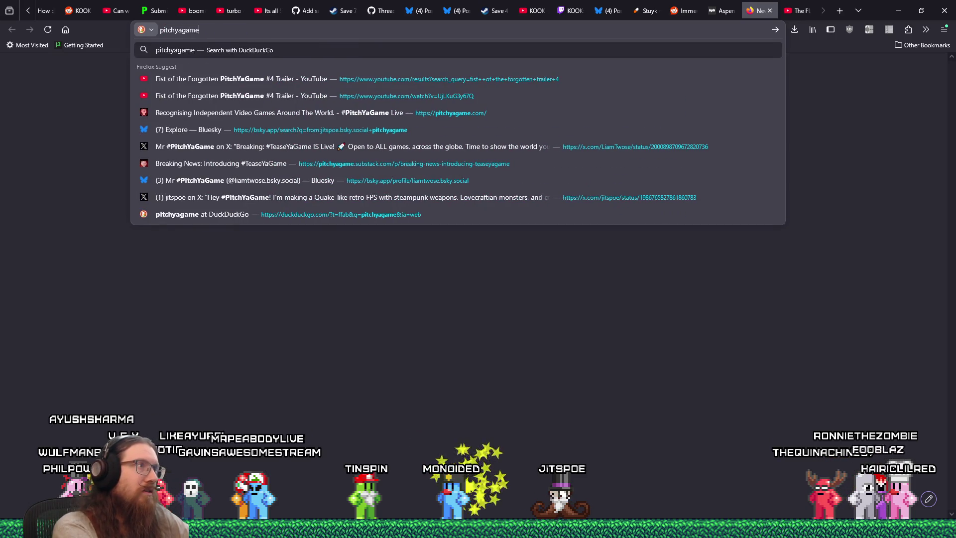
key("Return")
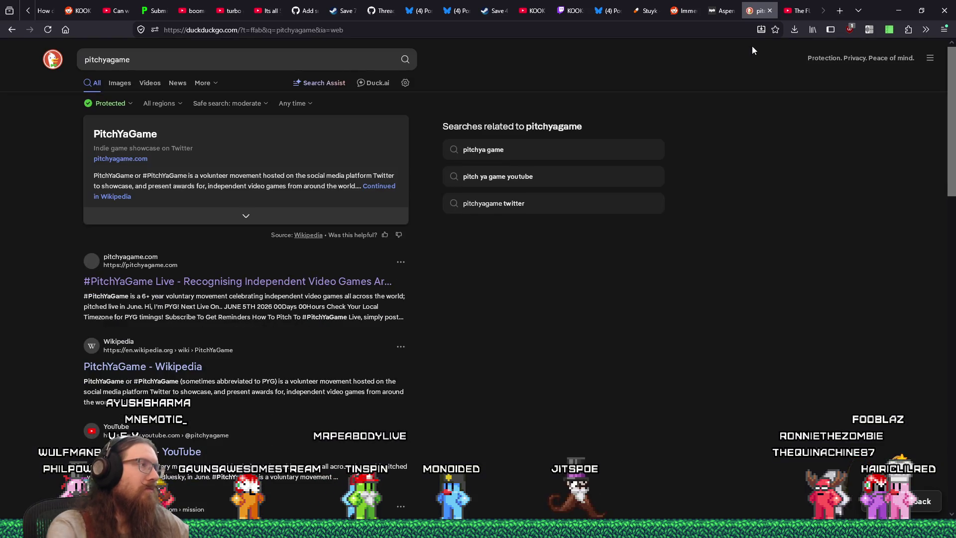
left_click(137, 280)
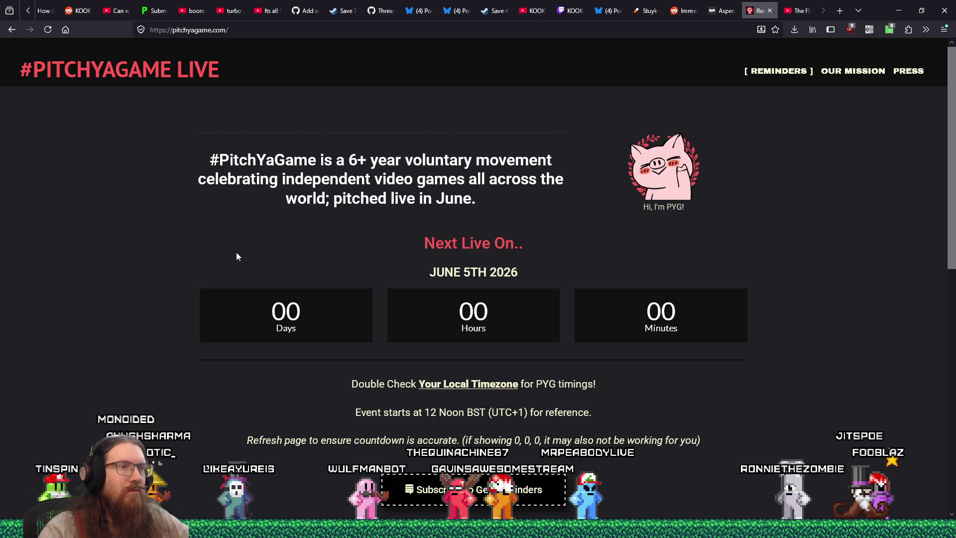
- Copy the #PitchYaGame Live site's address
scroll(729, 299, "down", 3)
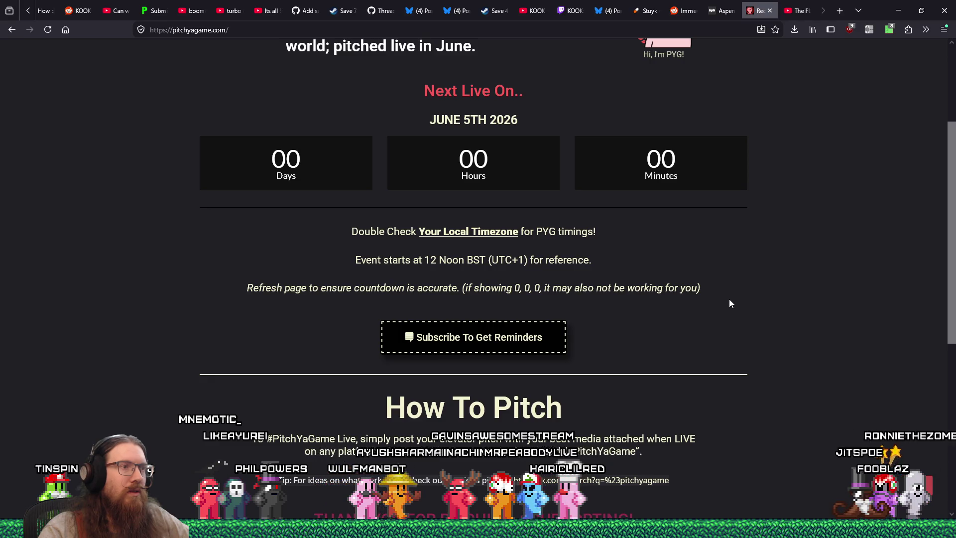
right_click(274, 32)
left_click(306, 94)
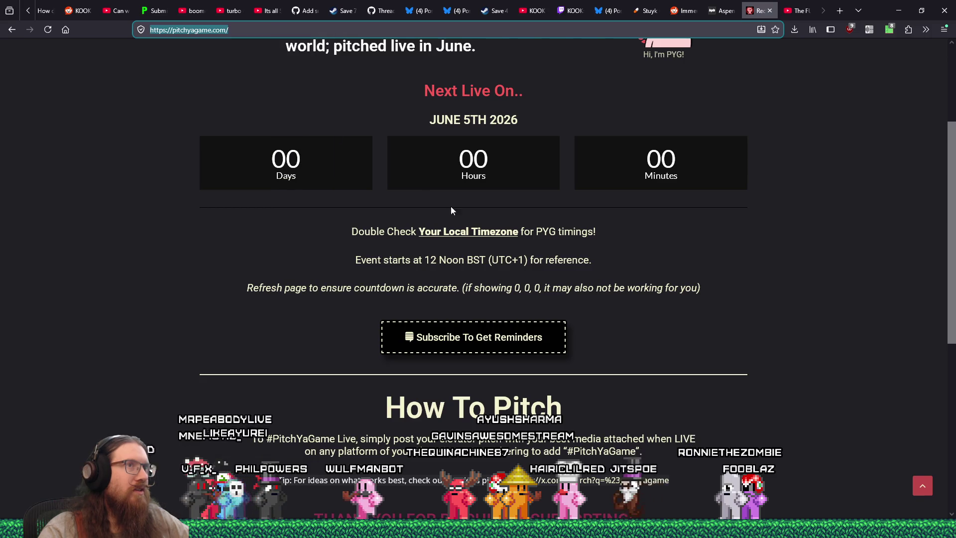
scroll(545, 231, "up", 3)
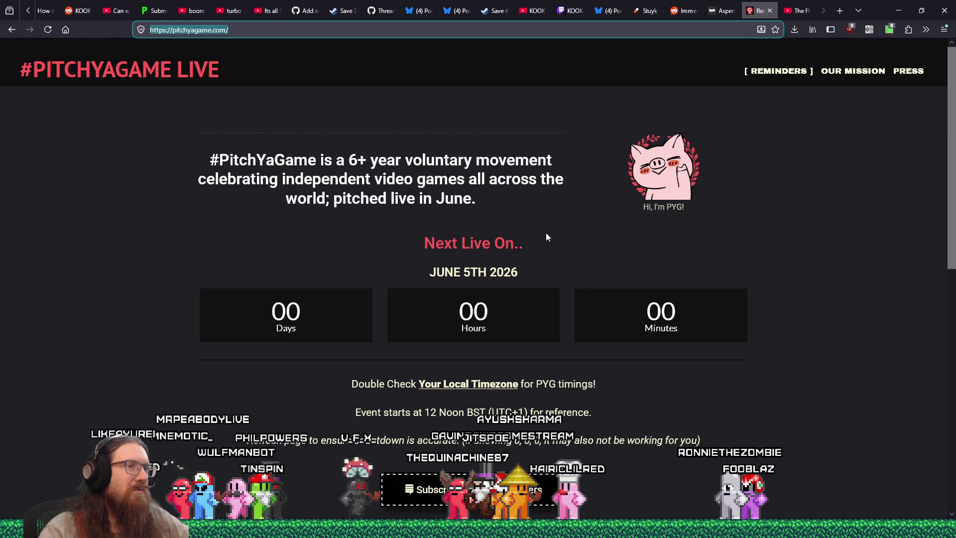
- Copy 'BST' from the next event's time, June 5th 2026 at 12 Noon BST
double_click(502, 271)
left_click(476, 250)
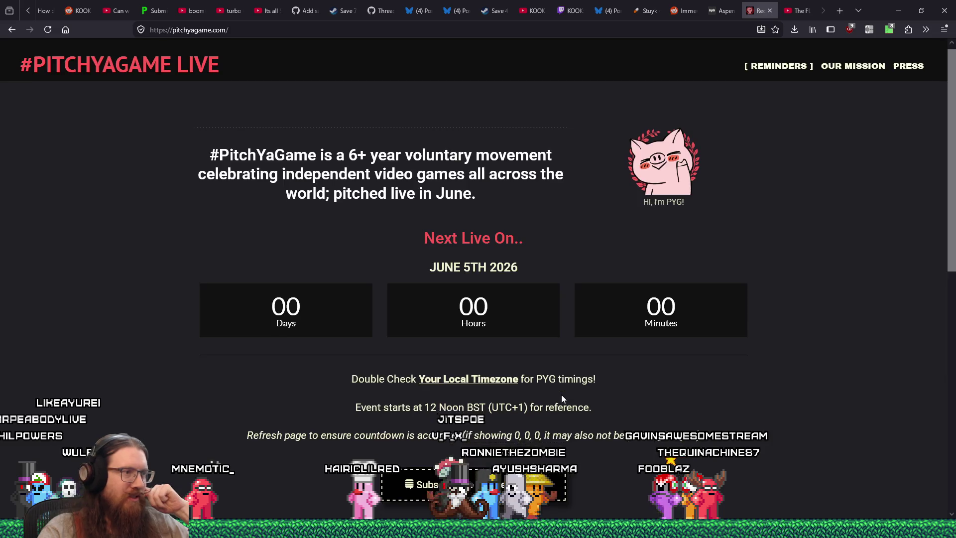
scroll(560, 393, "down", 4)
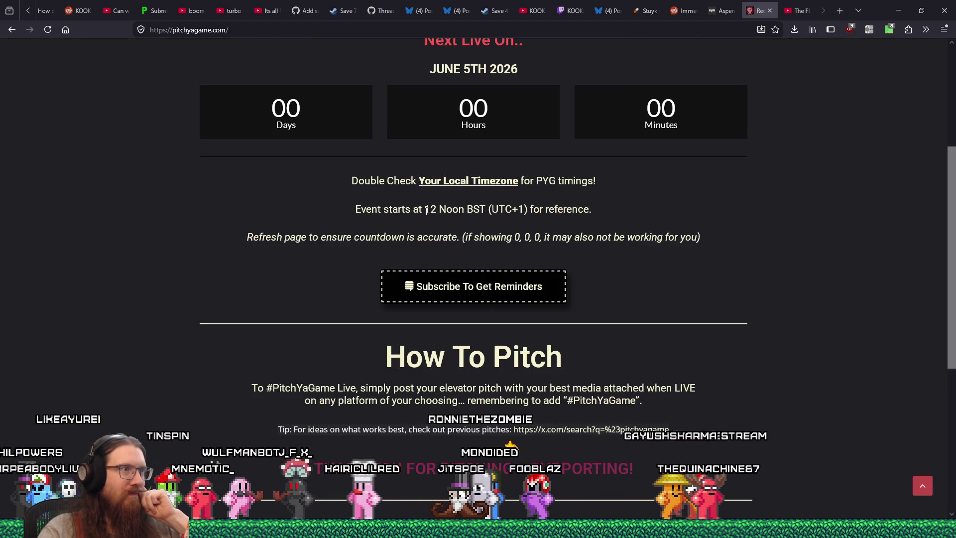
left_click_drag(424, 209, 468, 209)
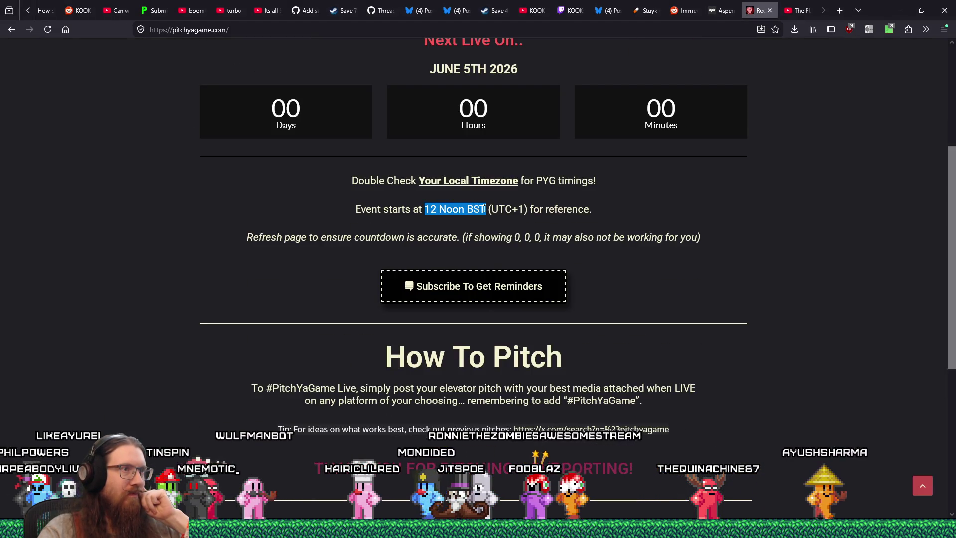
double_click(478, 210)
right_click(481, 211)
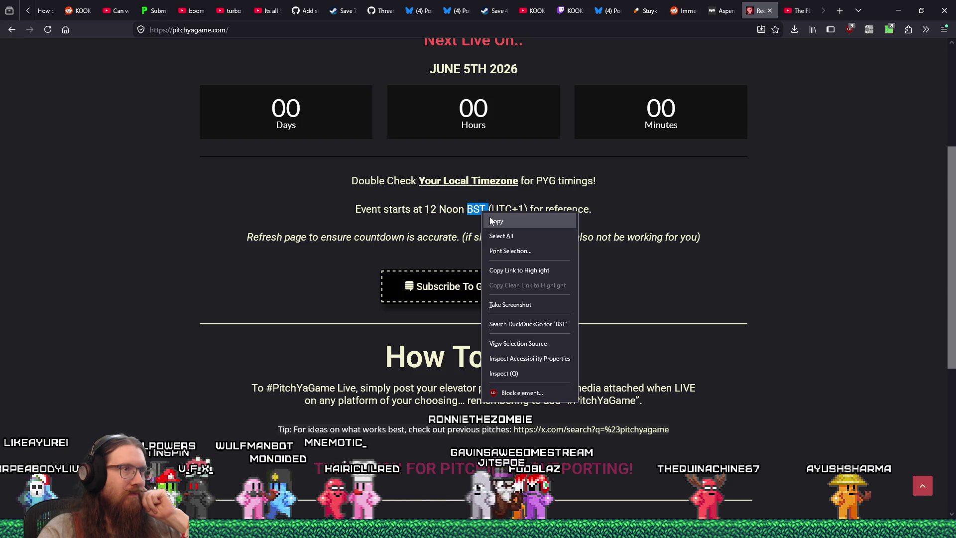
left_click(493, 220)
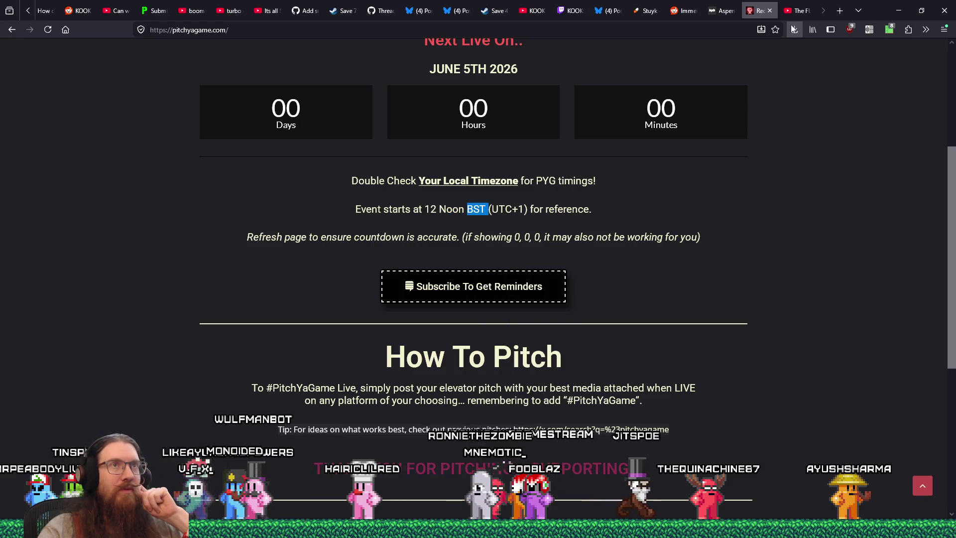
left_click(857, 11)
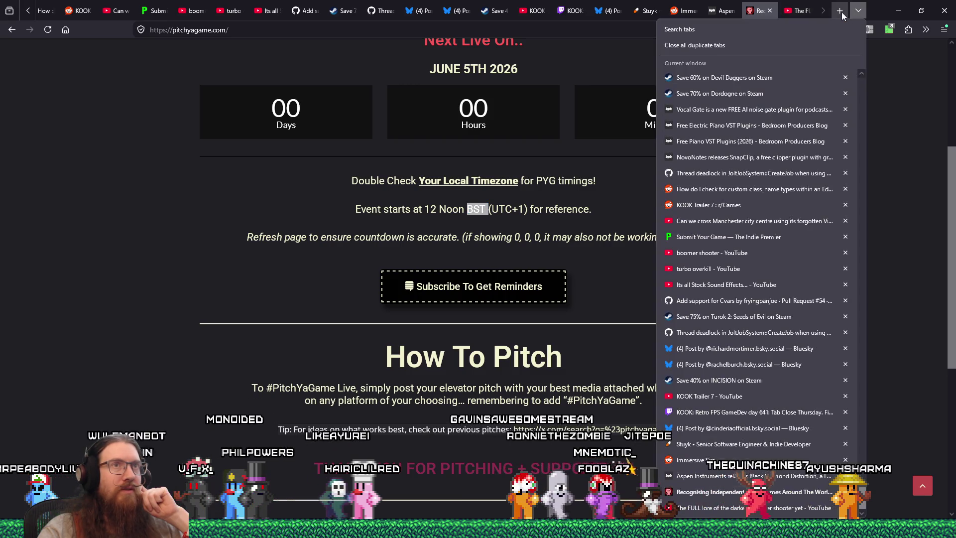
- Search 'convert 12:00 BST to est' to get 7:00 AM EDT, then return to Krita
left_click(839, 11)
left_click(750, 28)
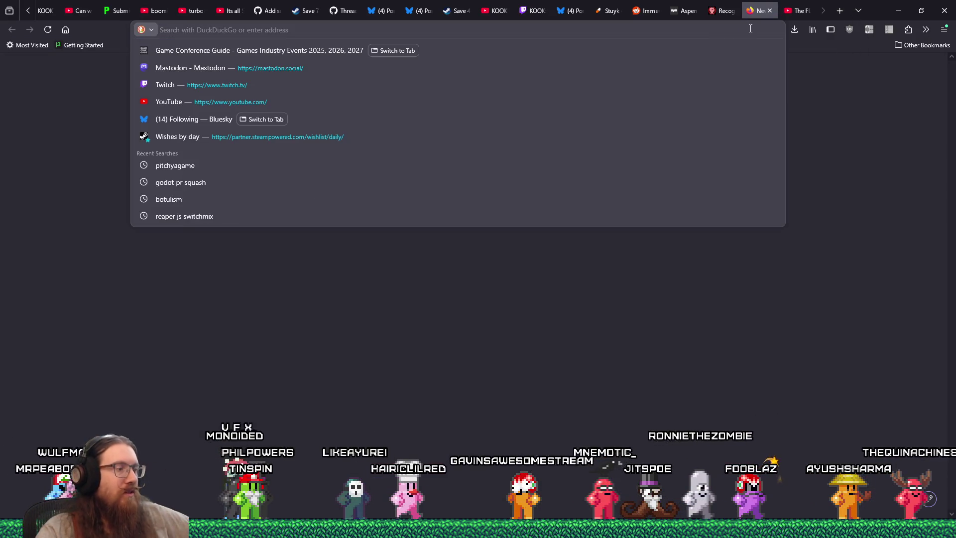
type("conv")
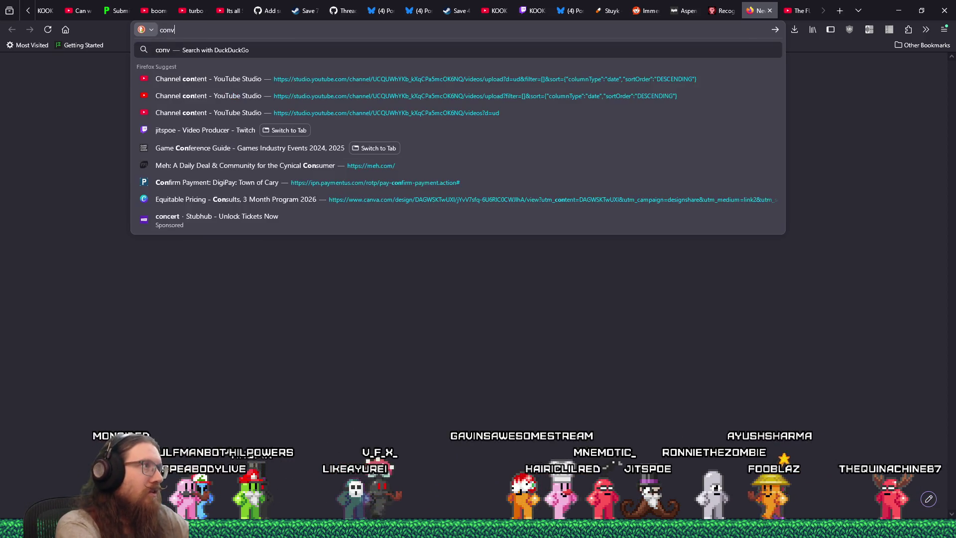
type("ert 12:00 ")
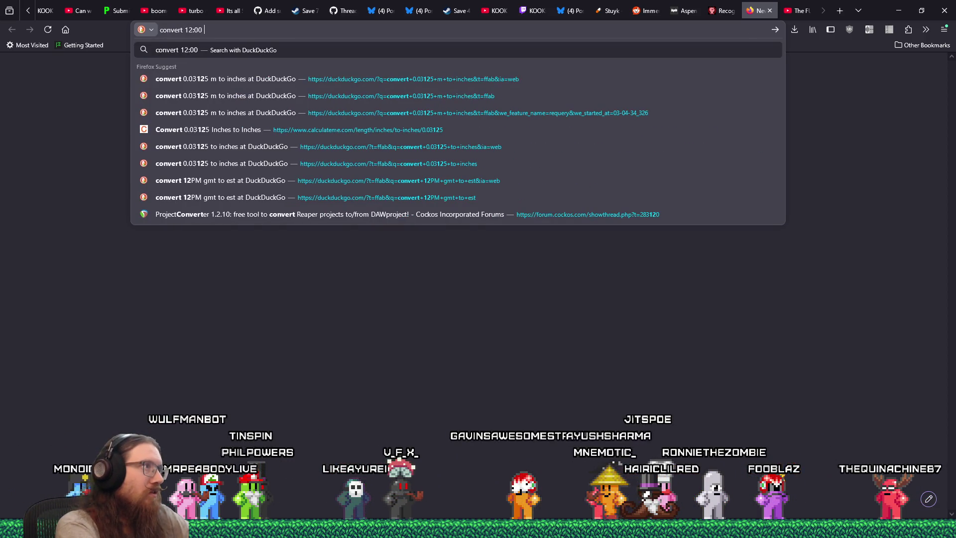
type("BST to est")
key("Return")
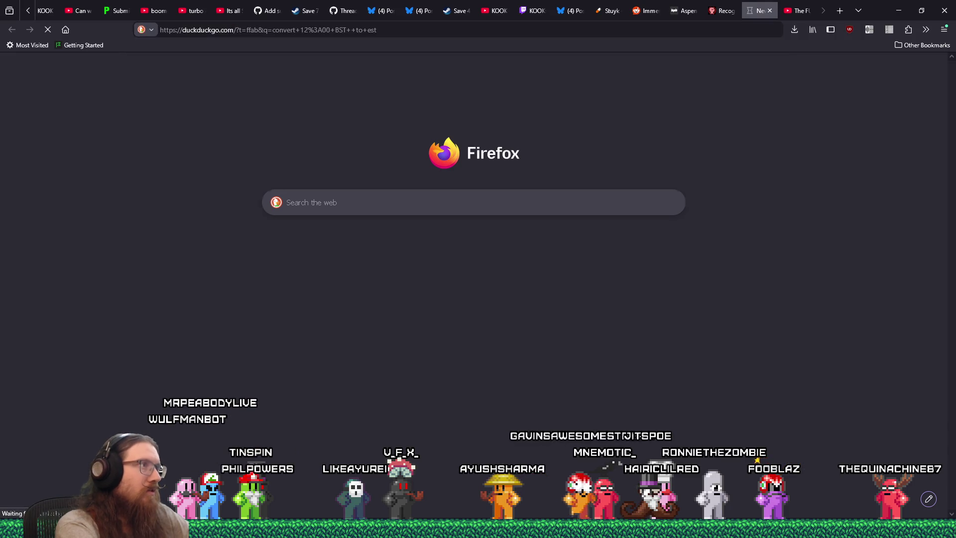
left_click_drag(120, 149, 187, 152)
left_click(291, 162)
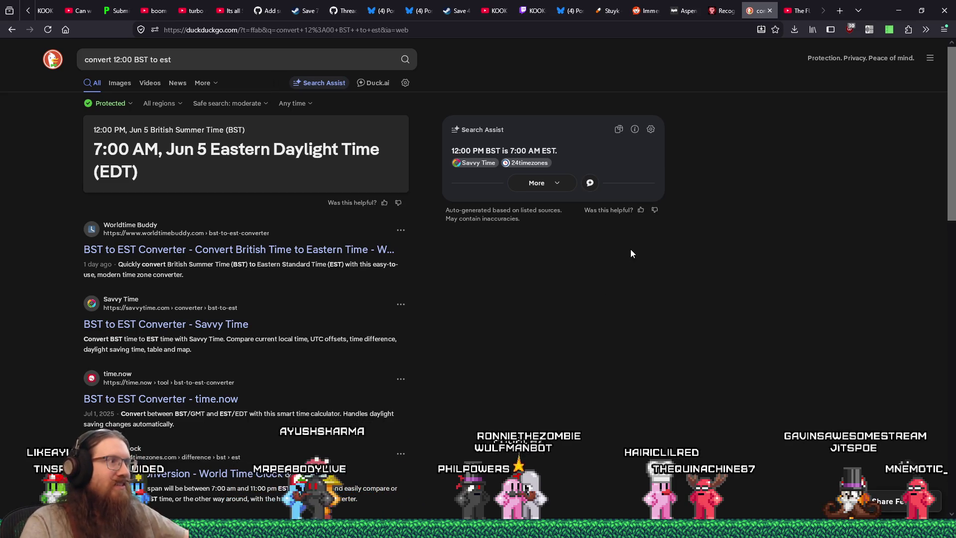
key("alt+Tab")
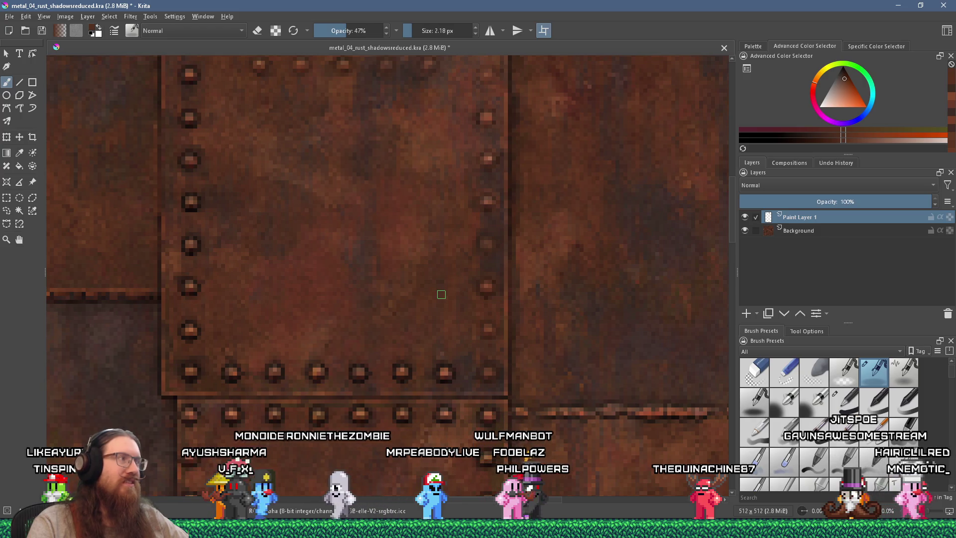
- Dim the rivets near the central panel's lower-left corner with sampled rust colours at 47% opacity
scroll(327, 299, "up", 2)
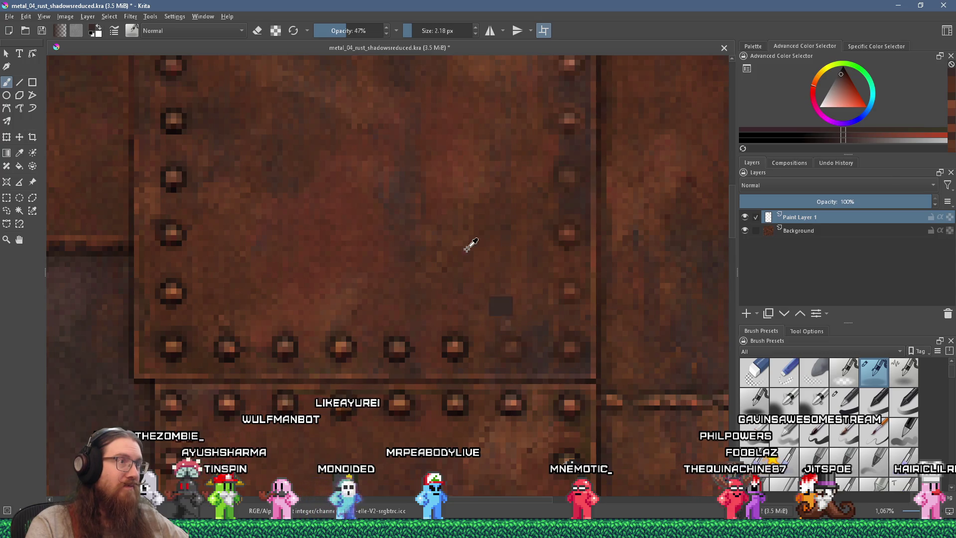
left_click(469, 263, "ctrl")
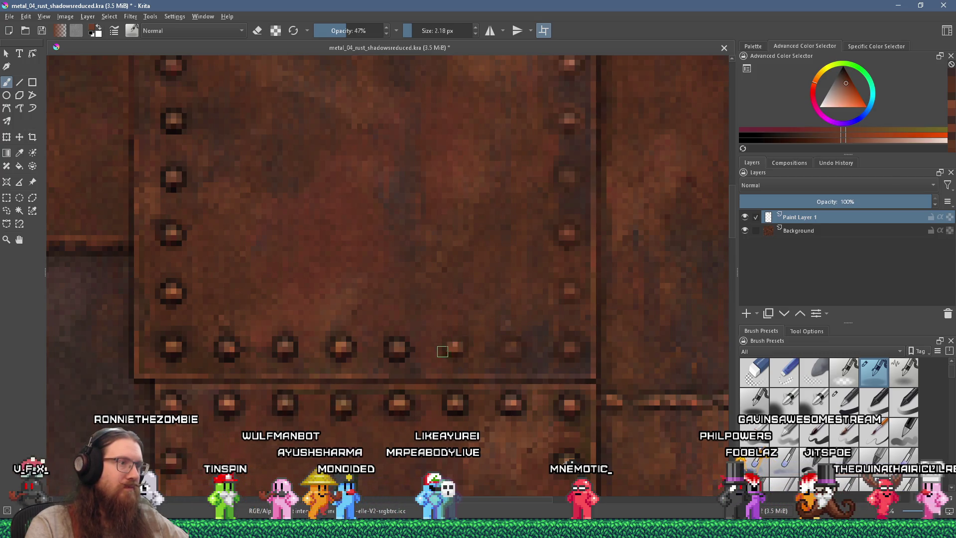
left_click_drag(448, 347, 395, 344)
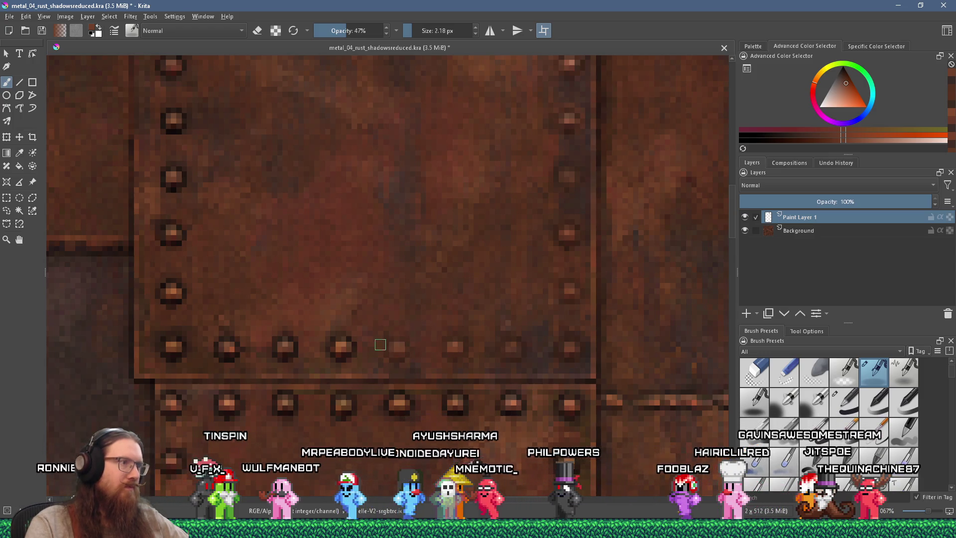
left_click(330, 346, "ctrl")
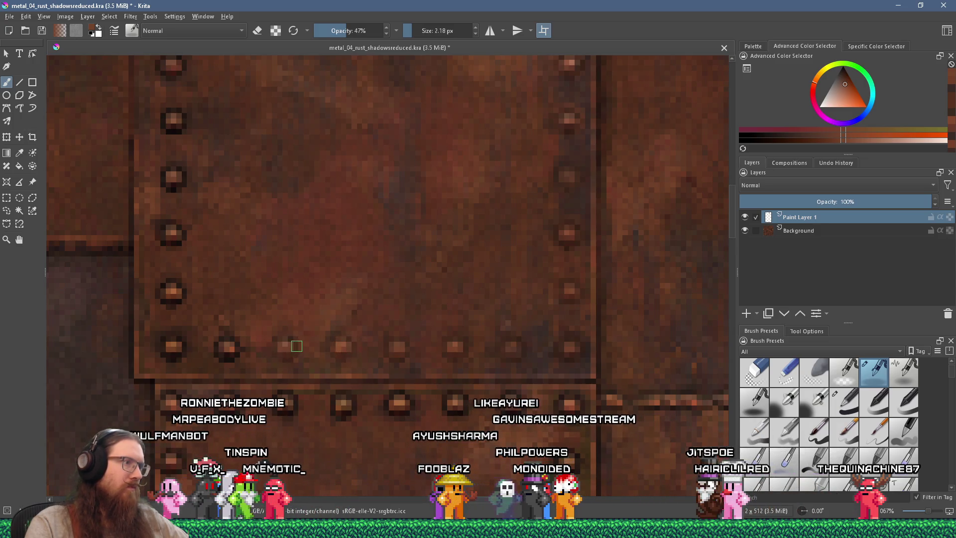
left_click_drag(297, 346, 500, 327)
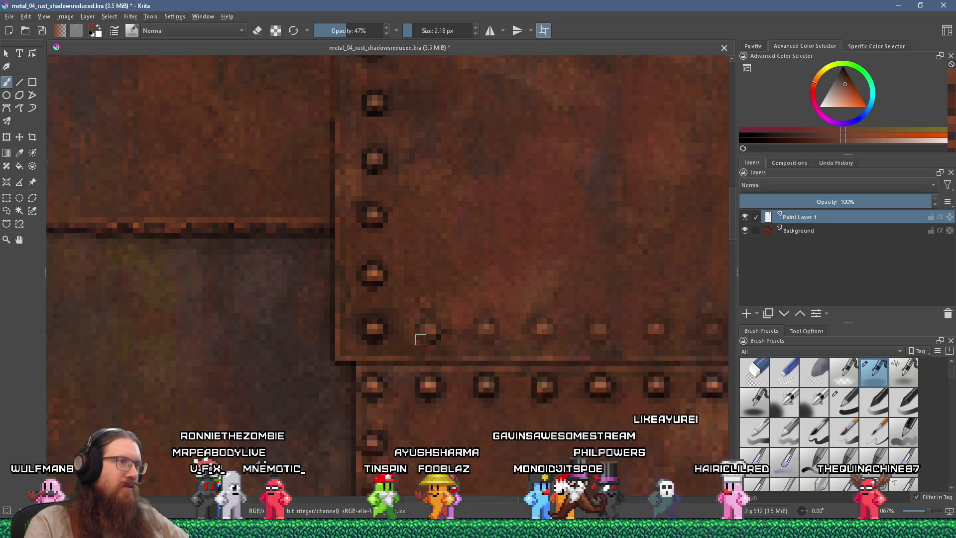
left_click(401, 321, "ctrl")
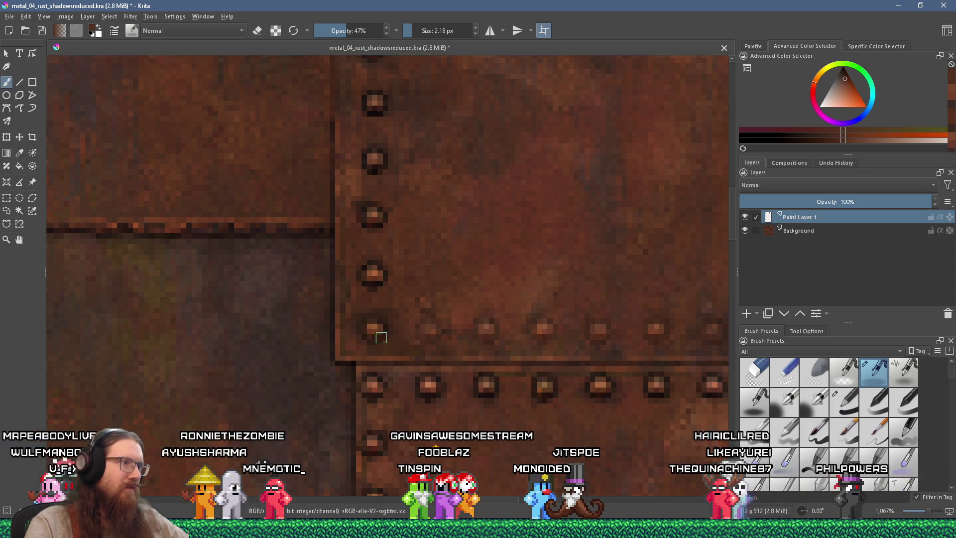
left_click_drag(384, 305, 408, 330)
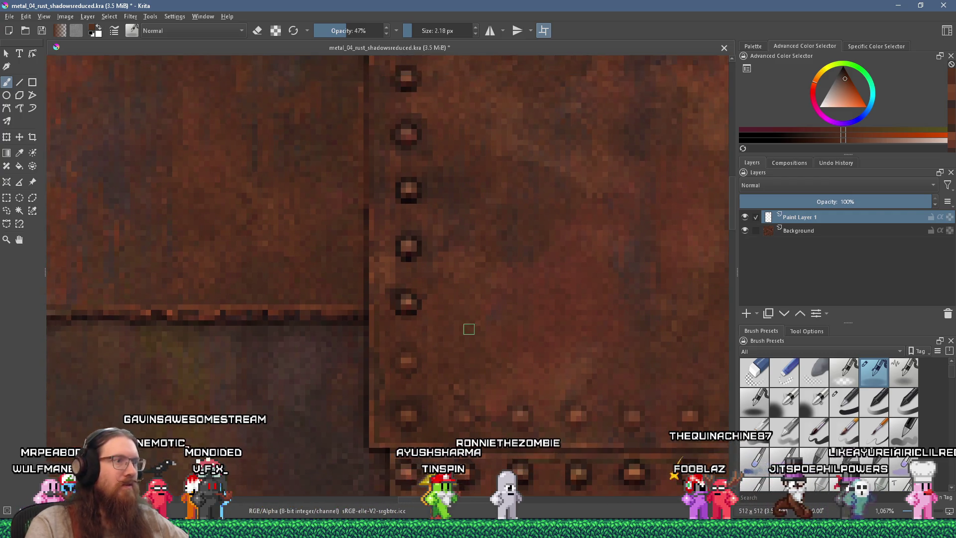
- Paint over the dark shadow under the top rivet on the left seam and sample a darker rust
scroll(466, 331, "down", 4)
scroll(475, 321, "up", 4)
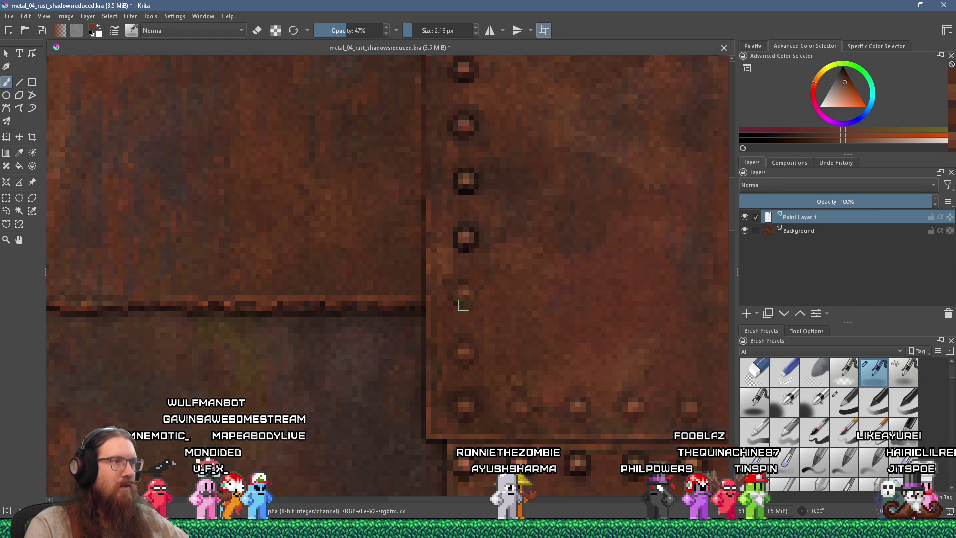
scroll(468, 279, "down", 1)
scroll(468, 280, "up", 1)
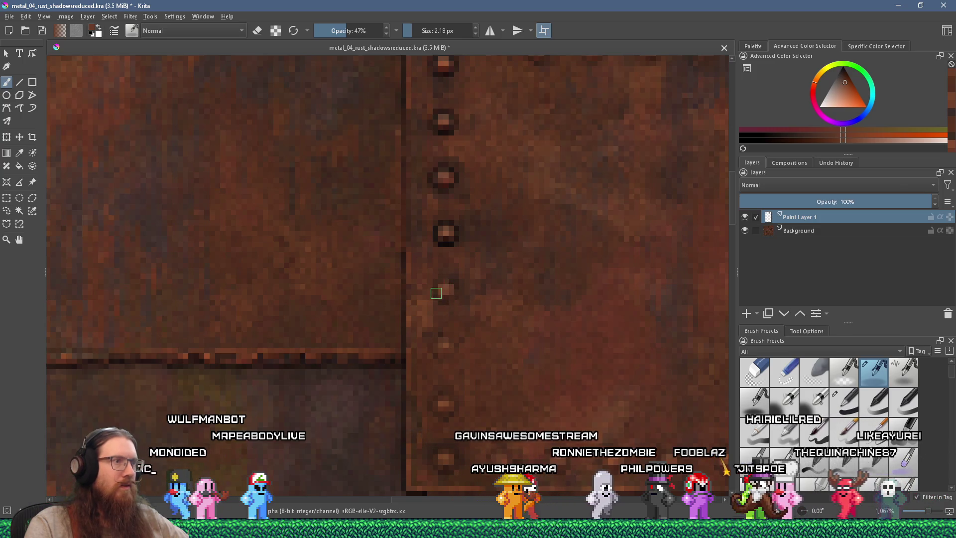
scroll(428, 298, "up", 1)
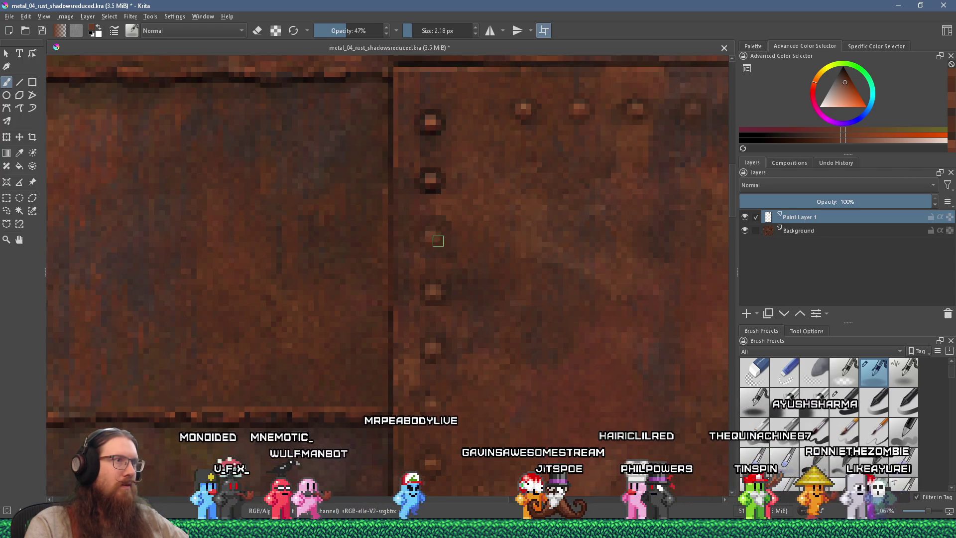
left_click_drag(426, 175, 431, 194)
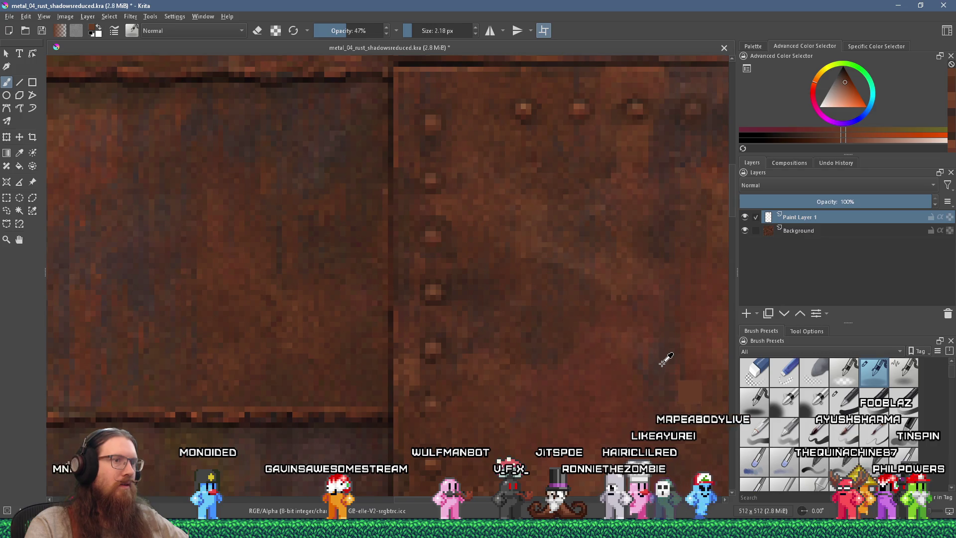
left_click(661, 365, "ctrl")
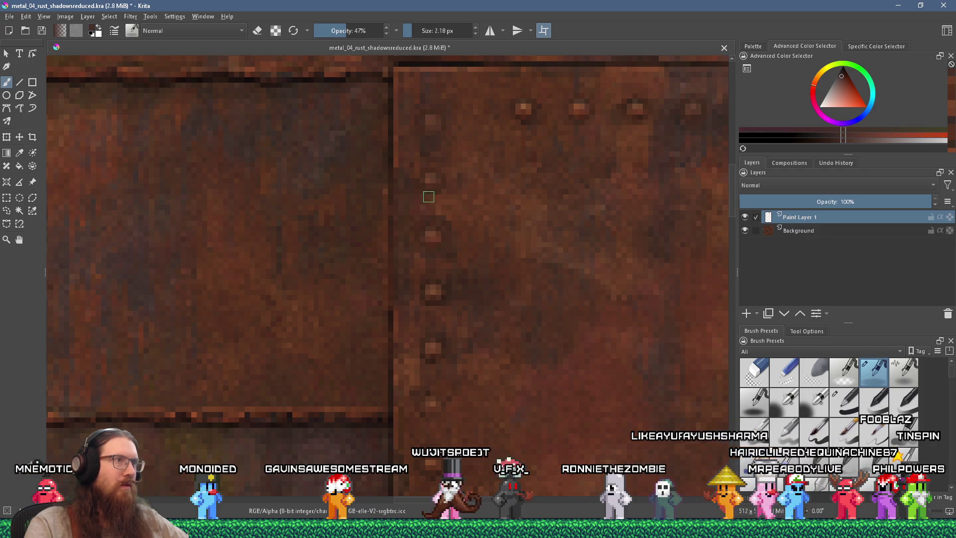
scroll(420, 220, "down", 4)
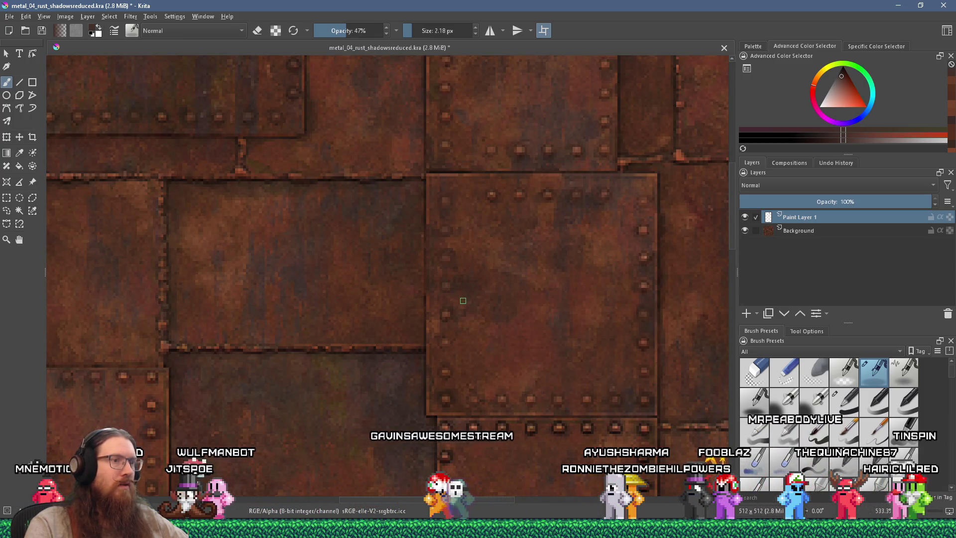
- Tone down the top-row rivet highlights on the neighbouring plate with sampled rust colours
scroll(474, 298, "down", 2)
scroll(475, 298, "up", 1)
scroll(474, 298, "up", 2)
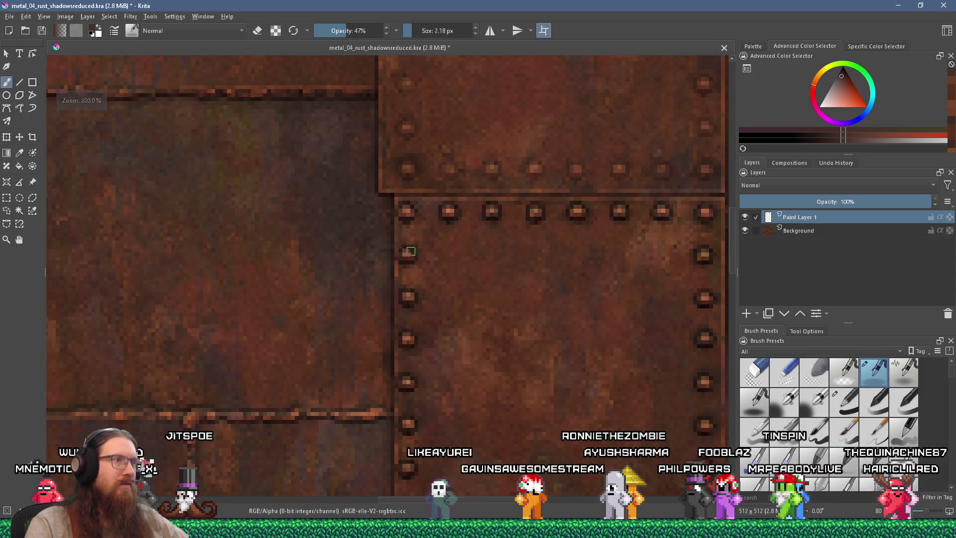
left_click(419, 276, "ctrl")
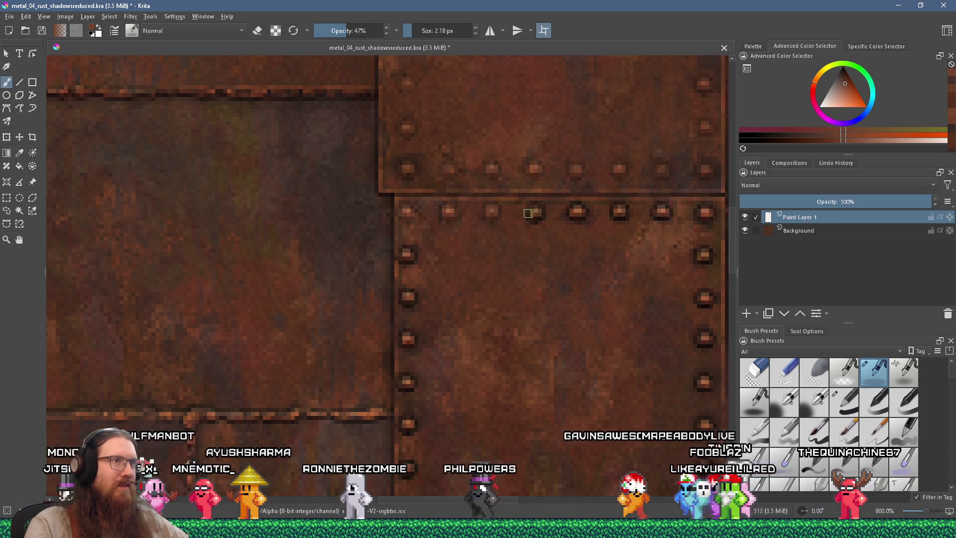
left_click_drag(566, 217, 439, 229)
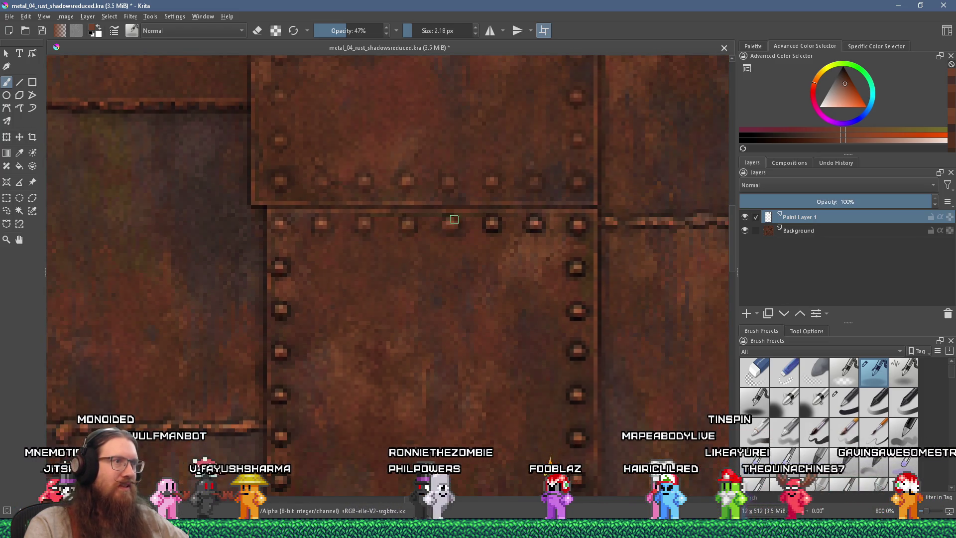
left_click(406, 224, "ctrl")
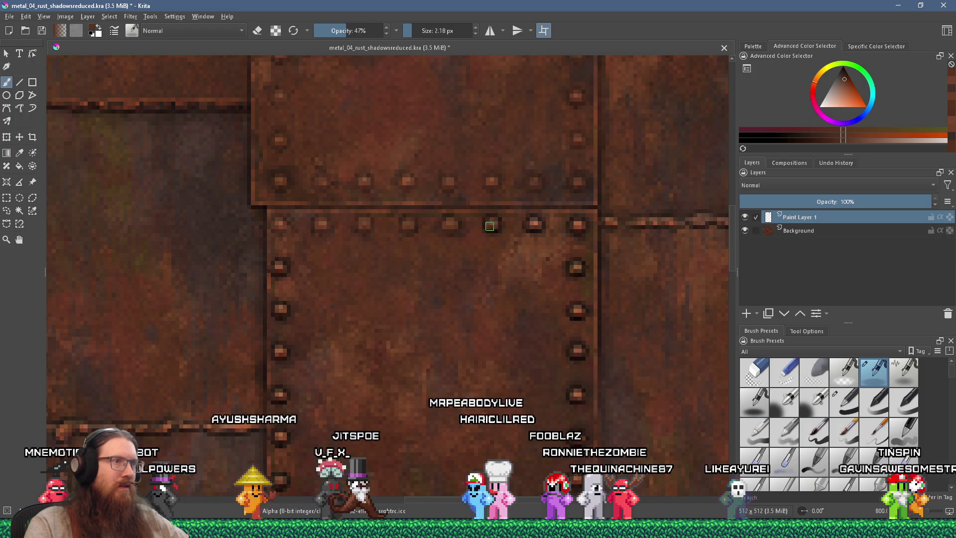
left_click(483, 225, "ctrl")
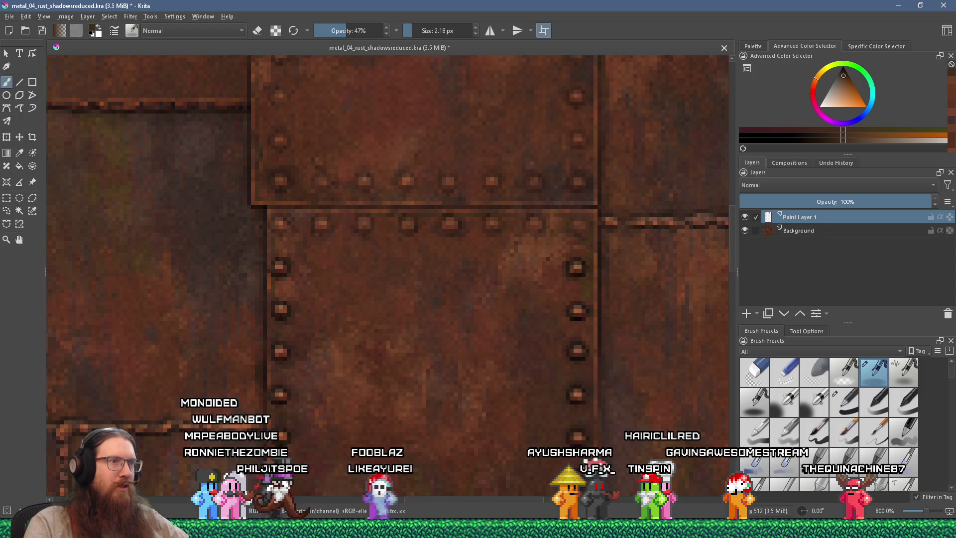
- Dull the rivets lower down the plate's right-hand column to match the rust
left_click(572, 267, "ctrl")
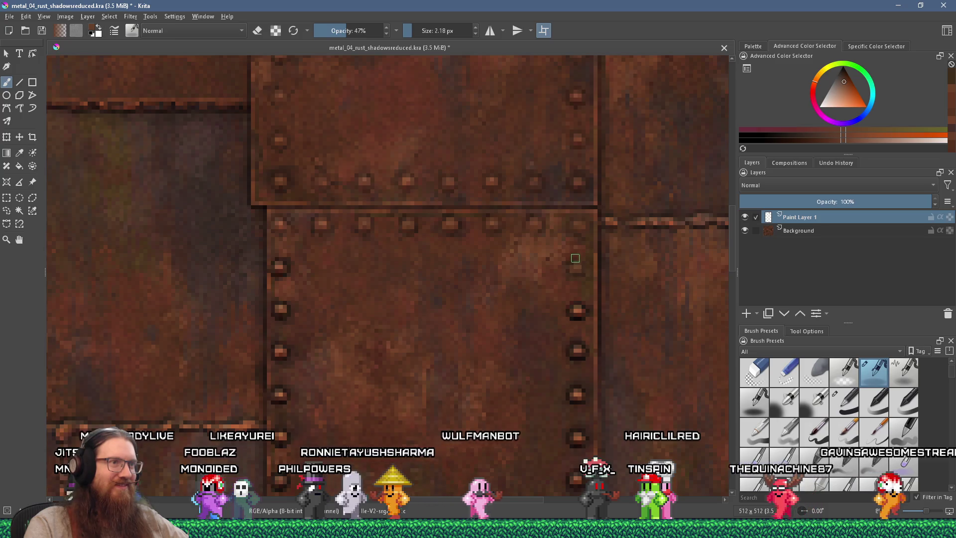
left_click_drag(572, 271, 515, 208)
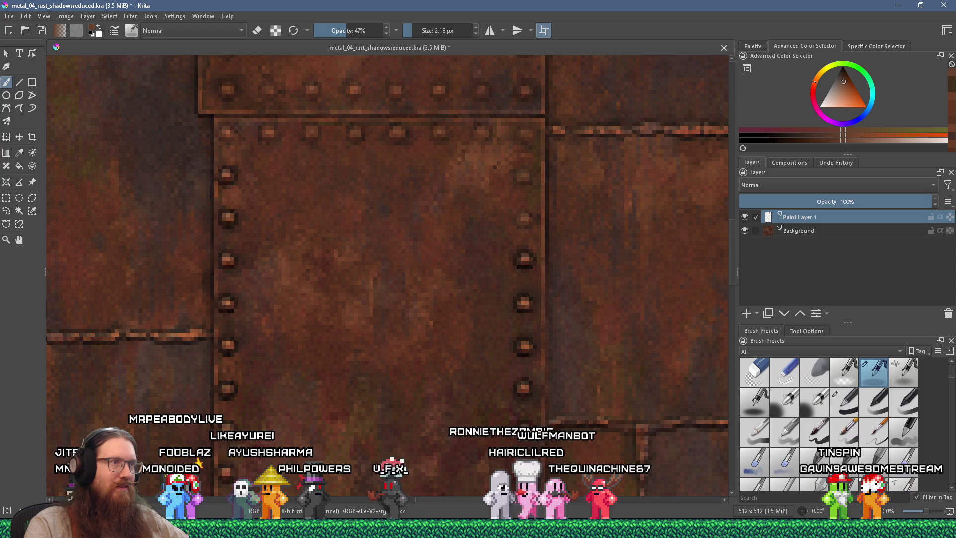
left_click(528, 219, "ctrl")
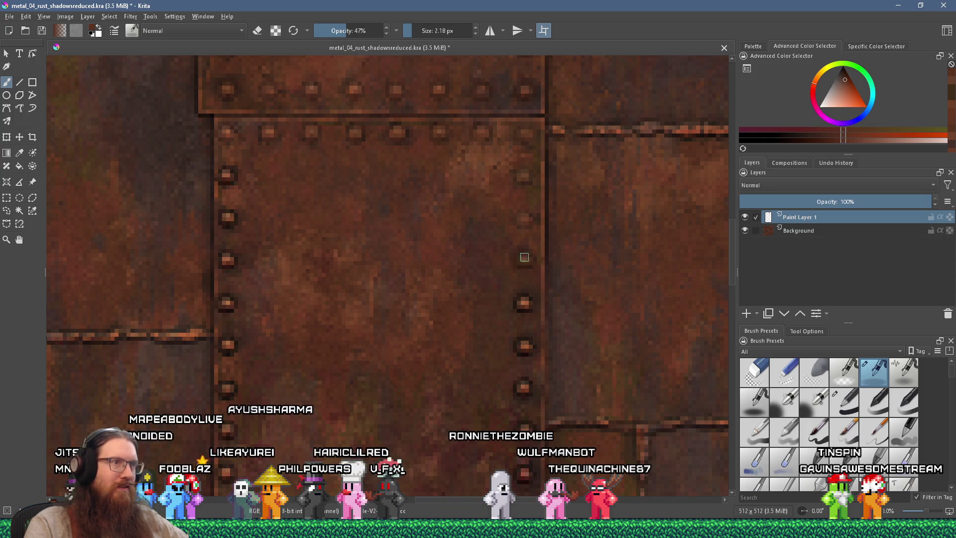
left_click_drag(521, 282, 515, 230)
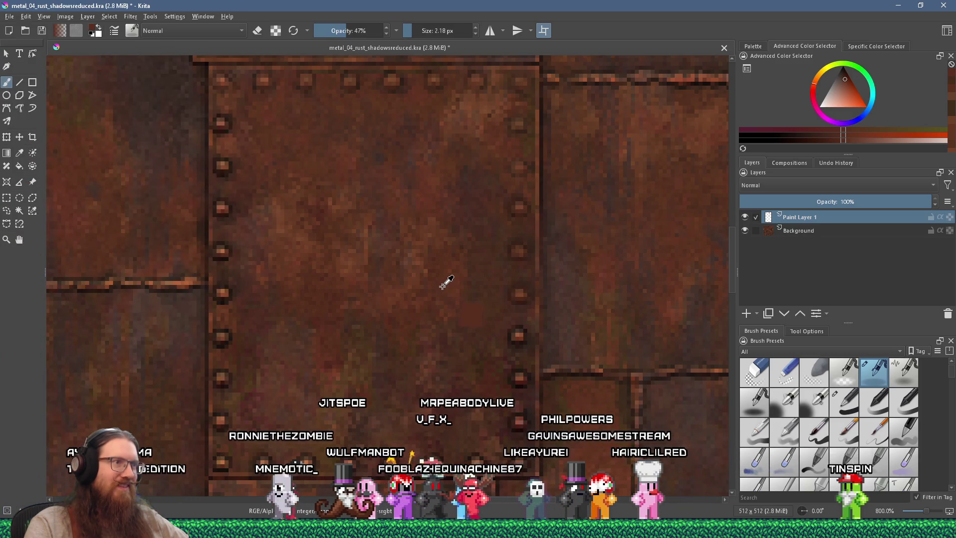
scroll(470, 317, "down", 3)
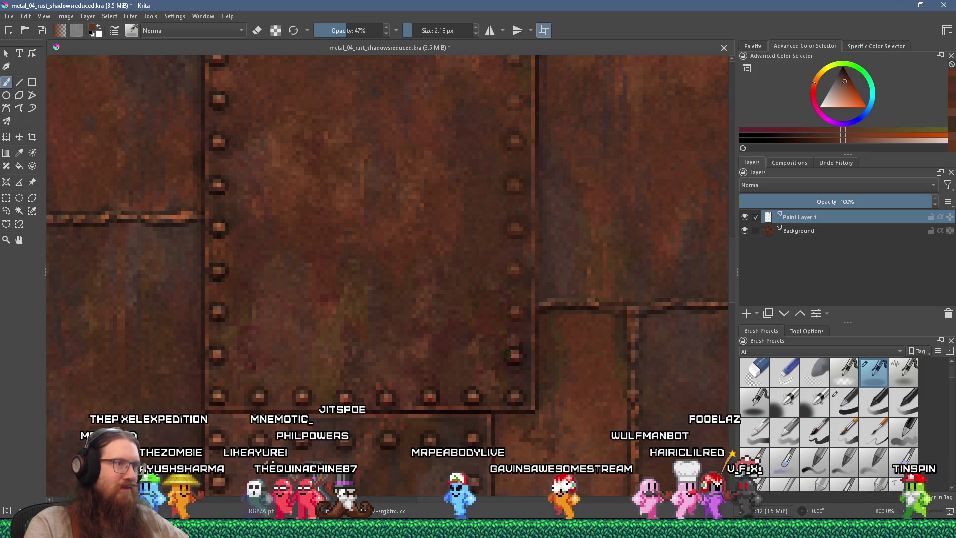
- Paint down the plate's bottom-left corner rivet and the rivets along its left seam
left_click_drag(501, 334, 523, 283)
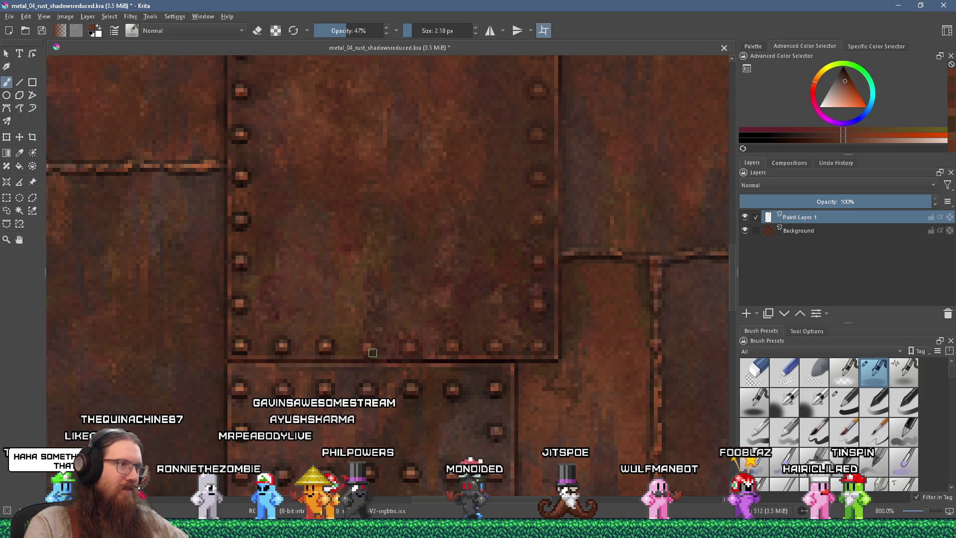
left_click_drag(373, 353, 490, 331)
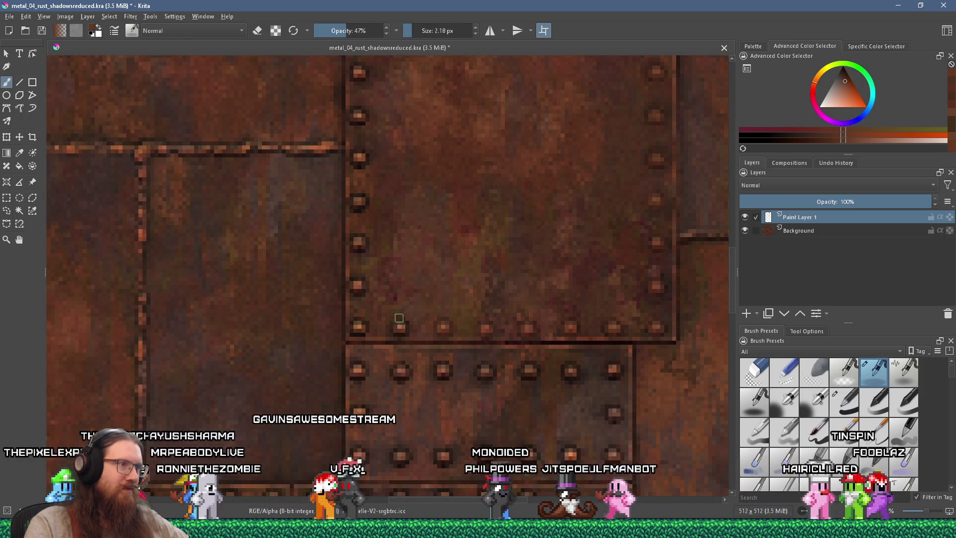
left_click_drag(360, 327, 363, 326)
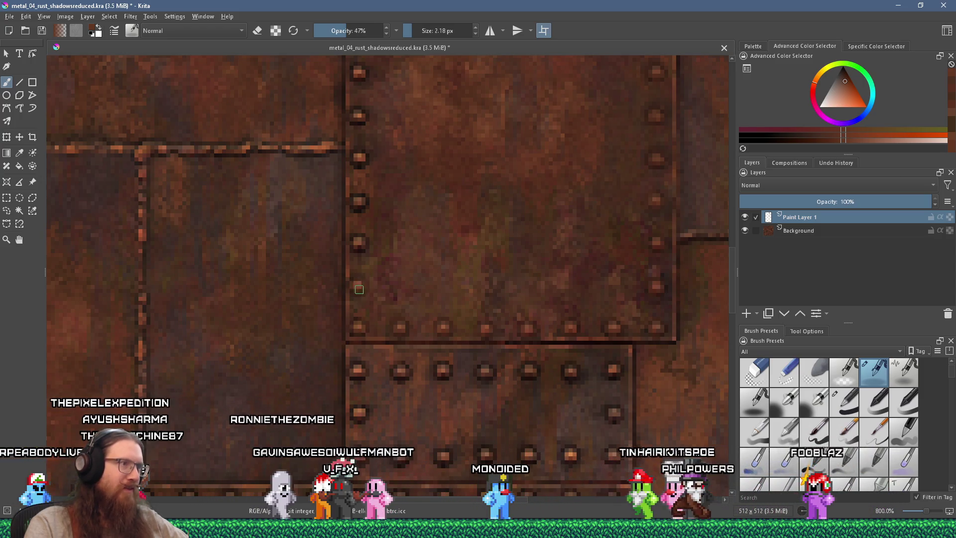
left_click_drag(380, 274, 426, 311)
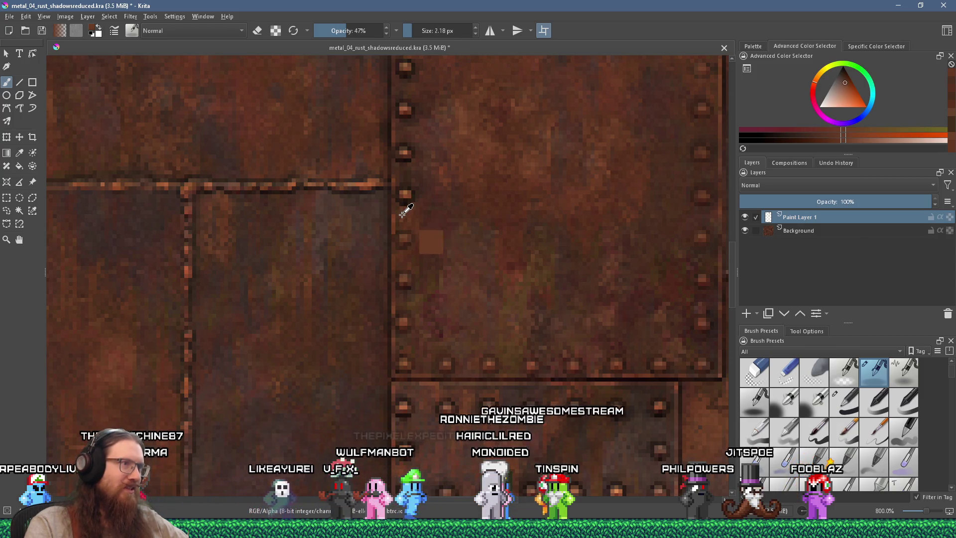
left_click(400, 246, "ctrl")
left_click_drag(399, 245, 407, 300)
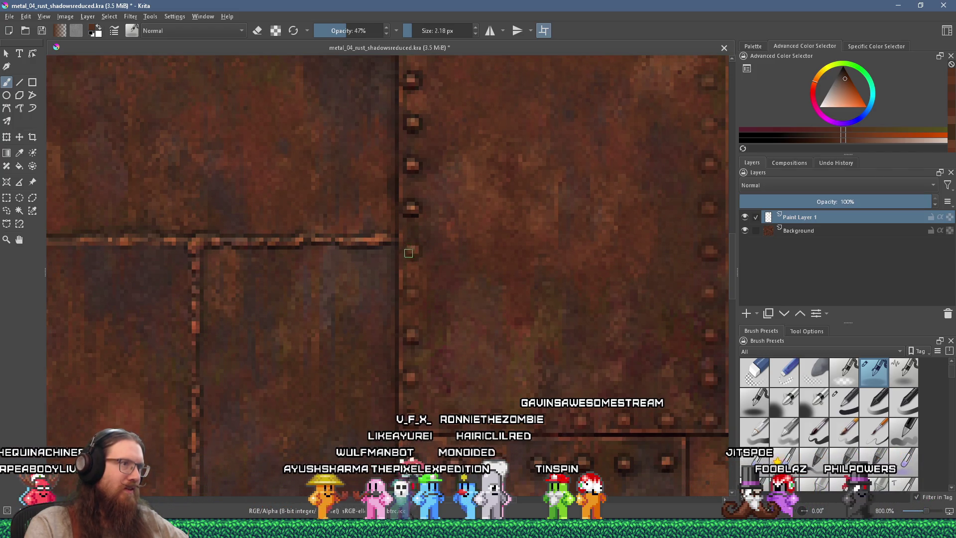
scroll(421, 282, "up", 2)
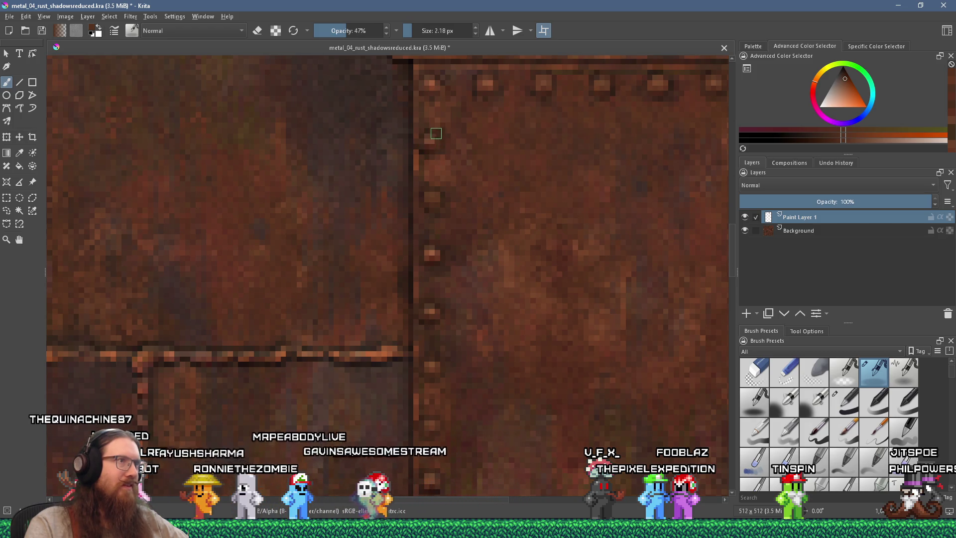
- Zoom in on the upper-right plate's rivet row and sample rust tones beside the rivets
scroll(445, 165, "down", 5)
scroll(473, 263, "up", 4)
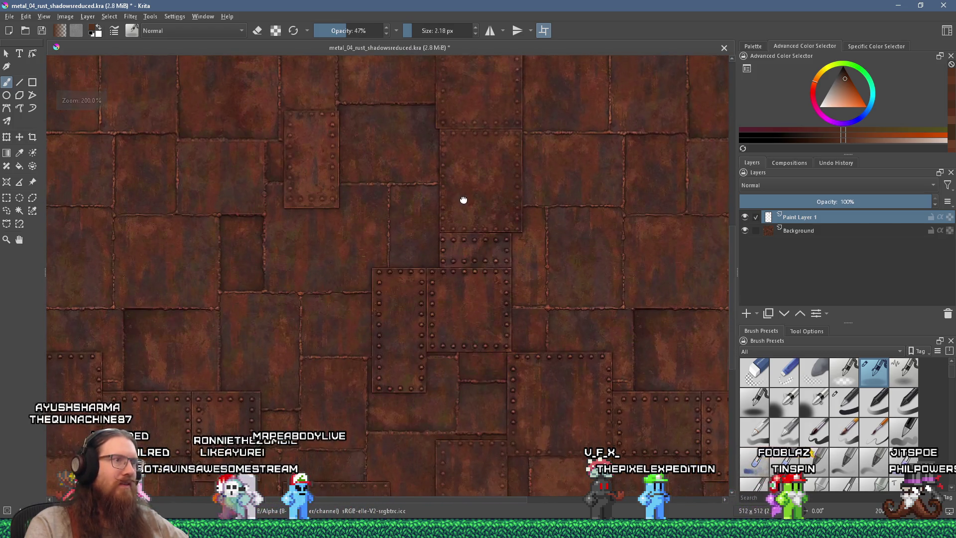
scroll(449, 172, "up", 3)
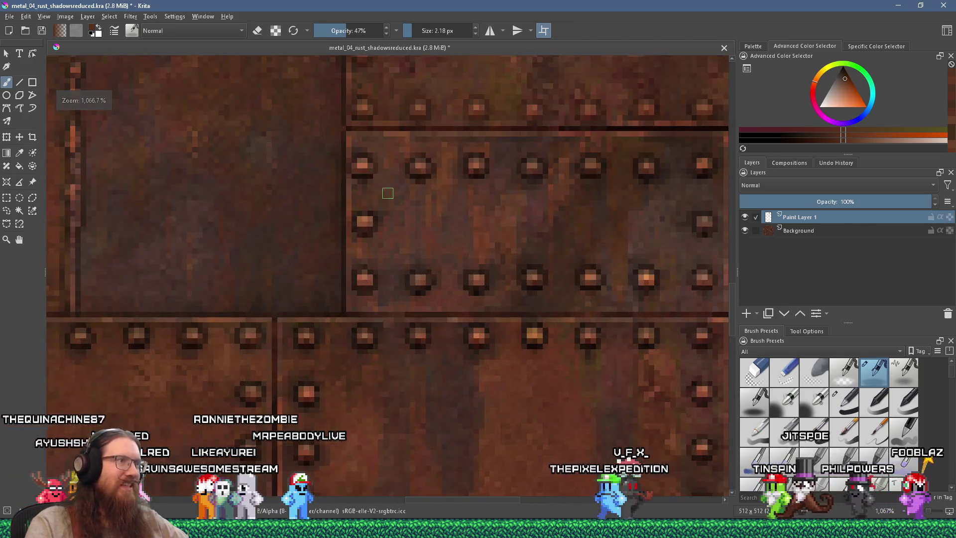
scroll(368, 170, "down", 2)
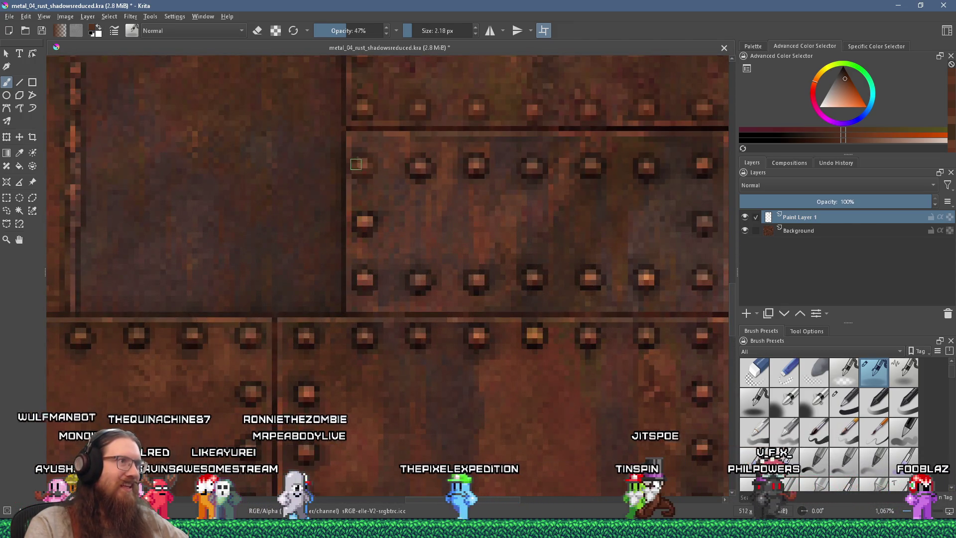
scroll(530, 158, "up", 2)
scroll(517, 184, "down", 2)
scroll(504, 214, "up", 2)
scroll(478, 204, "down", 2)
scroll(437, 192, "up", 2)
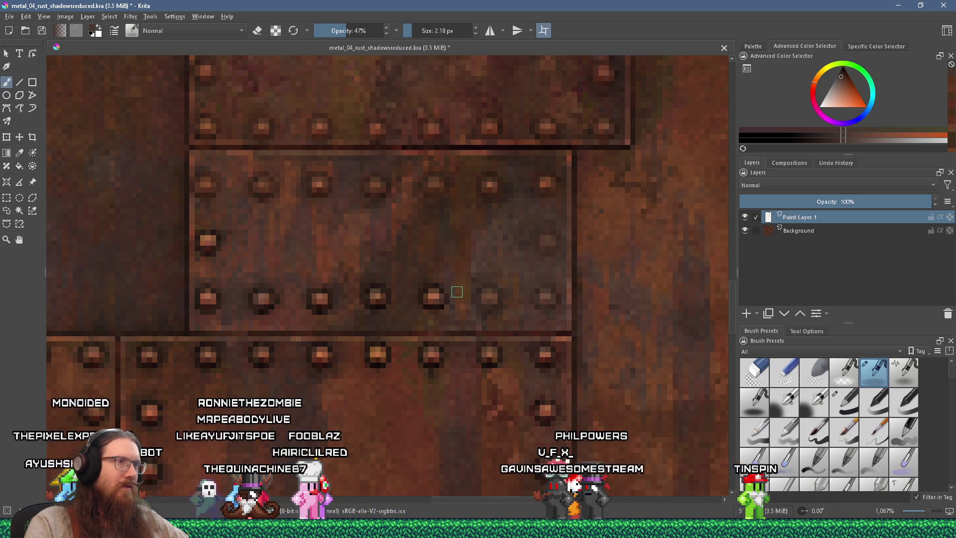
left_click_drag(456, 291, 512, 285)
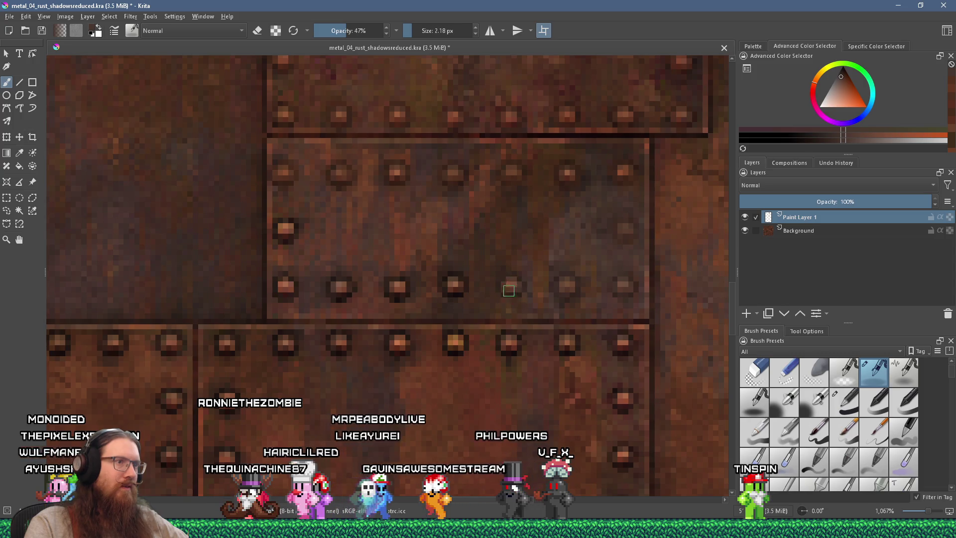
left_click(534, 201, "ctrl")
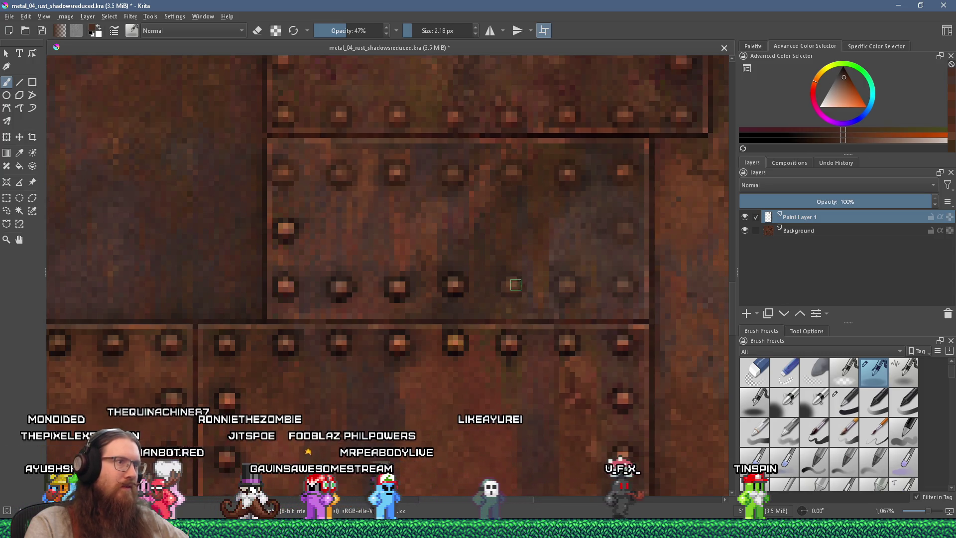
left_click_drag(500, 276, 519, 248)
left_click(491, 239, "ctrl")
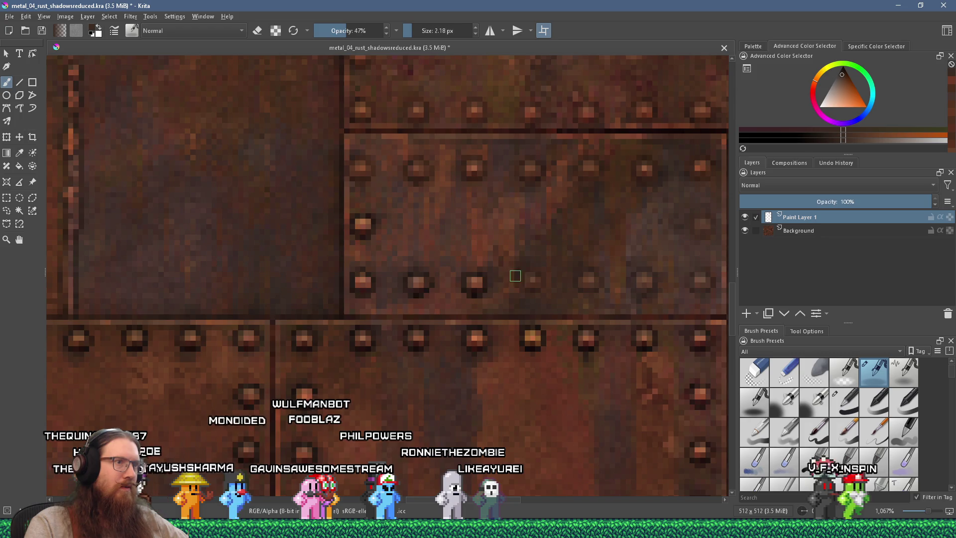
- Dab darker rust over rivet highlights down the plate's left seam
left_click_drag(527, 271, 582, 264)
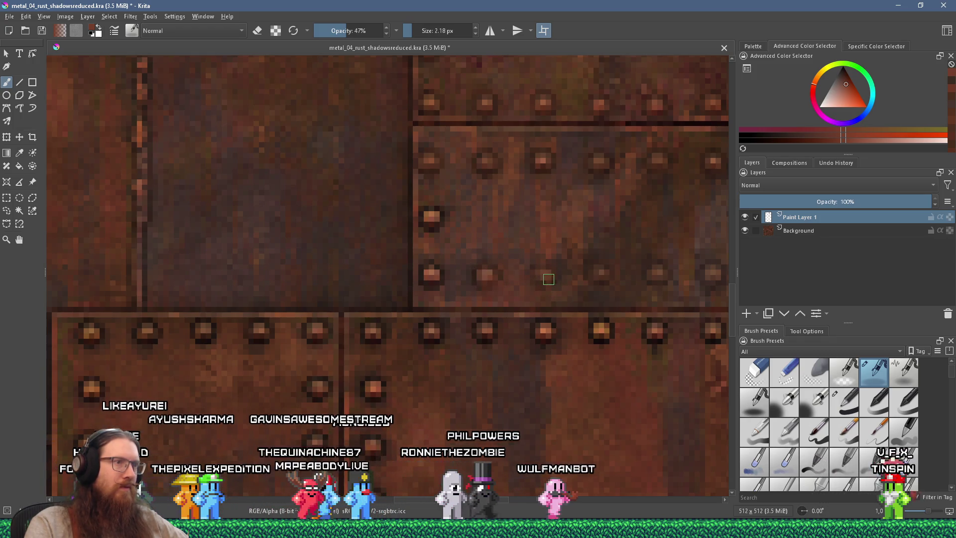
left_click(467, 270, "ctrl")
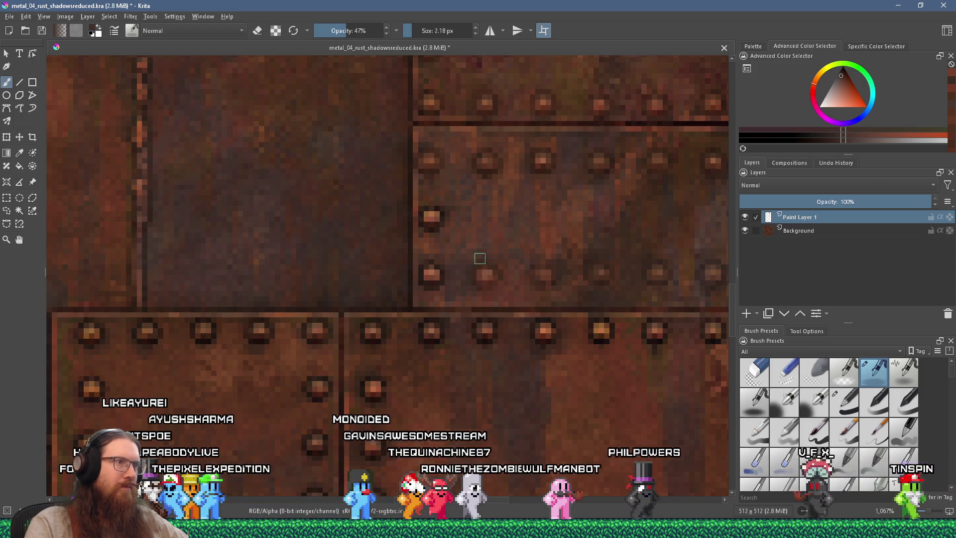
left_click(434, 277)
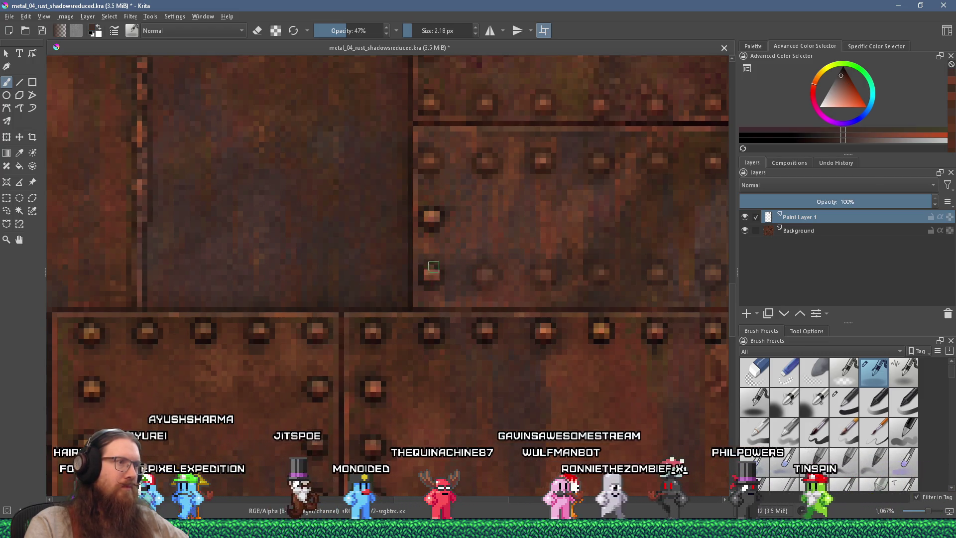
left_click(431, 215, "ctrl")
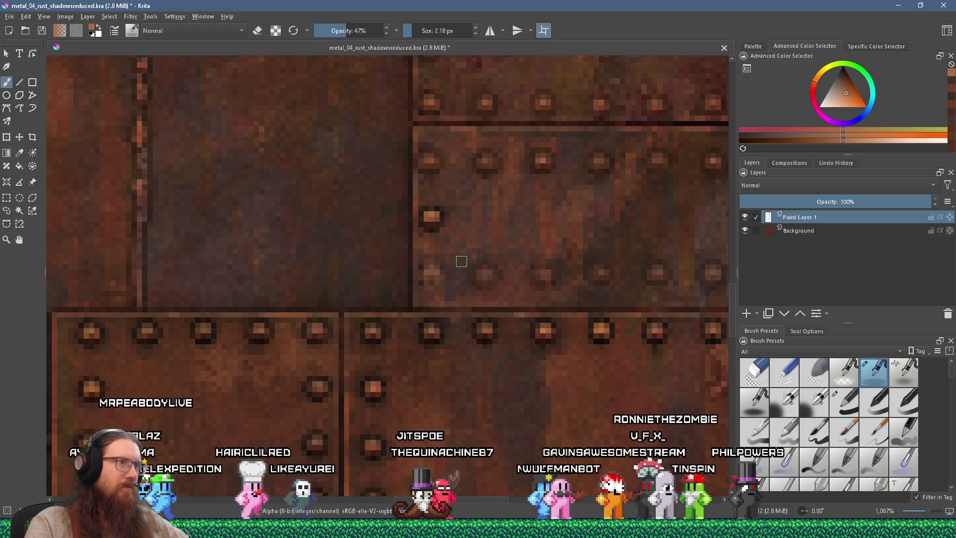
scroll(461, 263, "down", 5)
scroll(458, 246, "up", 5)
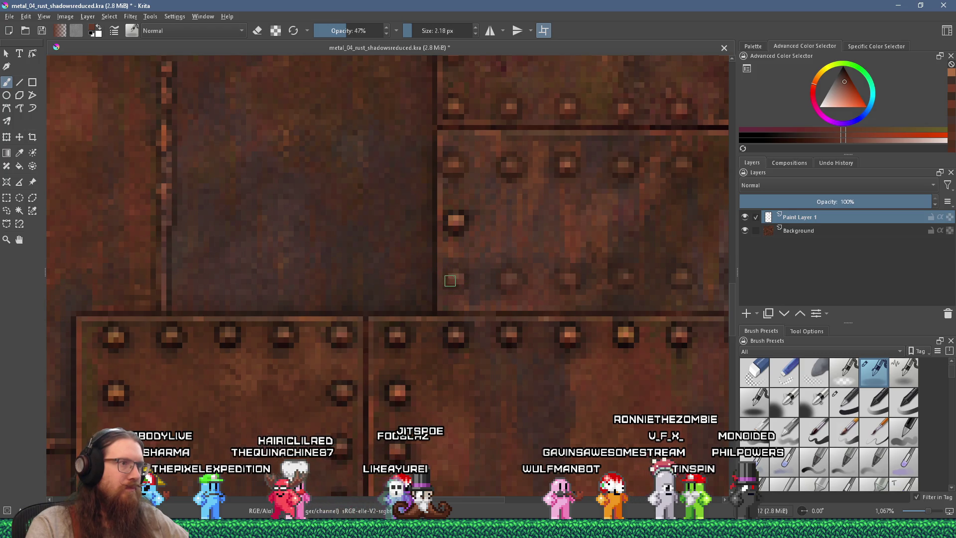
left_click_drag(493, 296, 513, 326)
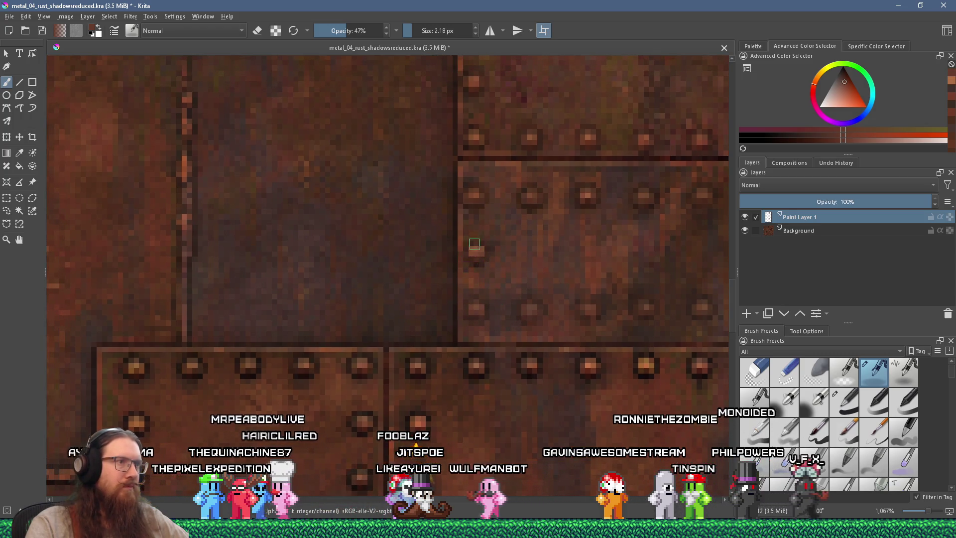
scroll(475, 283, "down", 2)
left_click_drag(476, 284, 443, 173)
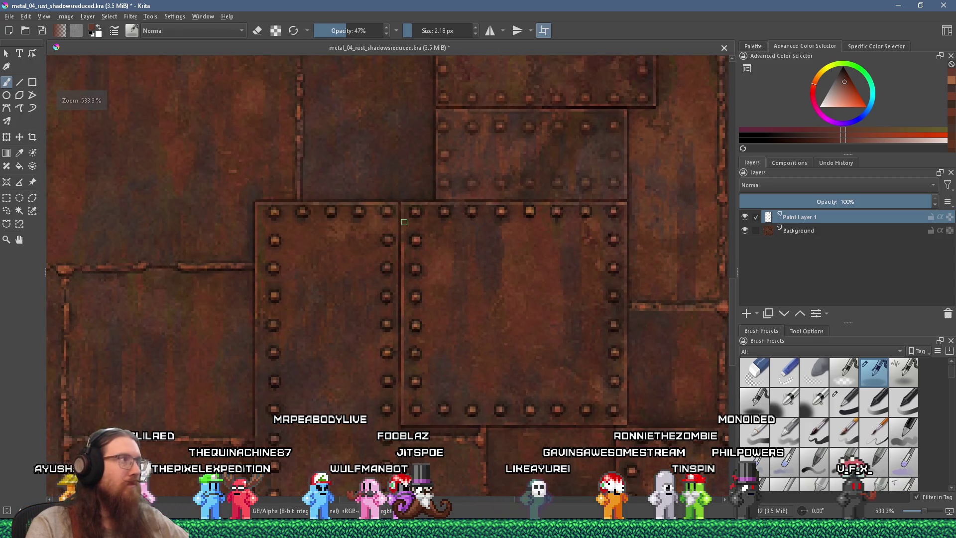
- Save the texture with Ctrl+S and paint over rivets along the panel's top edge
scroll(404, 221, "up", 2)
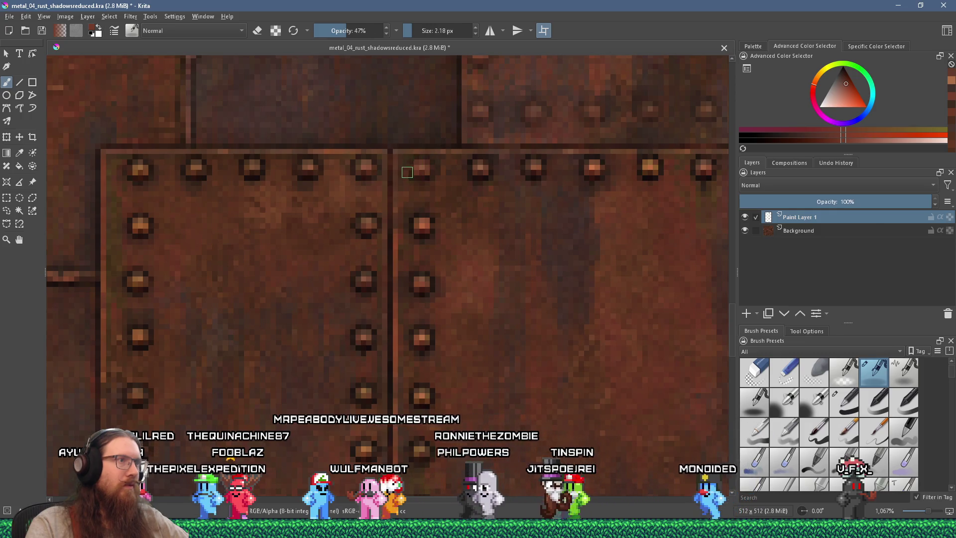
key("ctrl+s")
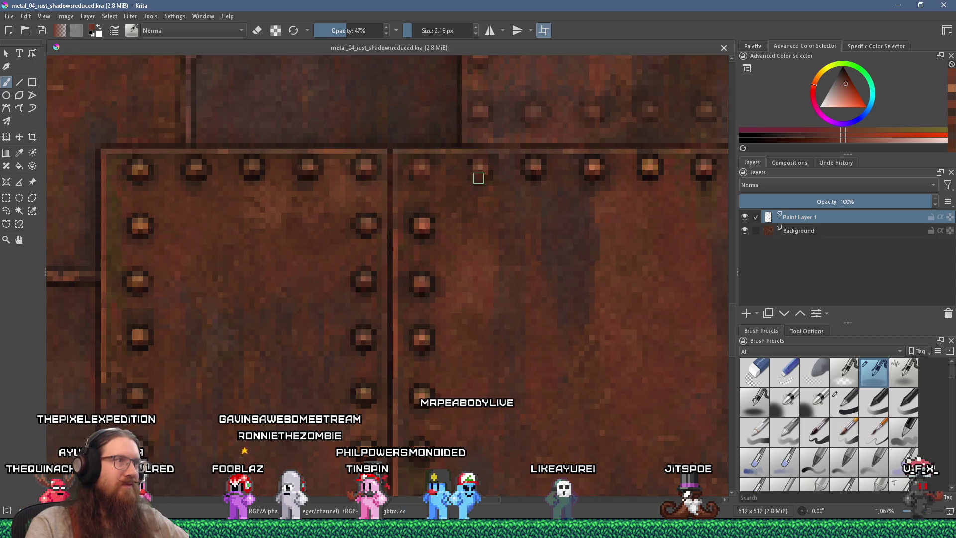
left_click_drag(503, 169, 435, 200)
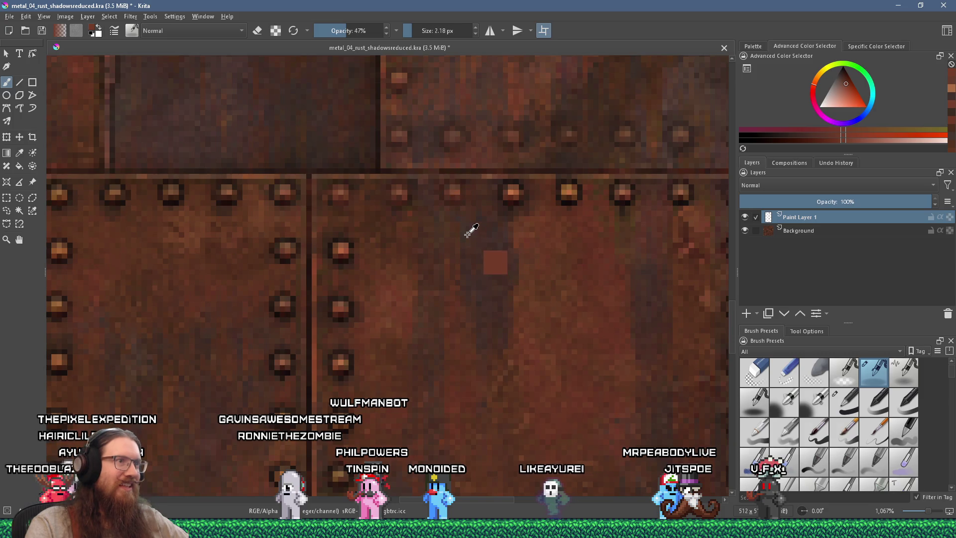
left_click_drag(440, 200, 347, 208)
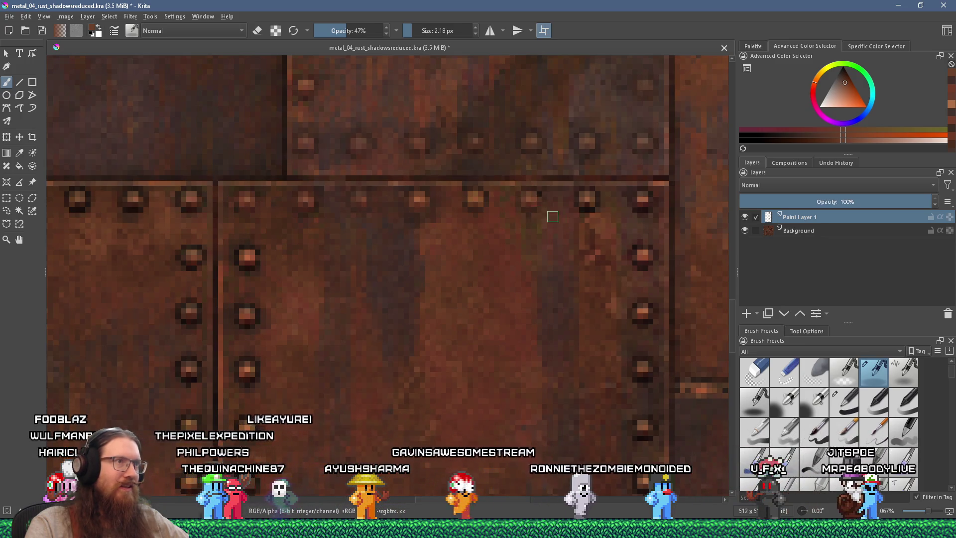
- Dull more top-row rivets and one on the right-hand seam using a redder brown
left_click_drag(539, 211, 454, 224)
left_click(454, 224, "ctrl")
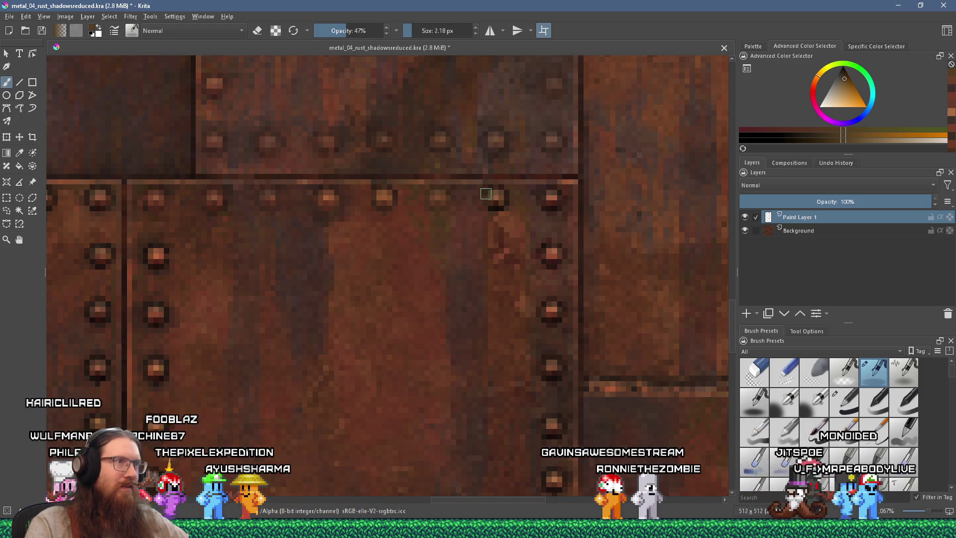
left_click(499, 196)
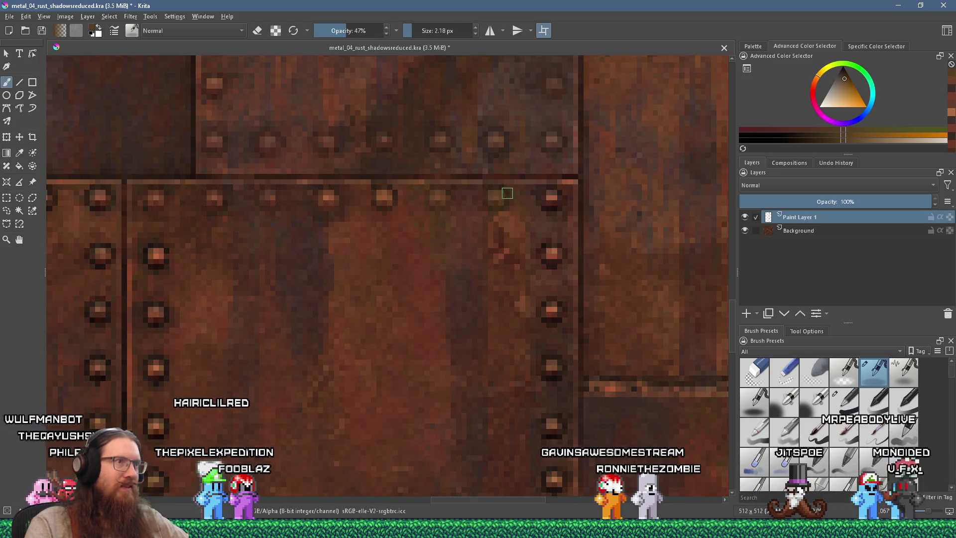
scroll(504, 204, "right", 3)
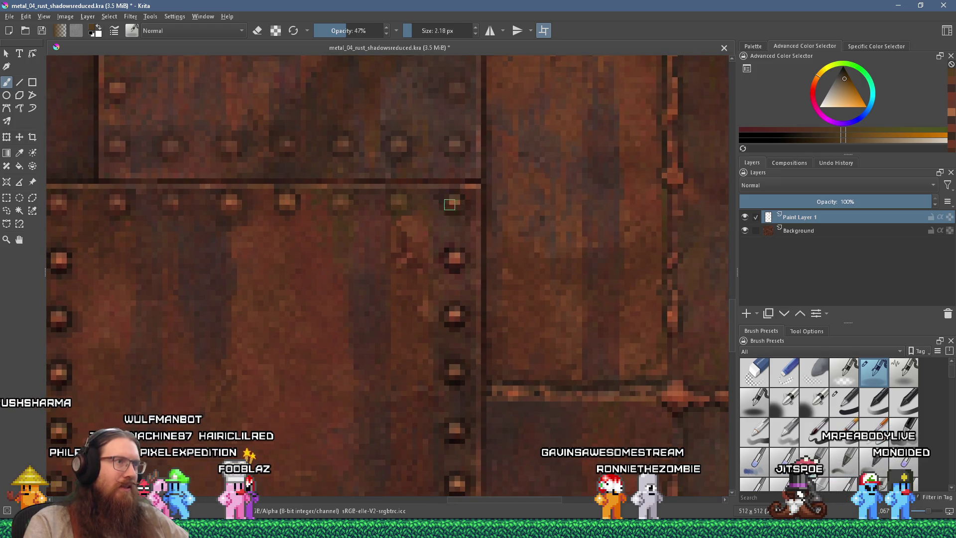
scroll(451, 209, "down", 2)
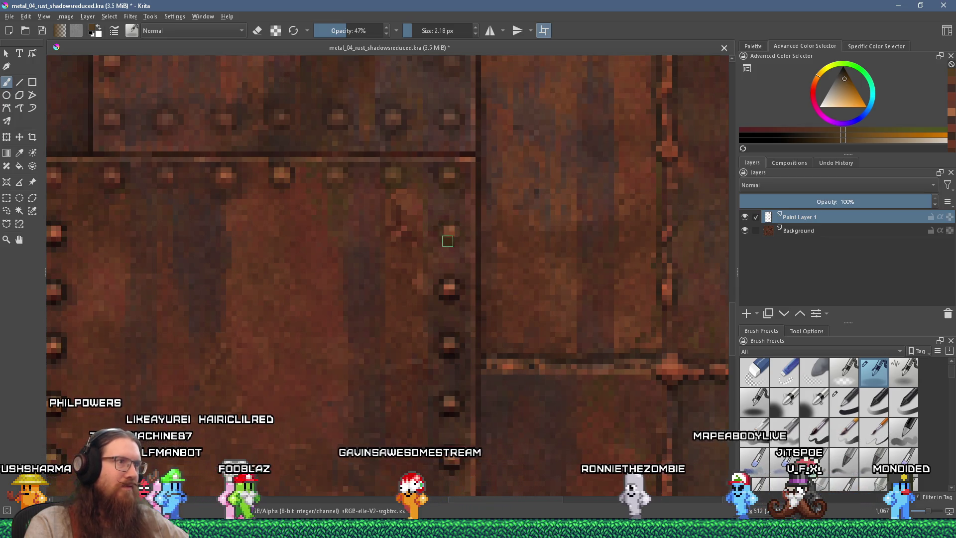
left_click(440, 201, "ctrl")
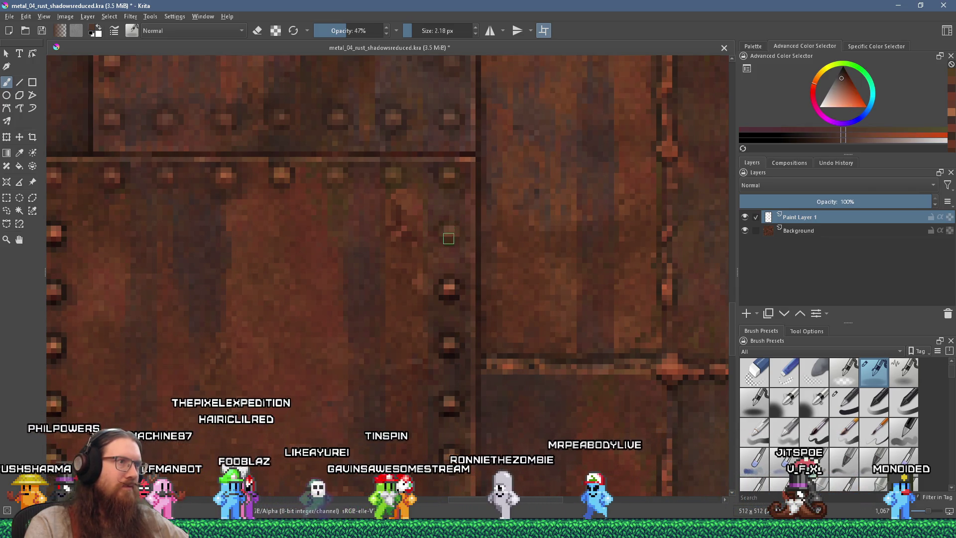
scroll(452, 242, "down", 3)
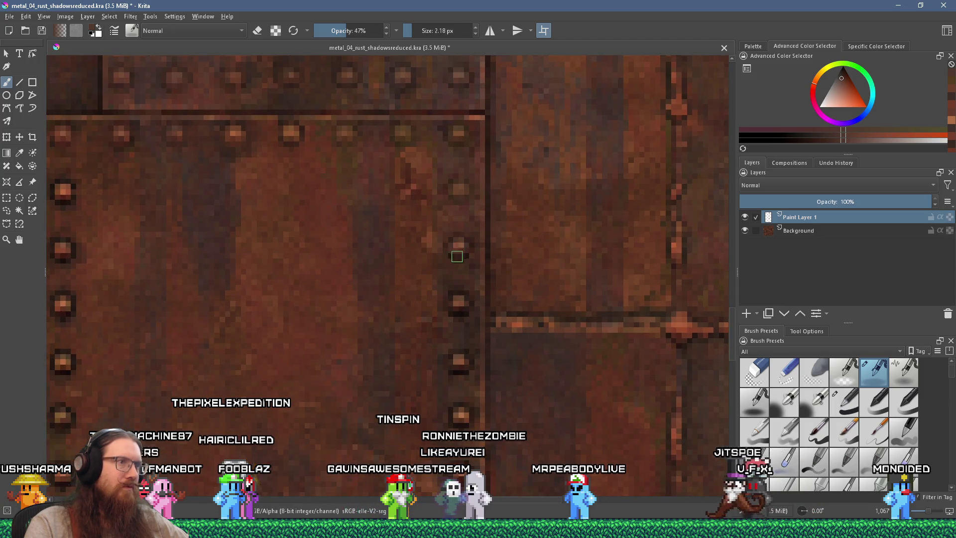
left_click(446, 245)
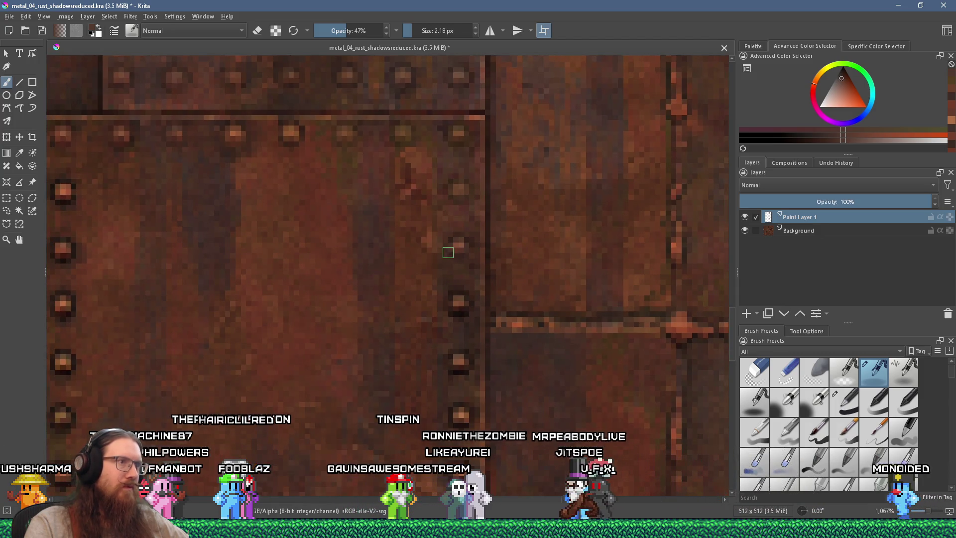
scroll(472, 224, "down", 2)
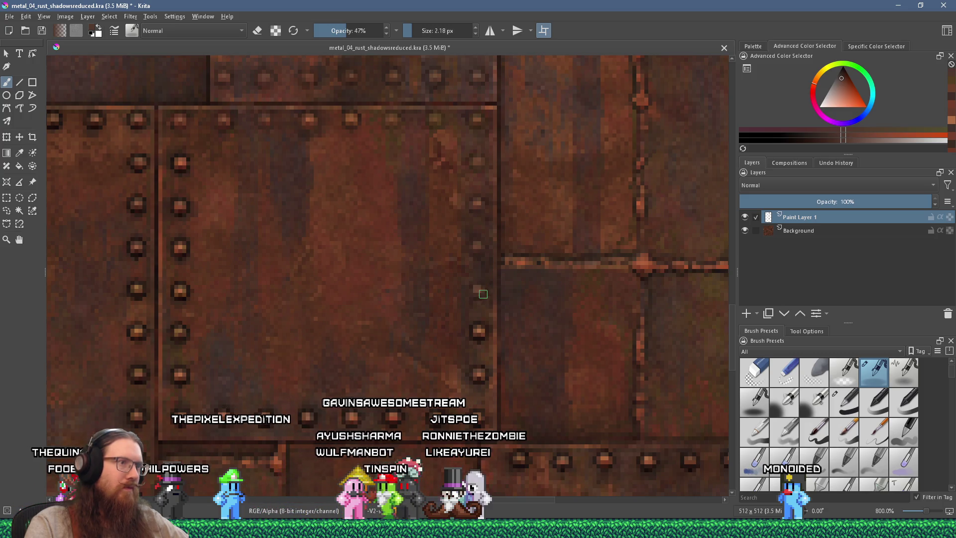
- Dull rivets along the panel's bottom row with sampled rust colour
left_click_drag(481, 297, 476, 273)
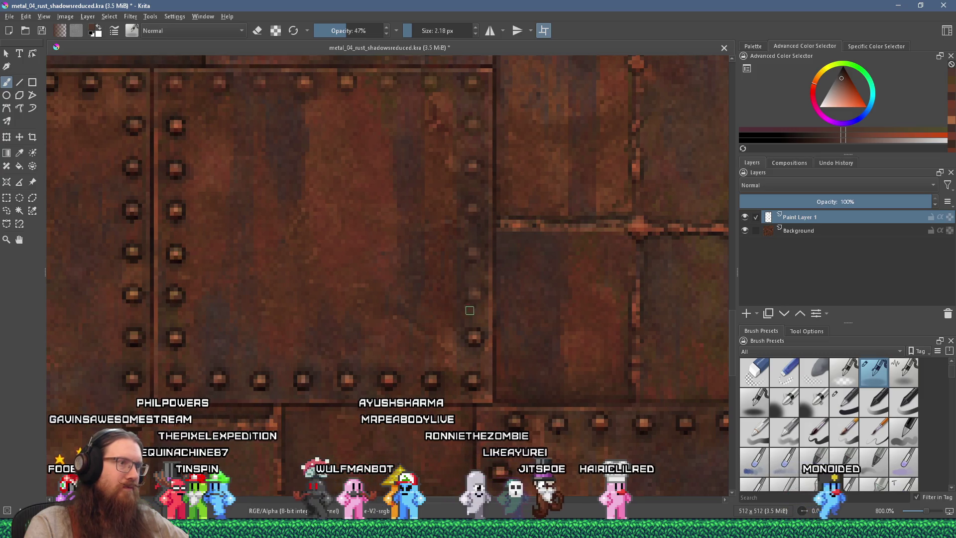
left_click_drag(469, 310, 486, 250)
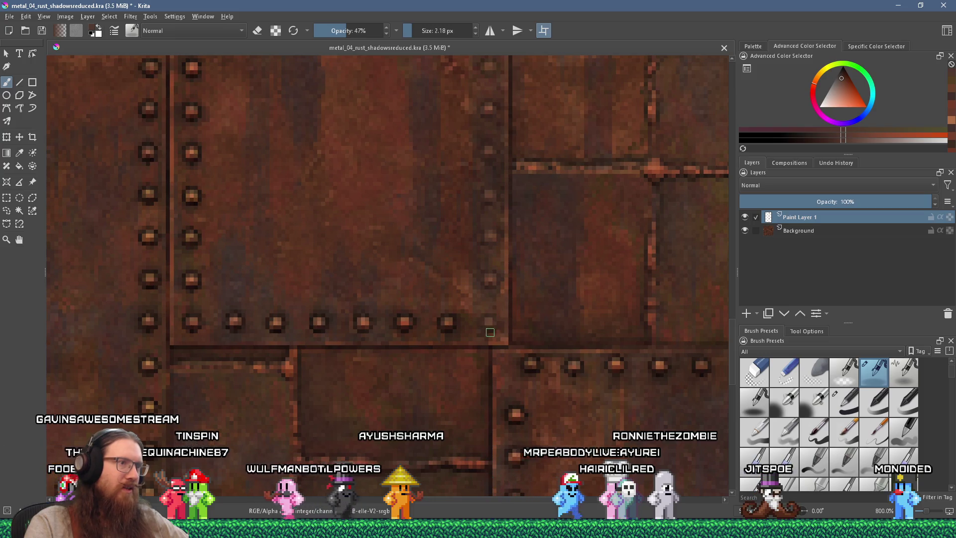
left_click_drag(489, 324, 548, 305)
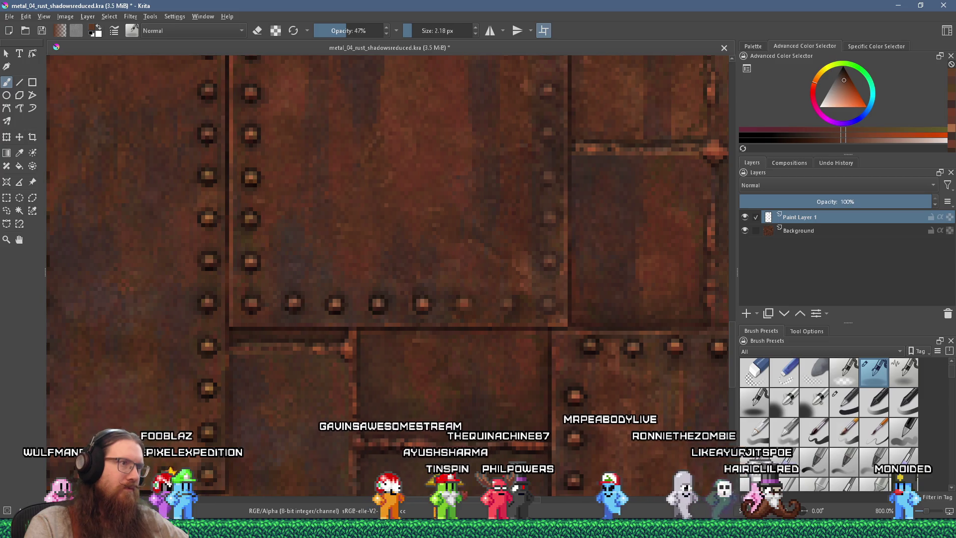
left_click_drag(436, 293, 489, 288)
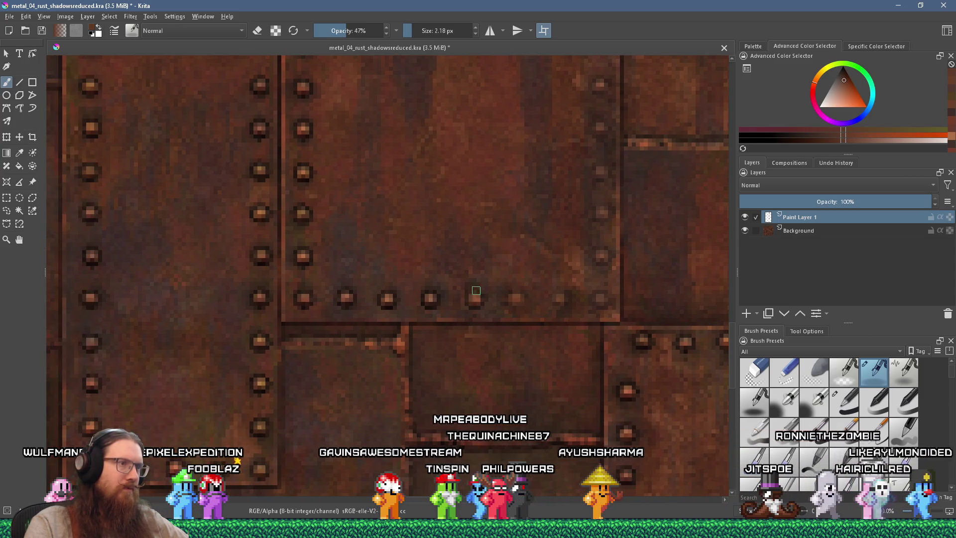
left_click(468, 305, "ctrl")
left_click_drag(477, 310, 508, 288)
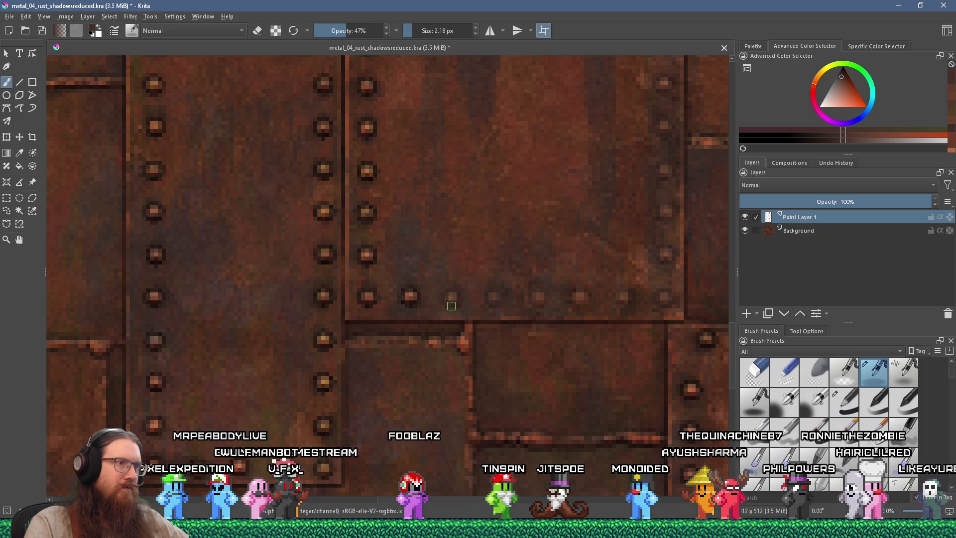
- Tone down more bottom-row rivets with a redder rust and save metal_04_rust_shadowsreduced.kra
scroll(448, 297, "left", 2)
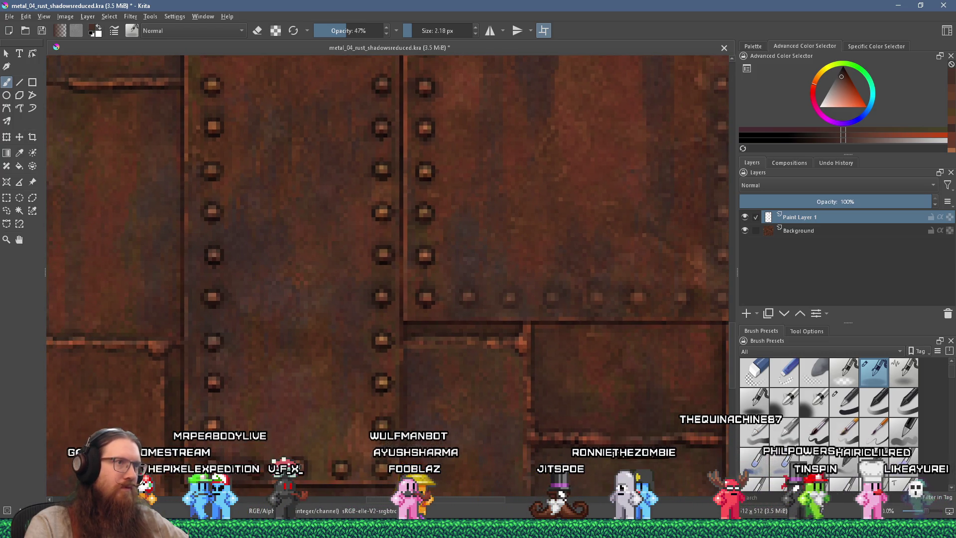
left_click(473, 294, "ctrl")
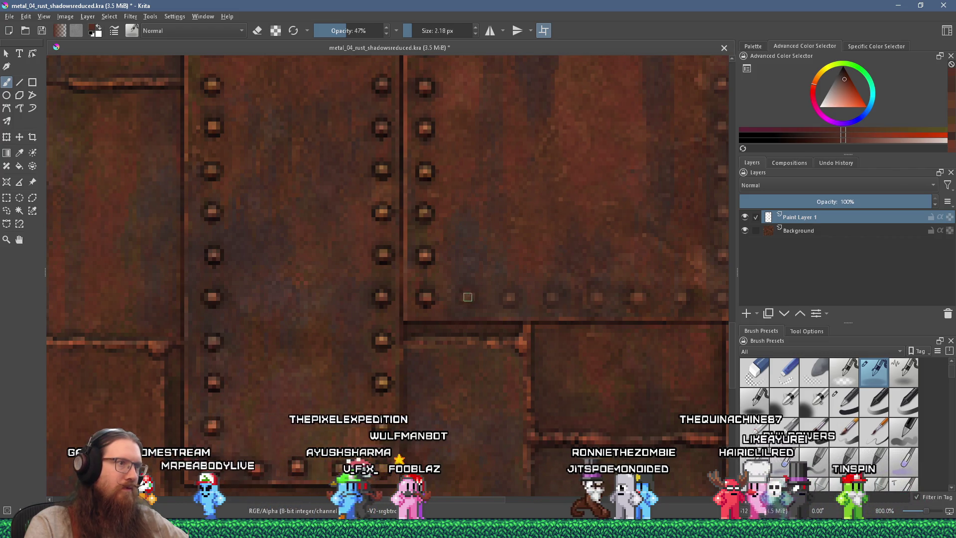
scroll(480, 299, "left", 2)
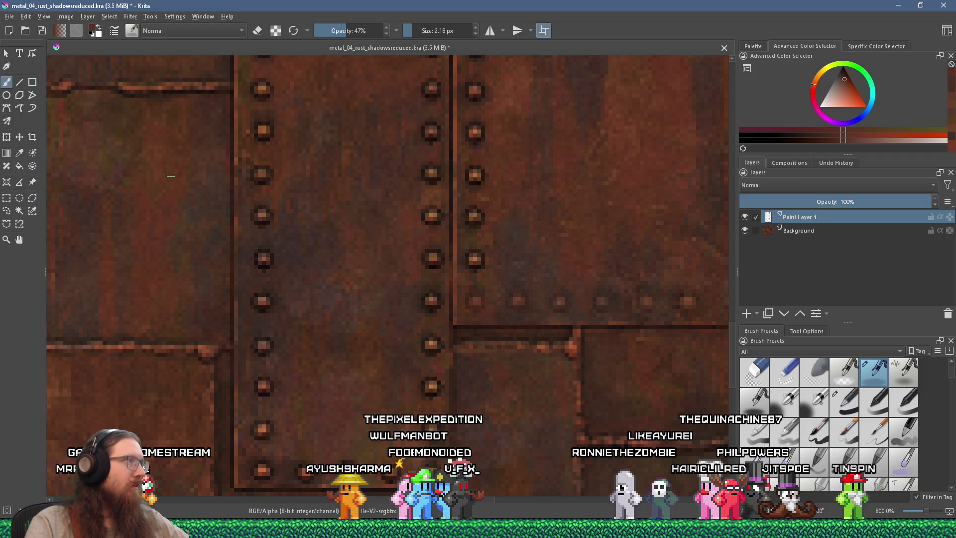
left_click(41, 32)
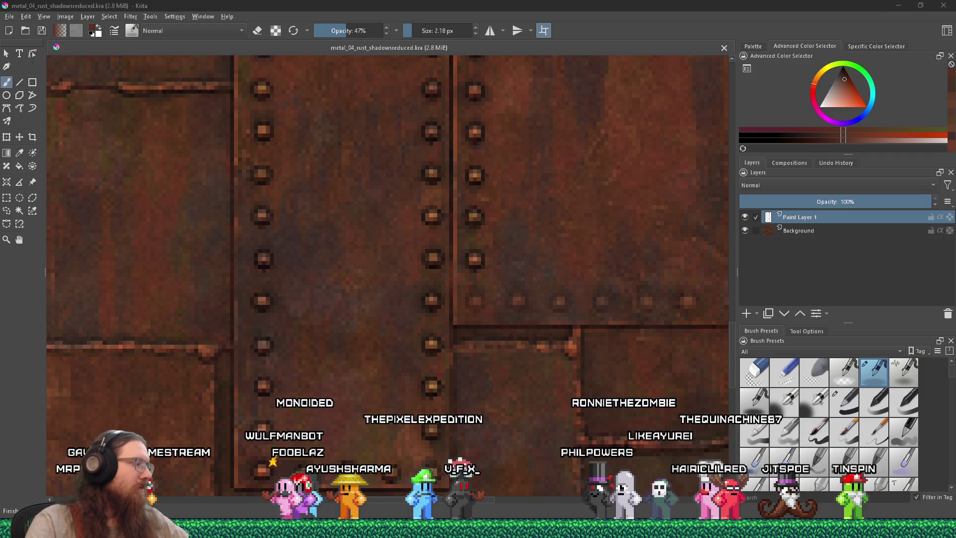
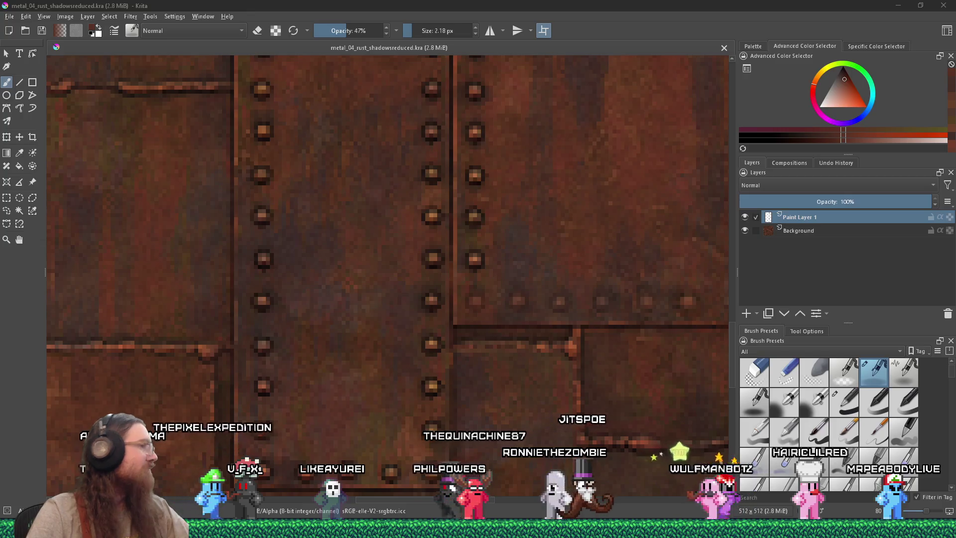
- Sample rust colours from the plate and paint over the first bright rivet by the seam
left_click_drag(449, 234, 393, 301)
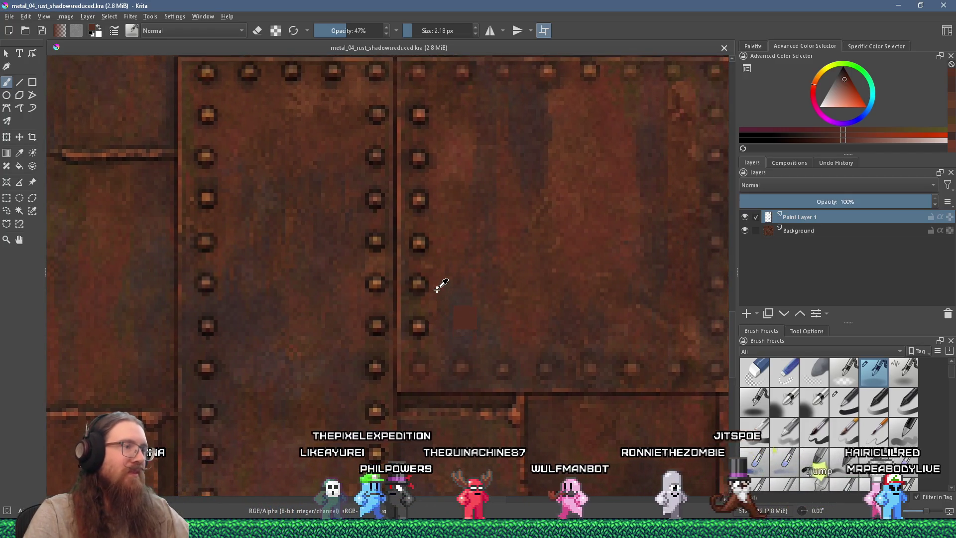
left_click(438, 335)
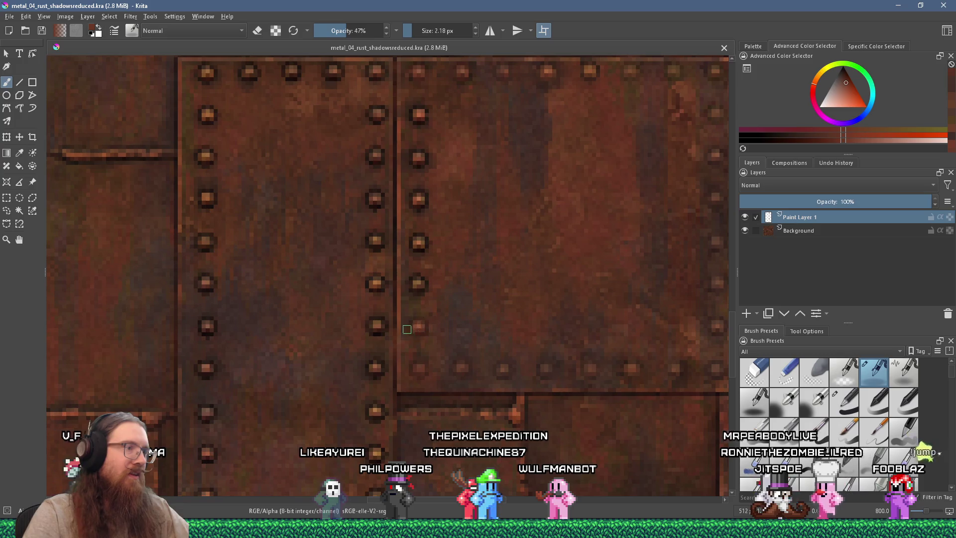
key("ctrl+z")
left_click(412, 307, "ctrl")
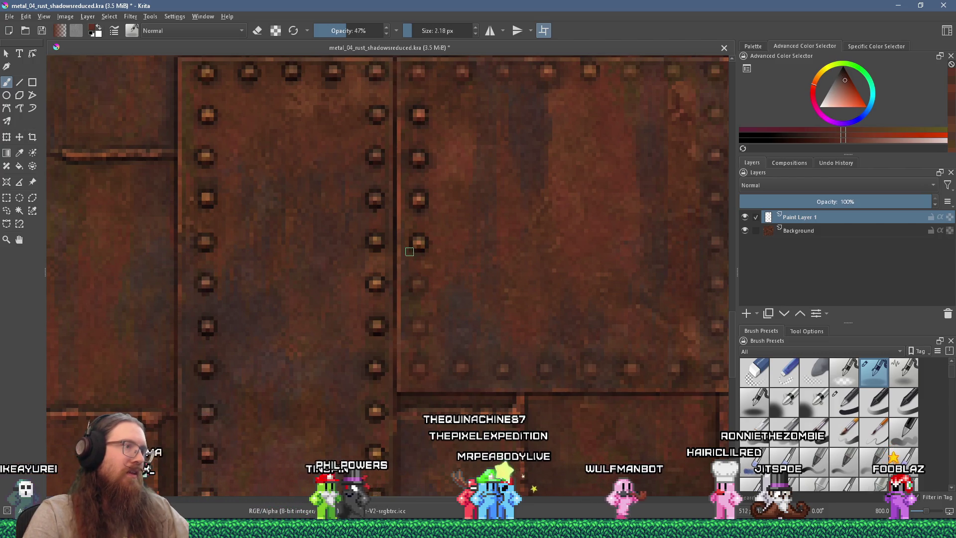
left_click(429, 264, "ctrl")
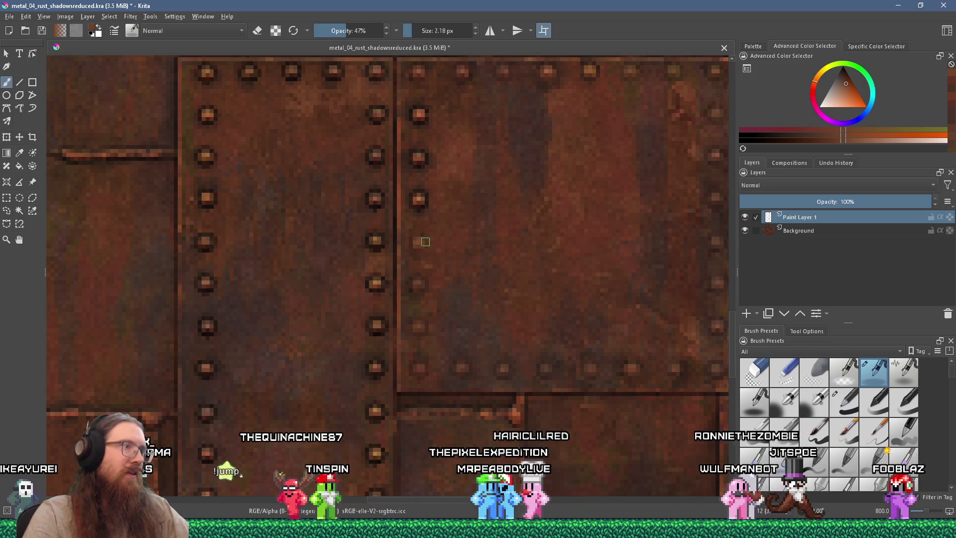
scroll(413, 251, "up", 2)
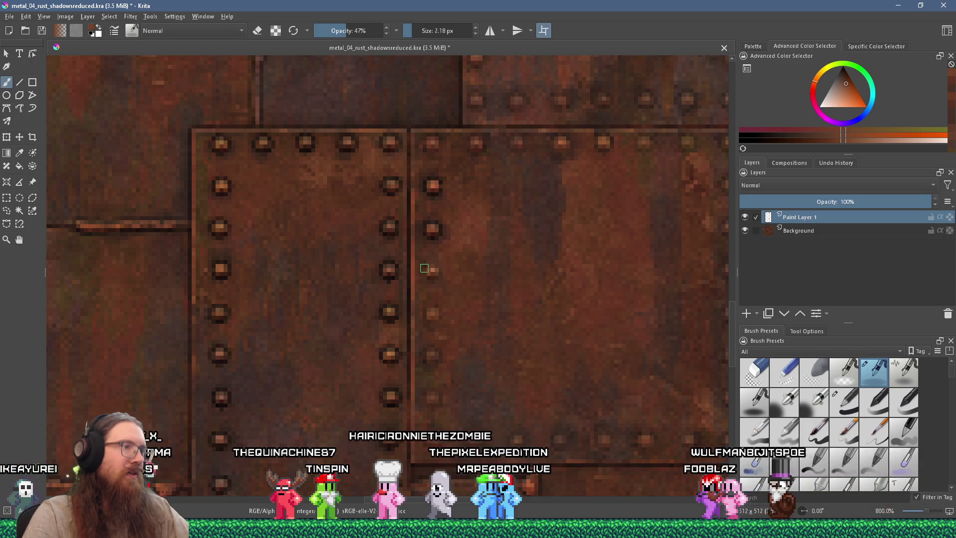
left_click_drag(431, 227, 433, 232)
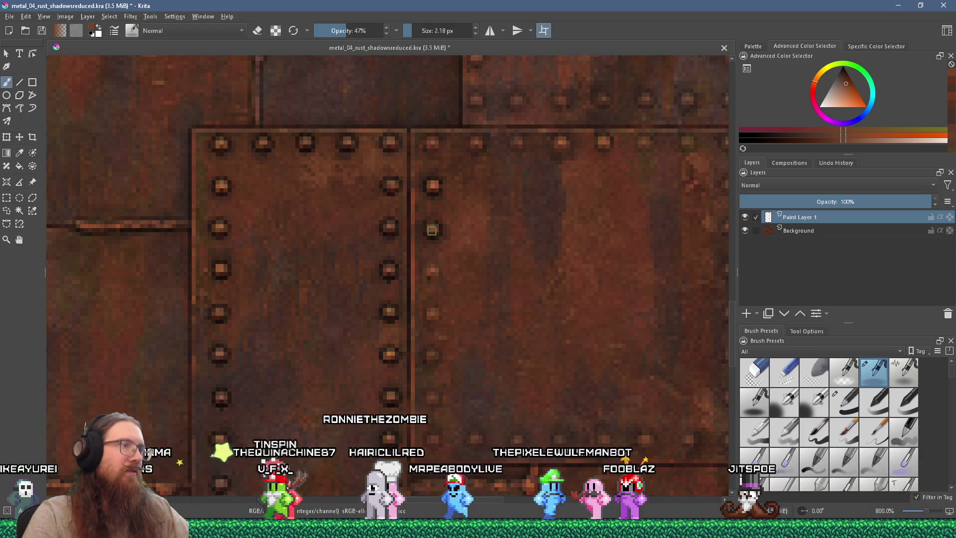
- Resample darker browns from the plate while moving up to the upper rivet row
left_click(548, 211, "ctrl")
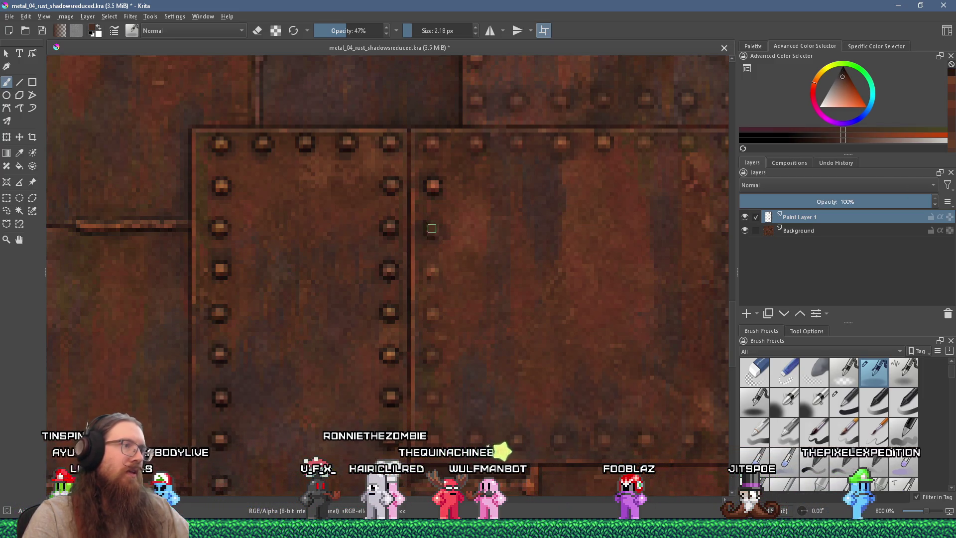
left_click_drag(433, 224, 441, 255)
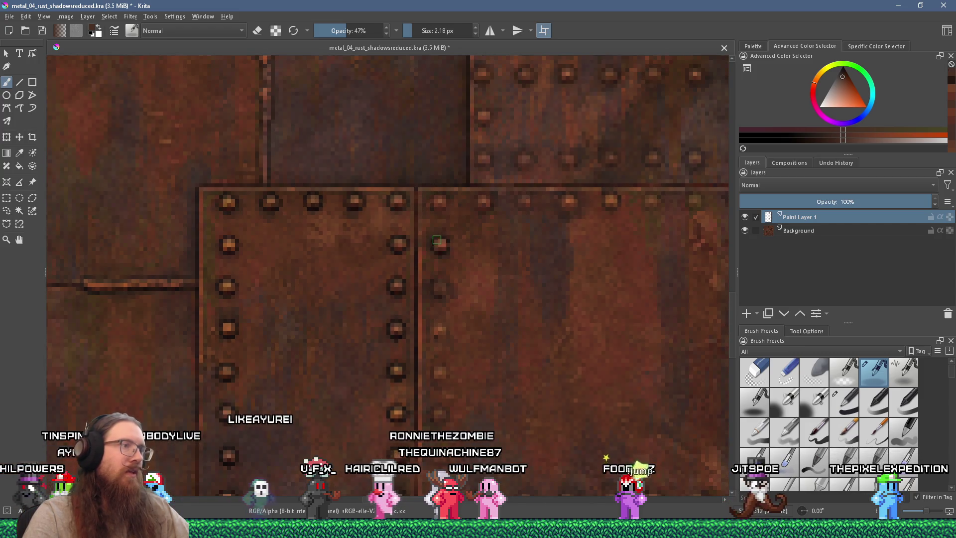
left_click(419, 254, "ctrl")
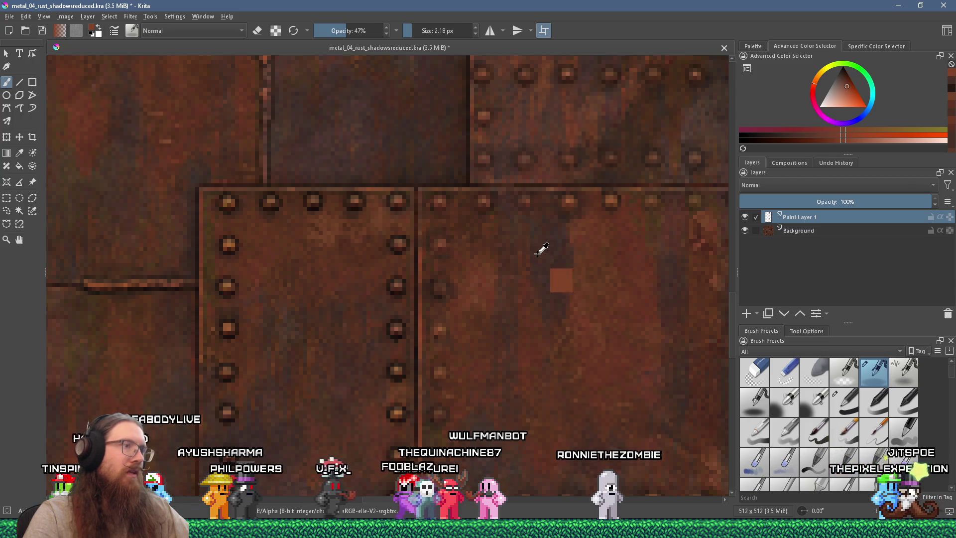
left_click_drag(530, 247, 441, 238)
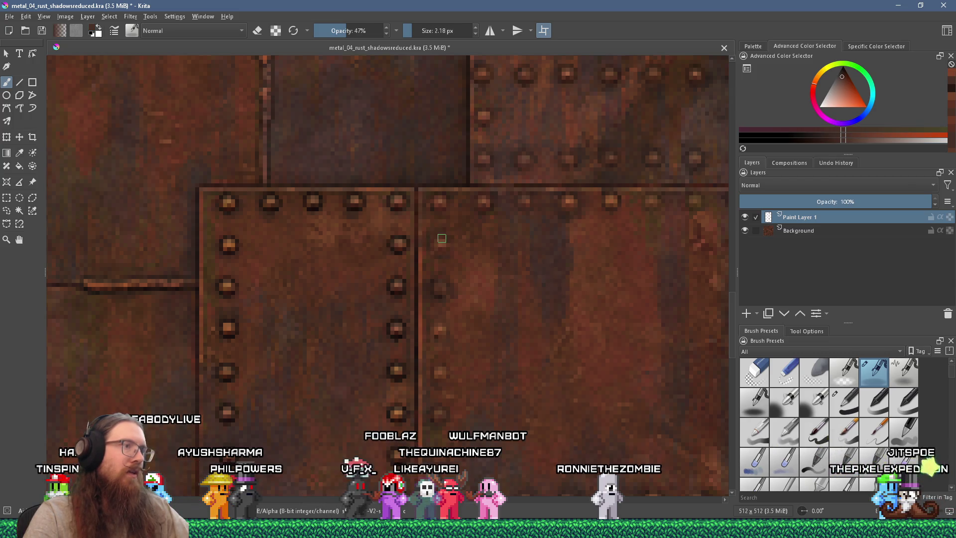
left_click(642, 126, "ctrl")
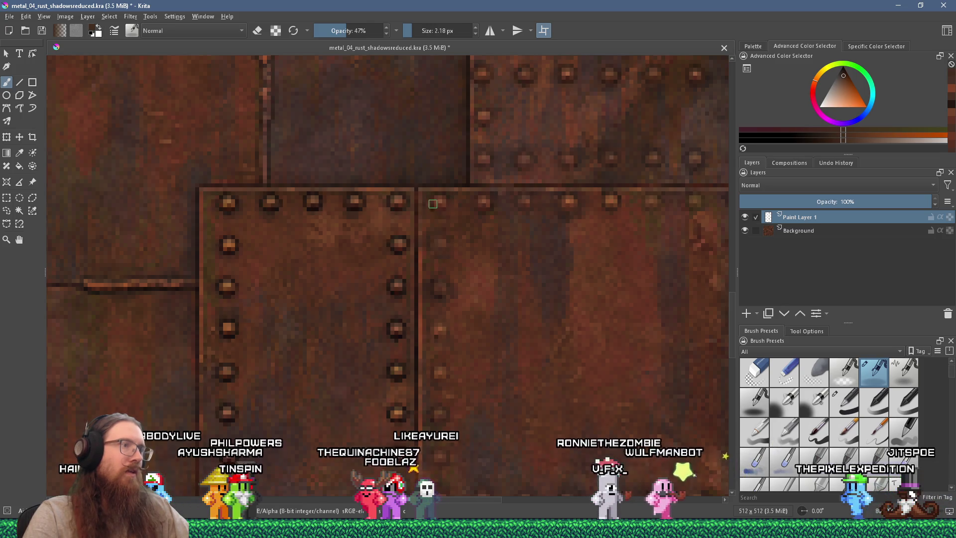
left_click_drag(406, 218, 477, 204)
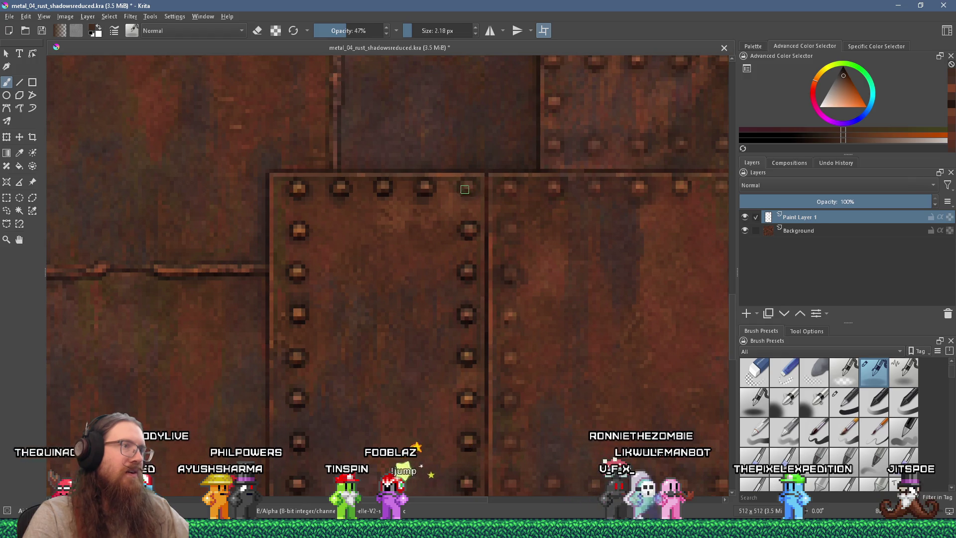
left_click(468, 192, "ctrl")
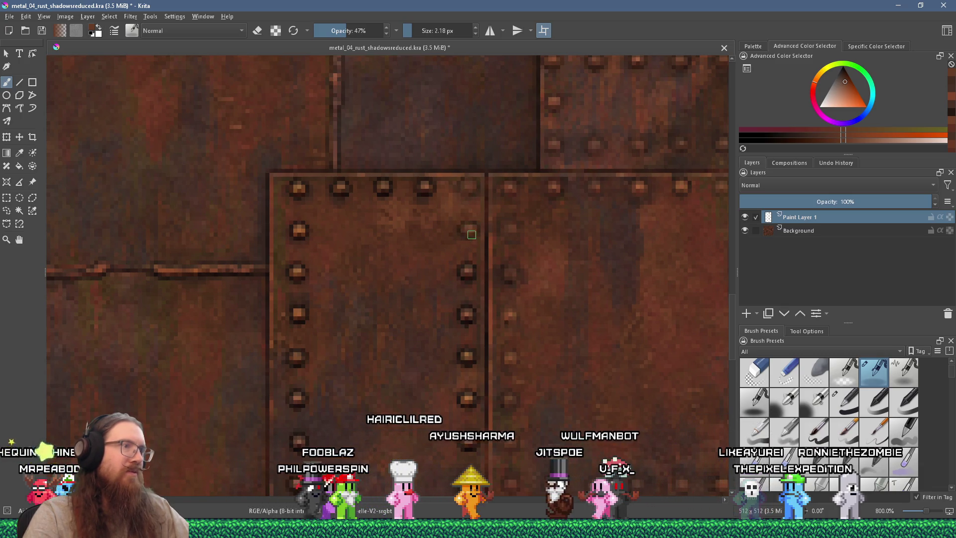
scroll(471, 222, "down", 2)
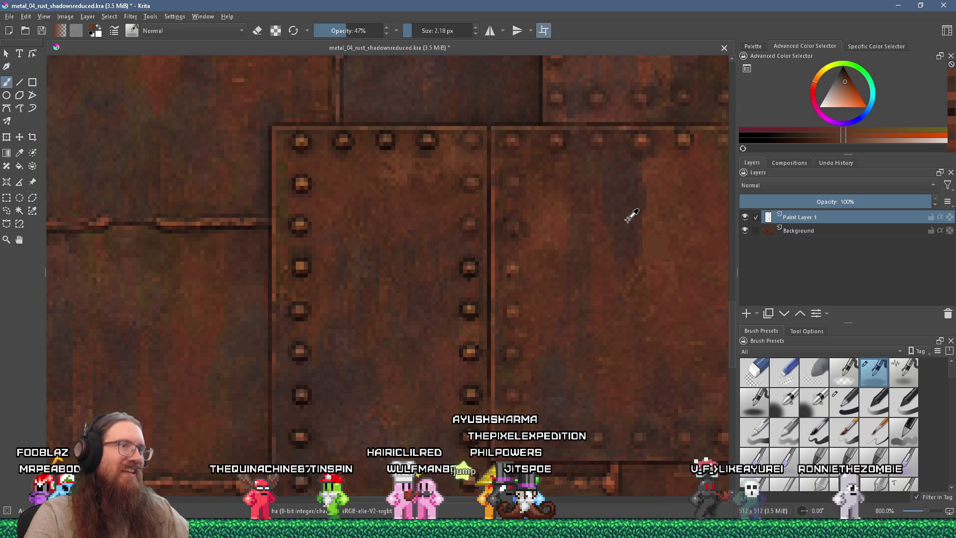
scroll(508, 224, "down", 1)
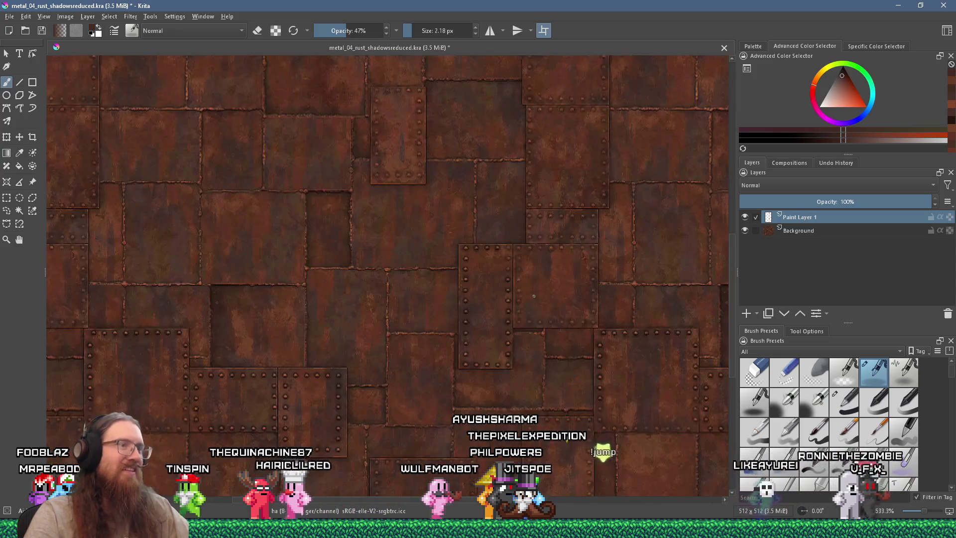
- Dab rust brown over the bright rivets in the right-hand column near the panel's lower corner
scroll(537, 299, "up", 2)
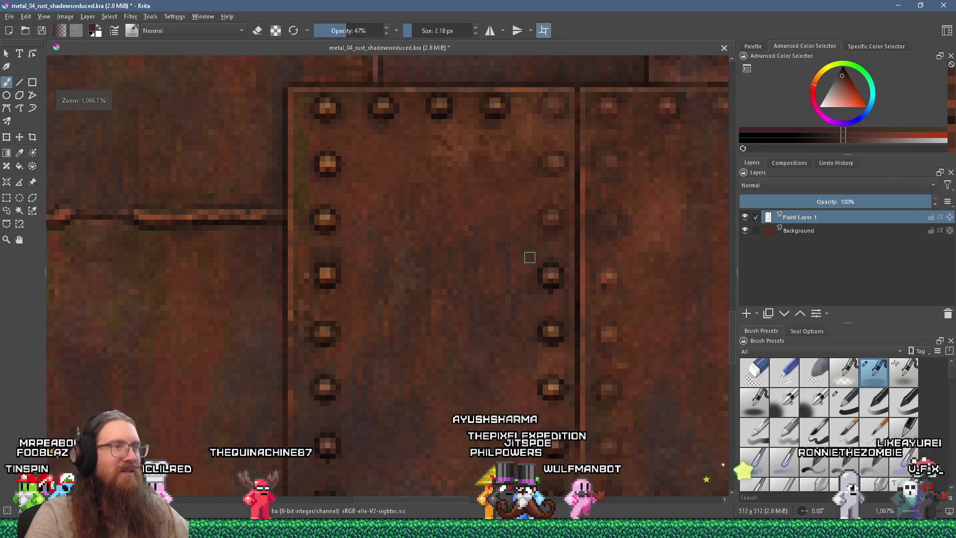
left_click(549, 274)
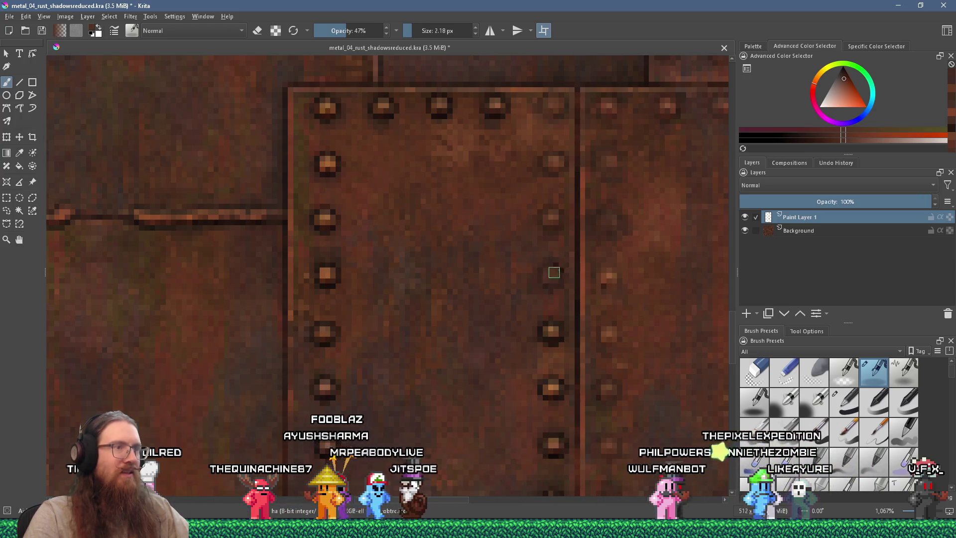
scroll(548, 276, "down", 2)
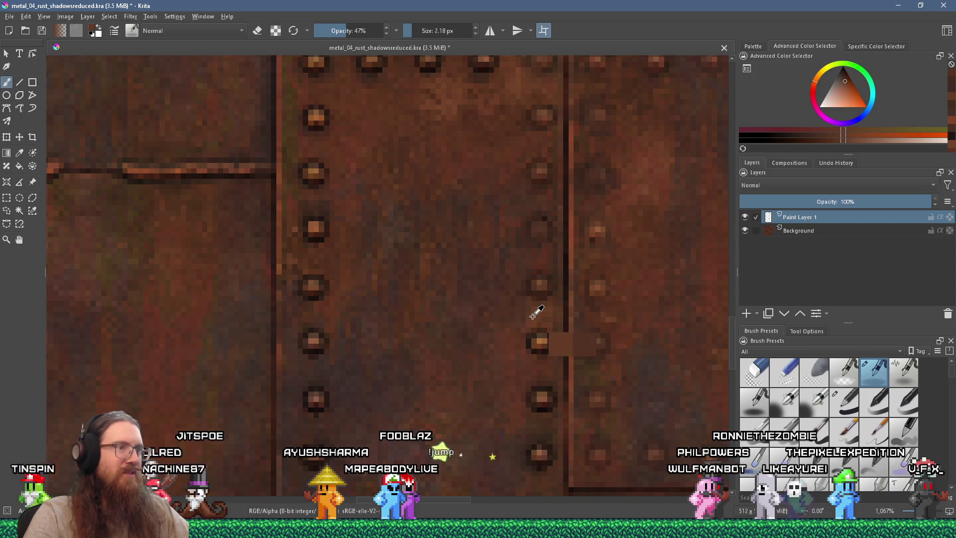
scroll(535, 297, "down", 2)
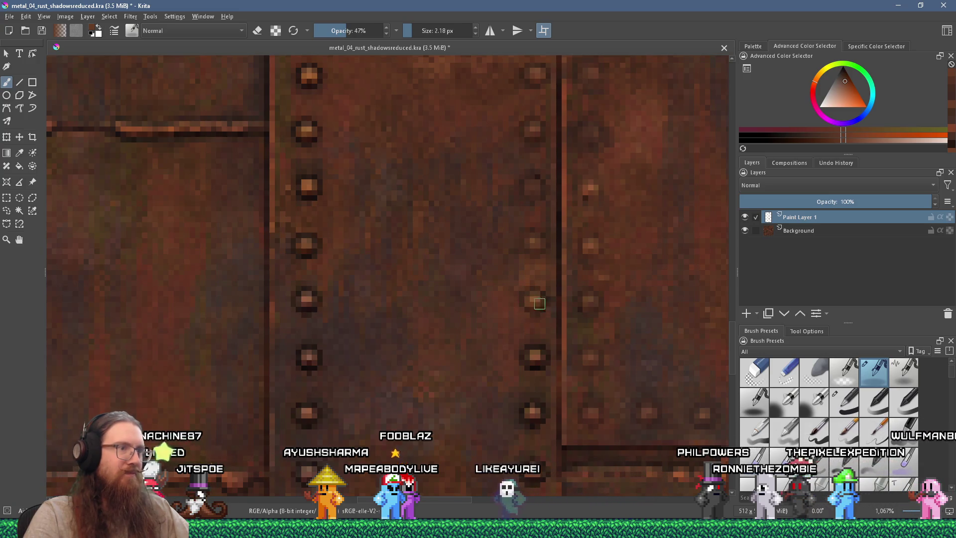
scroll(528, 308, "down", 2)
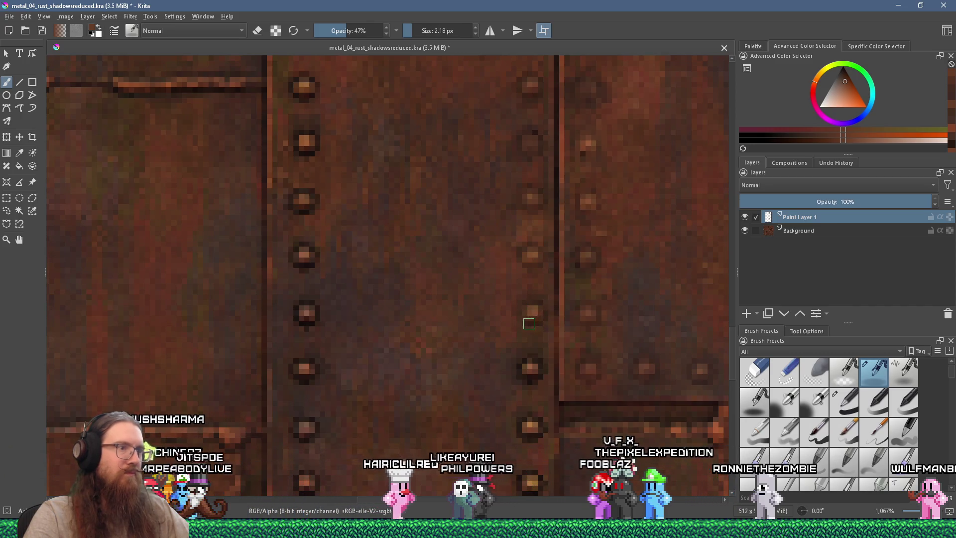
scroll(522, 346, "down", 3)
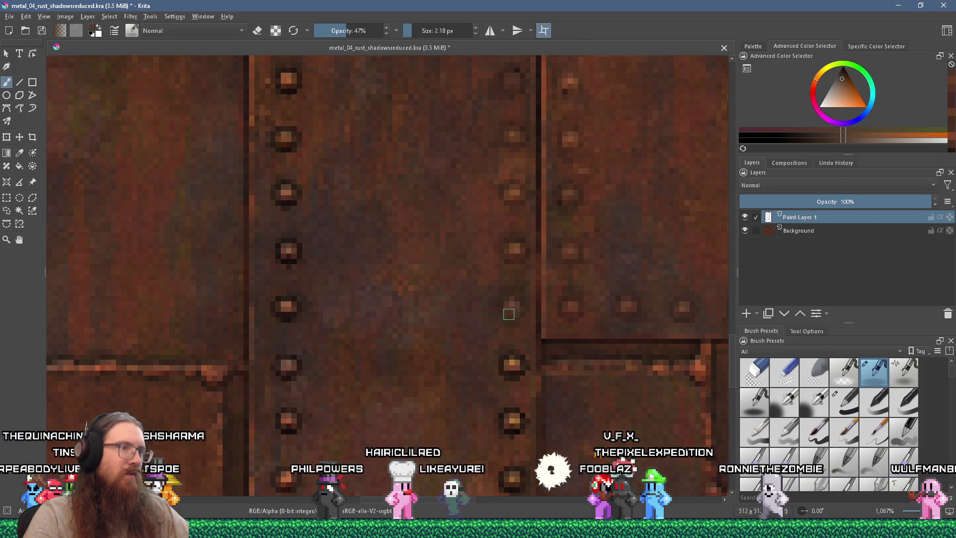
scroll(510, 315, "down", 4)
scroll(521, 297, "up", 4)
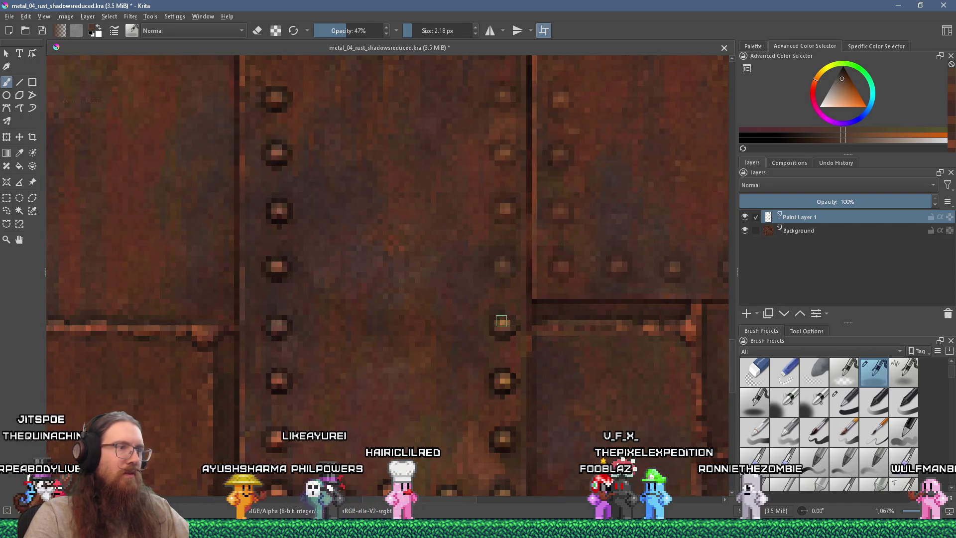
left_click(503, 324)
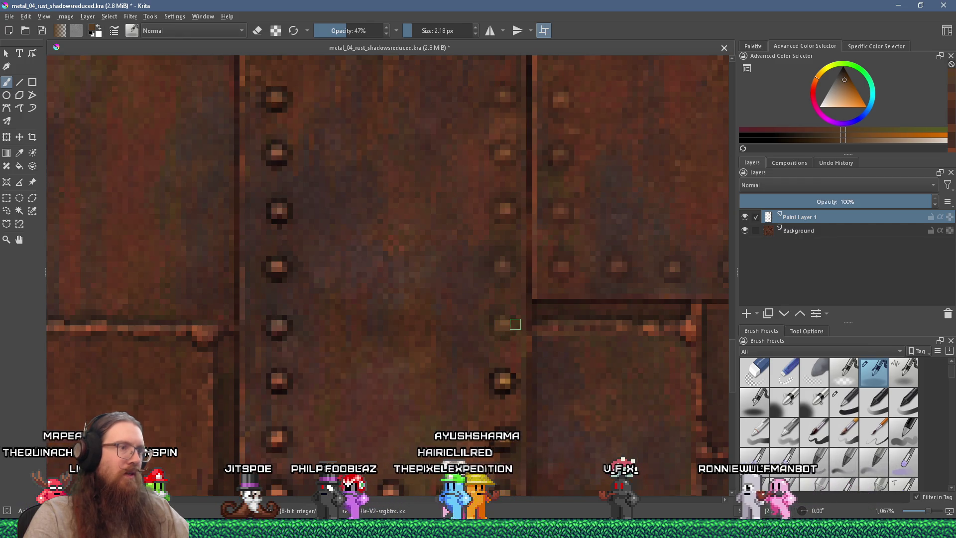
left_click_drag(510, 336, 507, 292)
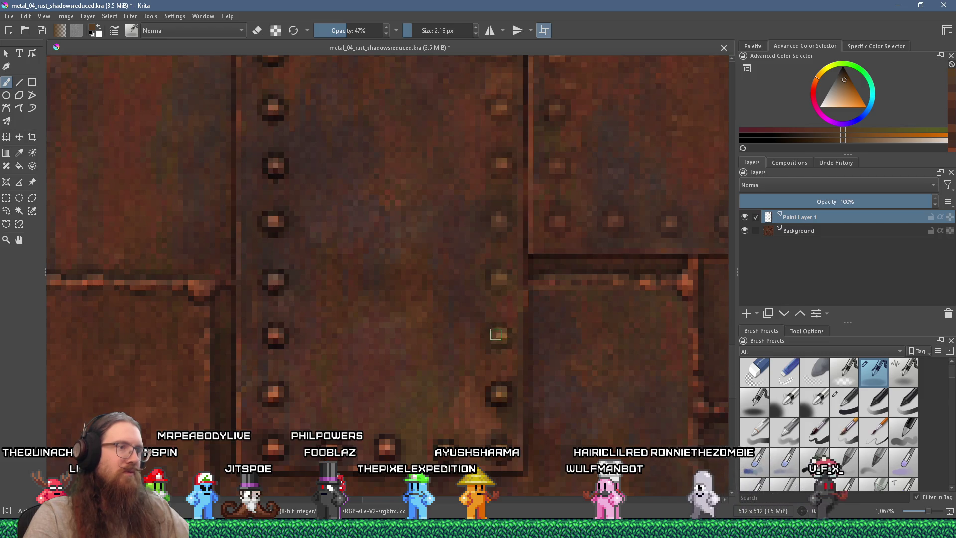
scroll(502, 338, "down", 1)
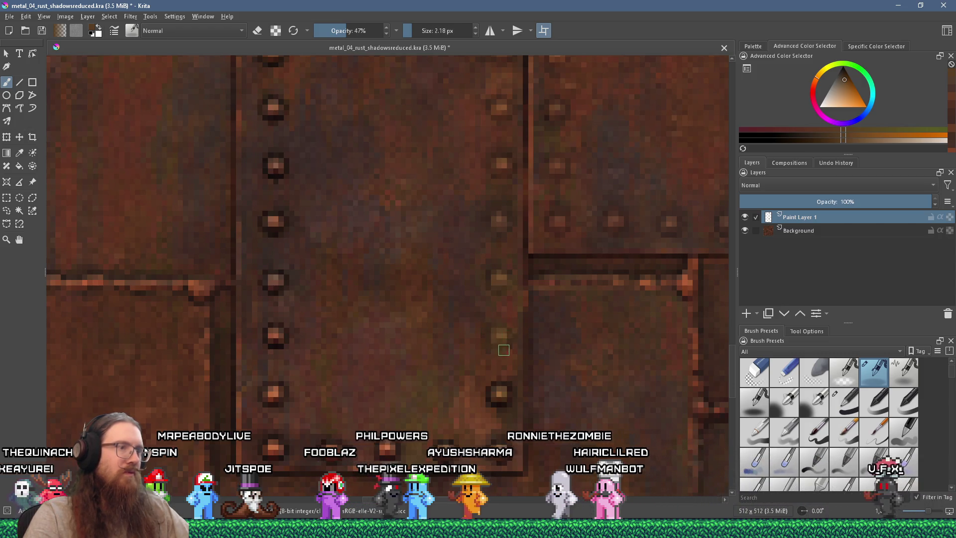
scroll(500, 338, "down", 3)
scroll(498, 337, "up", 3)
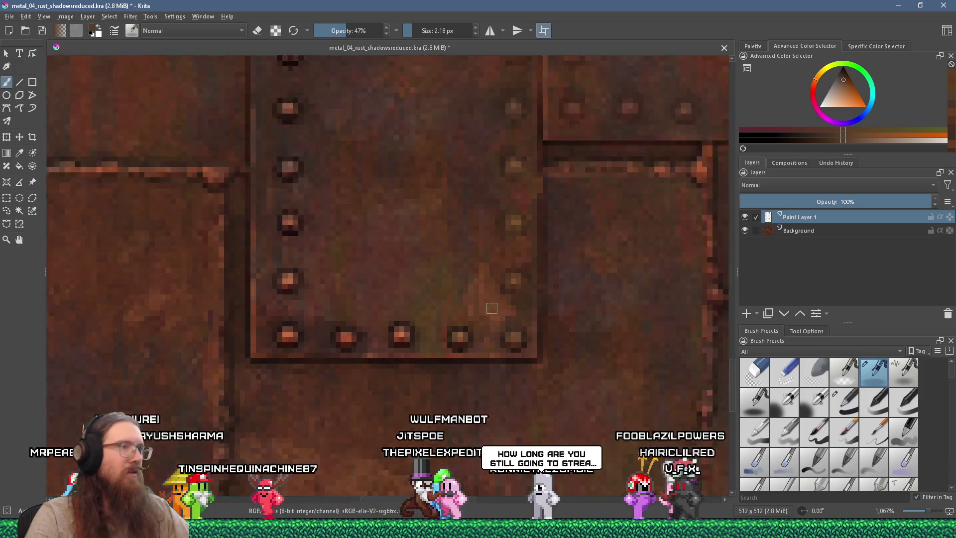
- Sample a rivet colour and follow the rivet column down the vertical seam at 1600%
scroll(485, 354, "up", 3)
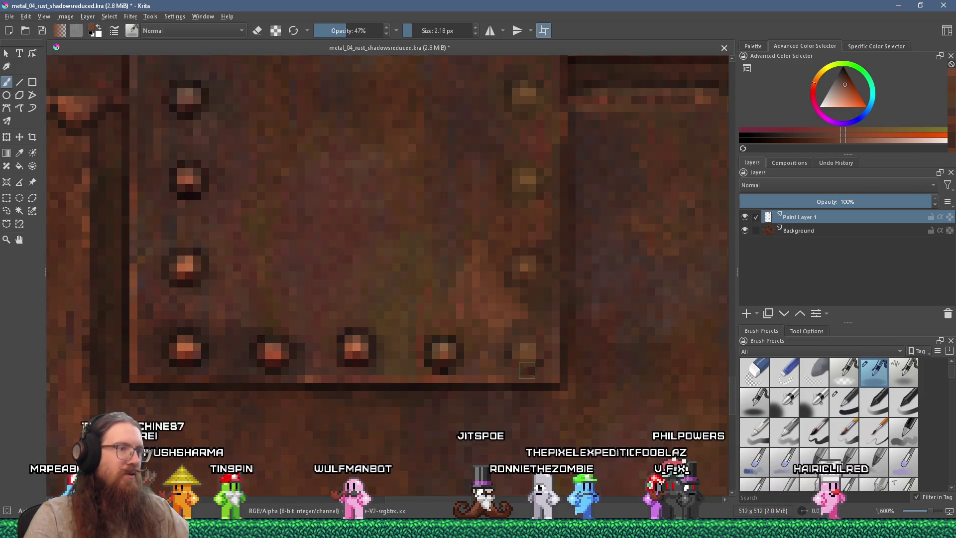
scroll(490, 354, "left", 2)
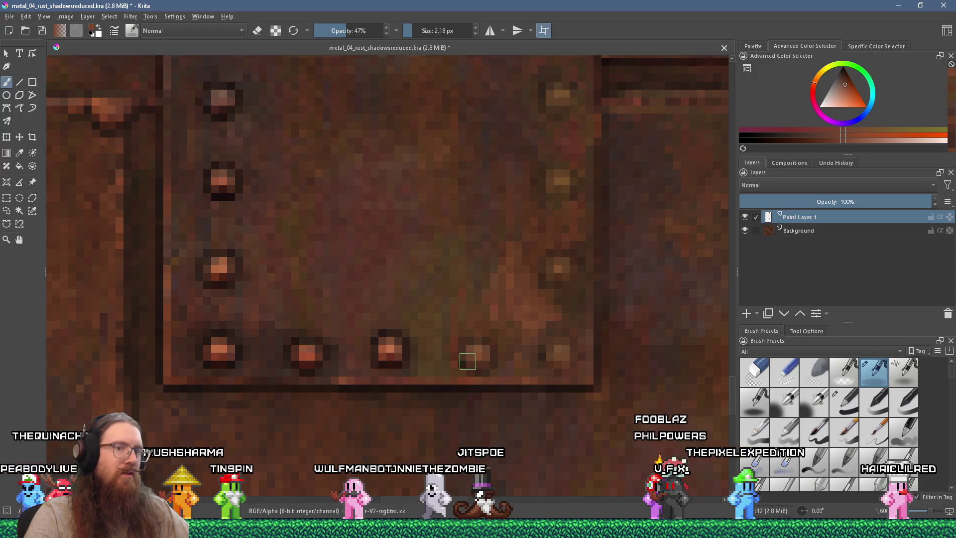
scroll(463, 348, "left", 5)
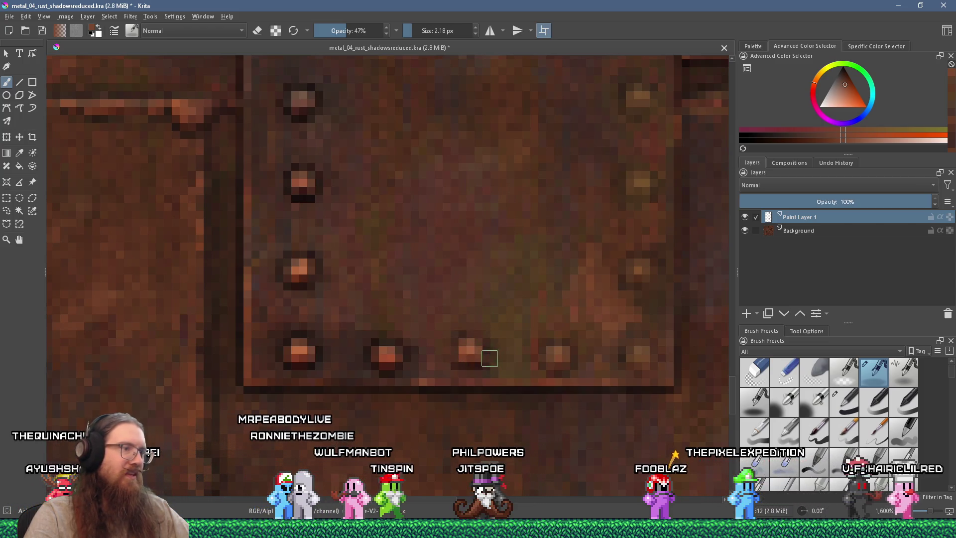
left_click(467, 347, "ctrl")
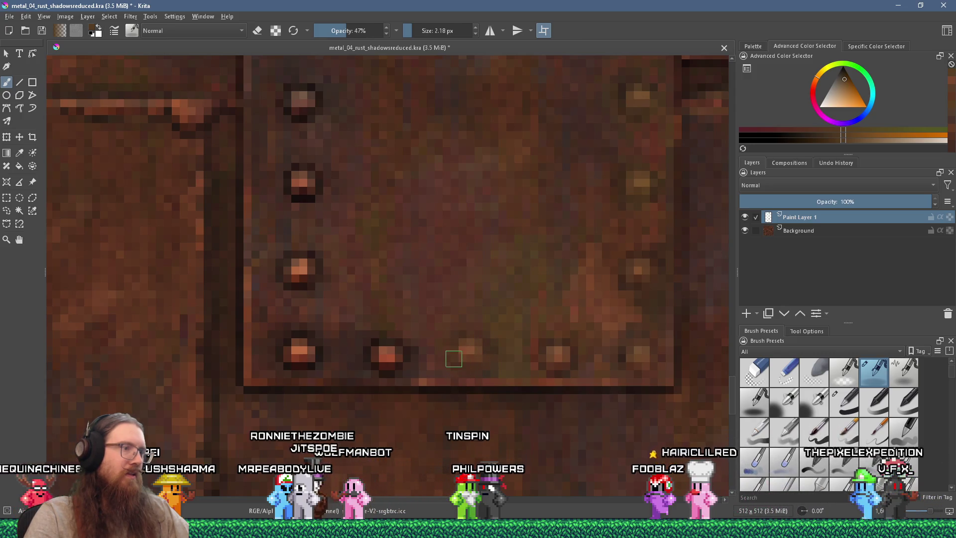
left_click_drag(455, 359, 512, 364)
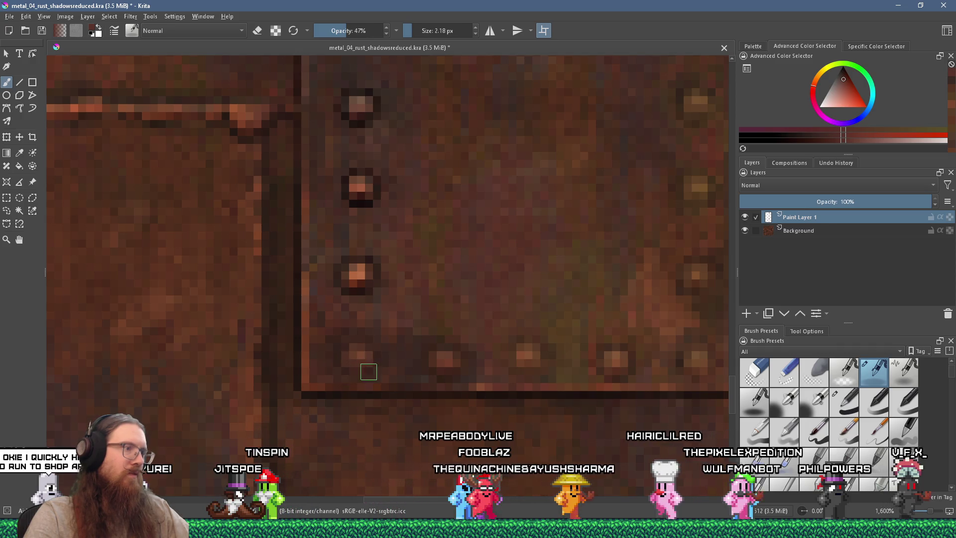
left_click_drag(401, 321, 440, 376)
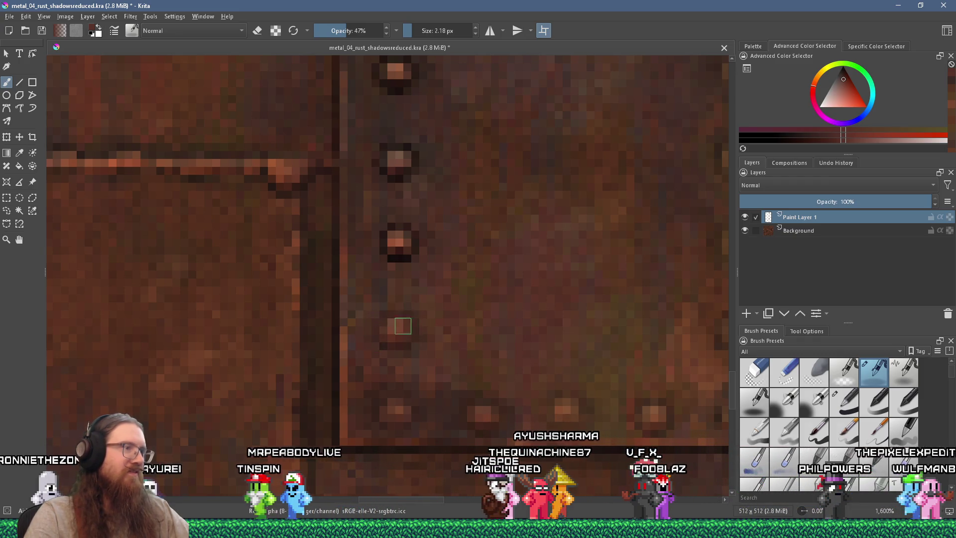
left_click_drag(408, 282, 423, 327)
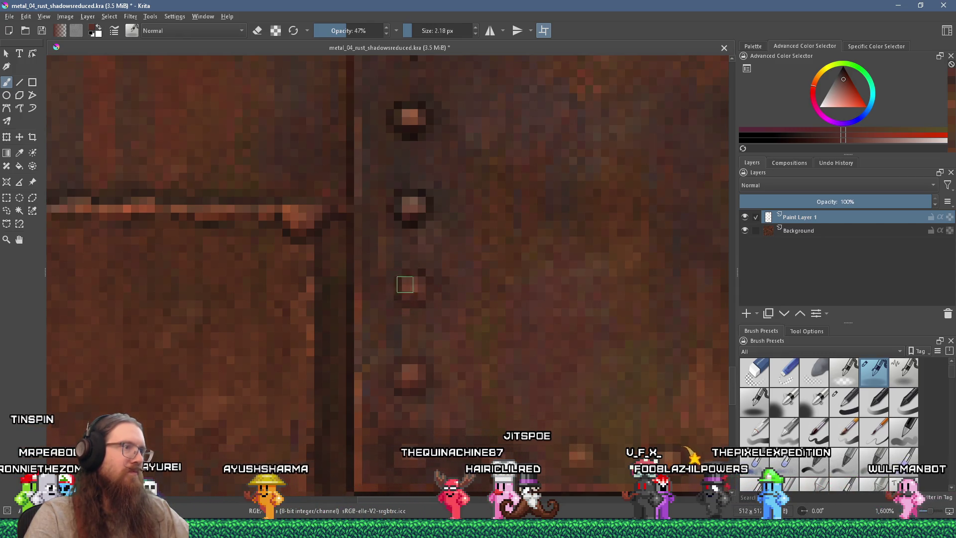
left_click_drag(430, 290, 444, 358)
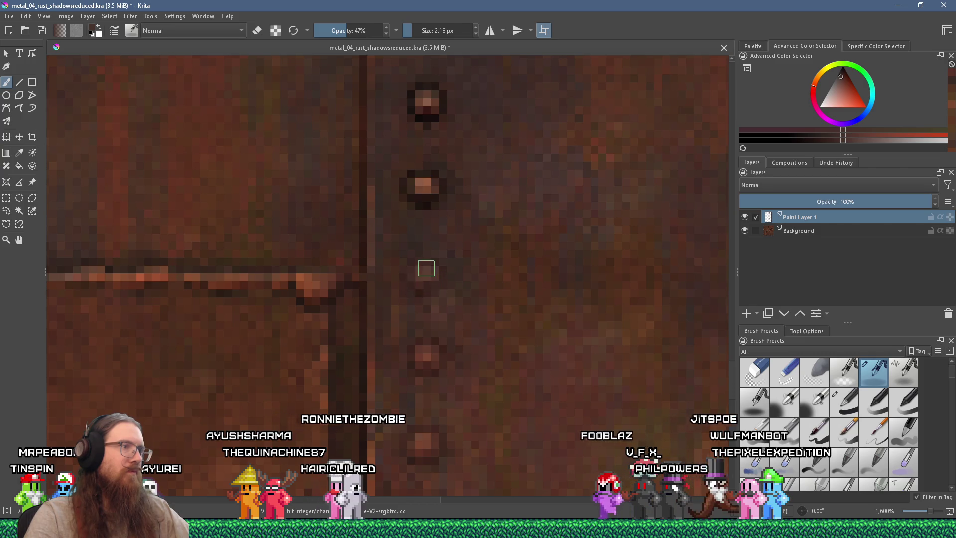
left_click_drag(424, 271, 448, 359)
- Undo the dark shading around the rivet and resample redder and darker rust tones
key("ctrl+z")
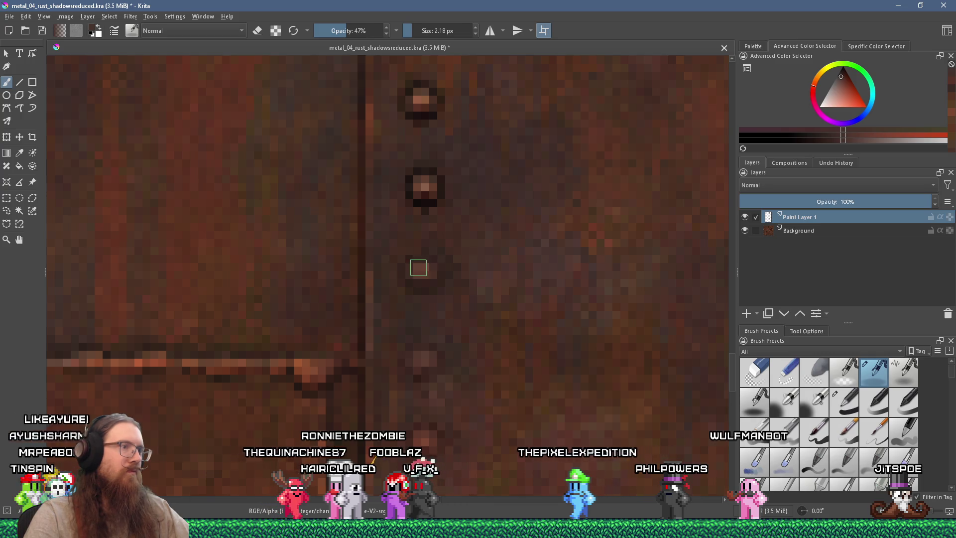
scroll(418, 268, "up", 2)
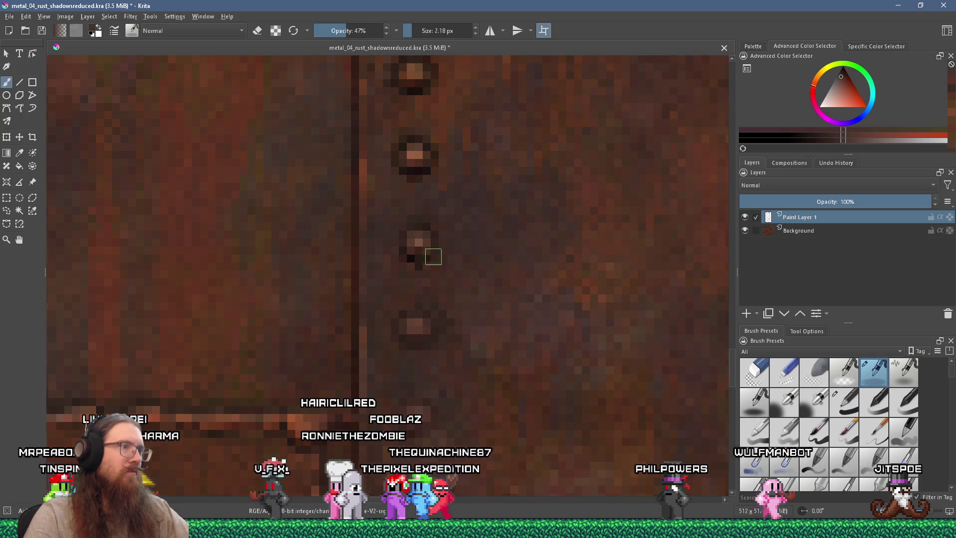
mouse_move(421, 238)
left_mouse_down()
mouse_move(432, 259)
mouse_move(451, 252)
left_mouse_up()
left_click(473, 217, "ctrl")
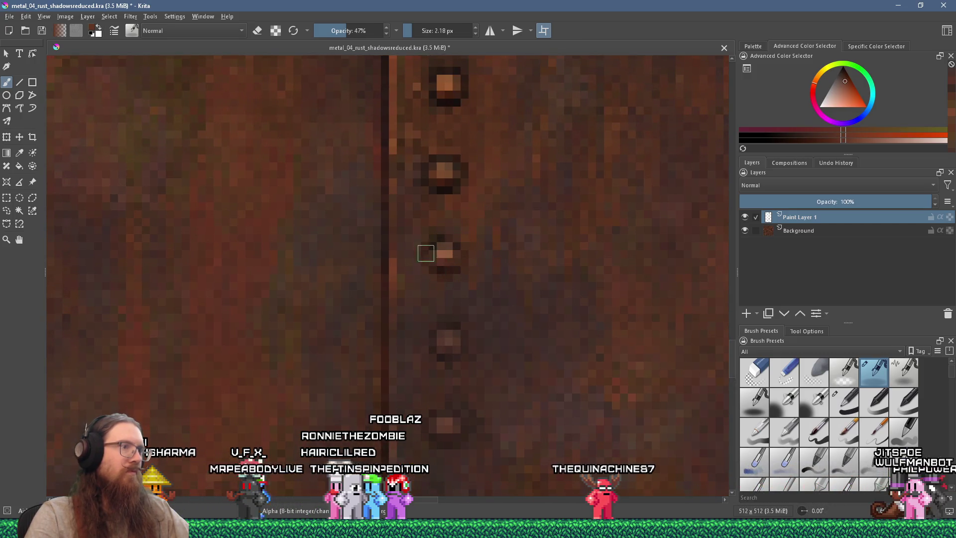
left_click(438, 278, "ctrl")
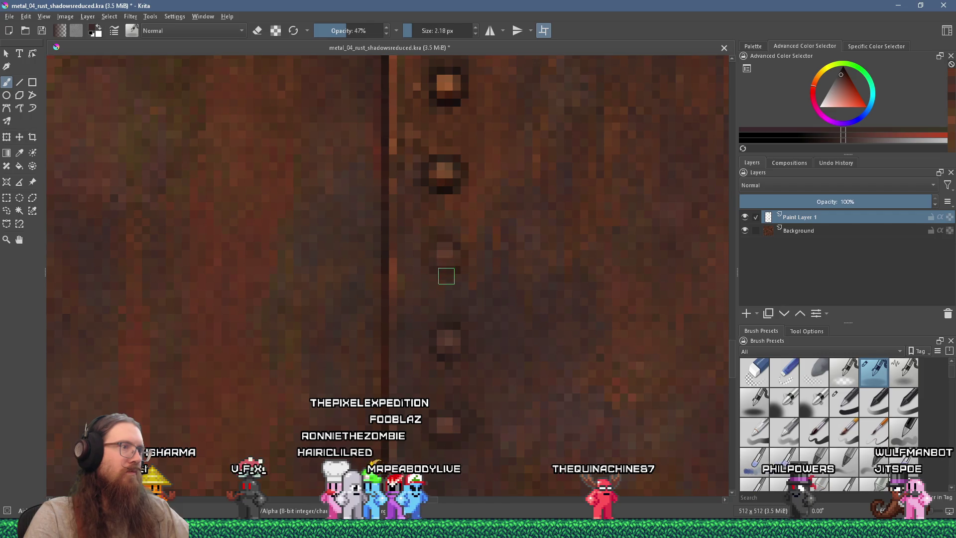
left_click_drag(437, 243, 465, 279)
left_click(487, 254, "ctrl")
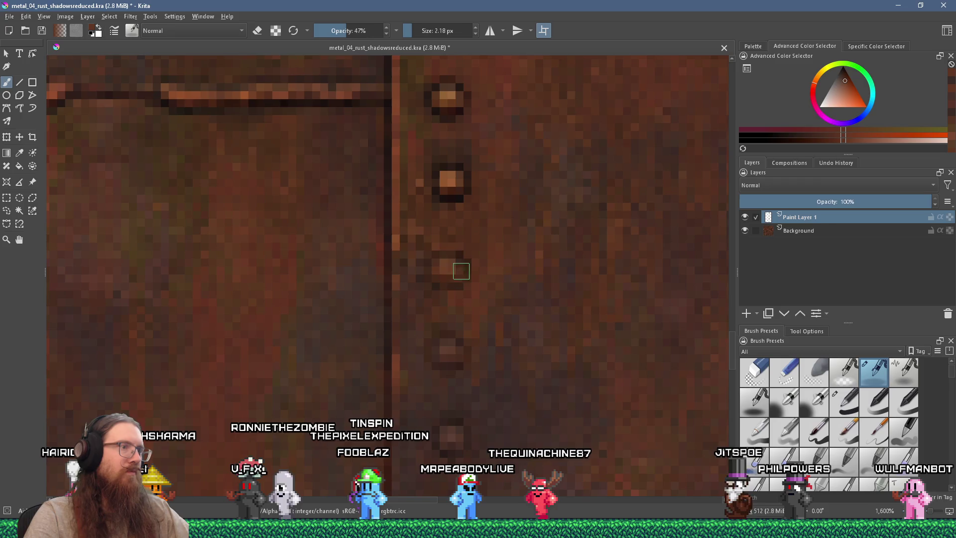
scroll(464, 298, "up", 2)
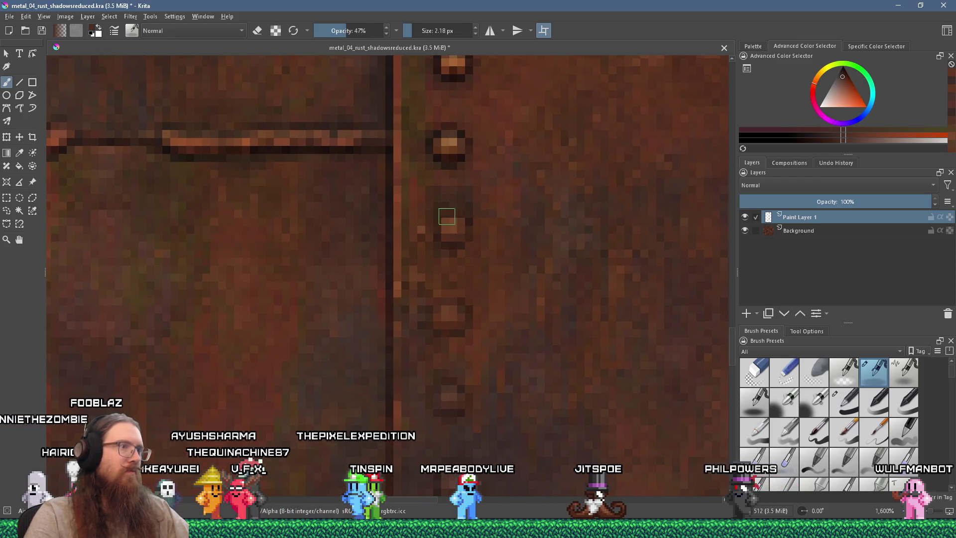
scroll(463, 220, "up", 5)
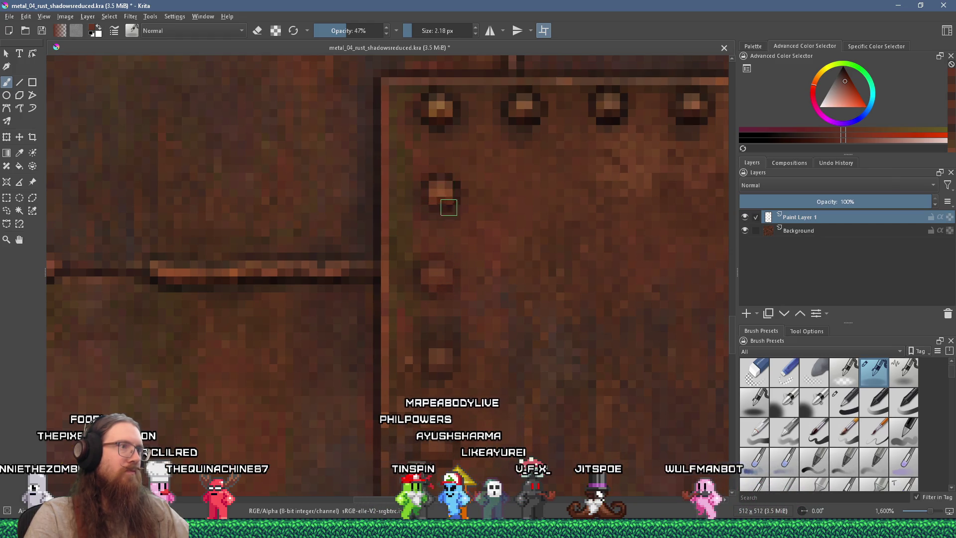
- Dab brown over the light highlight on the panel's top edge, then zoom out to check
left_click(439, 186, "ctrl")
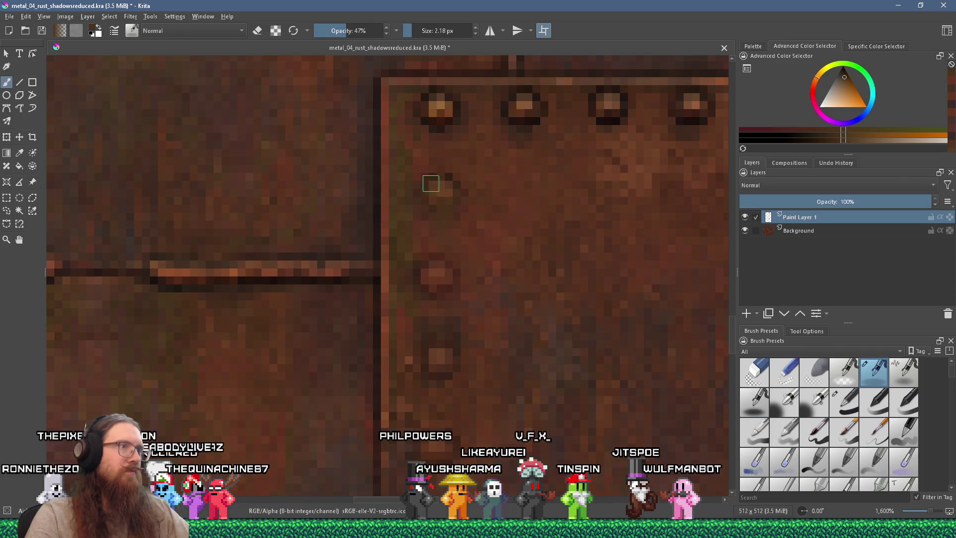
scroll(468, 229, "up", 3)
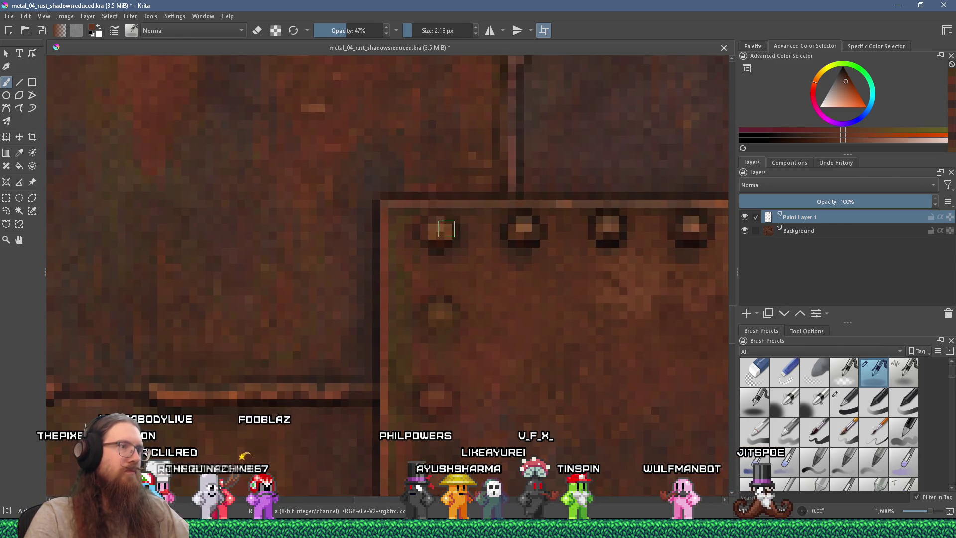
left_click_drag(475, 280, 449, 280)
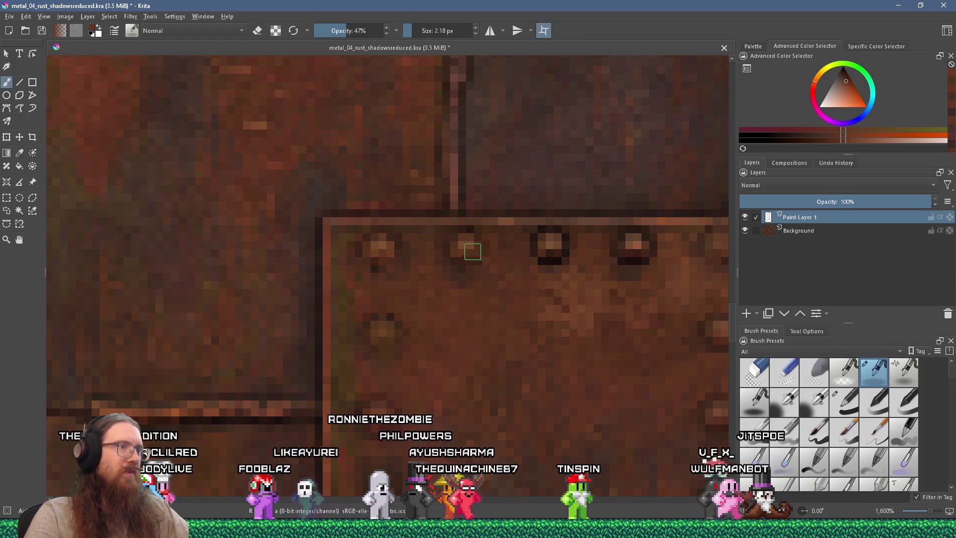
left_click_drag(563, 250, 448, 262)
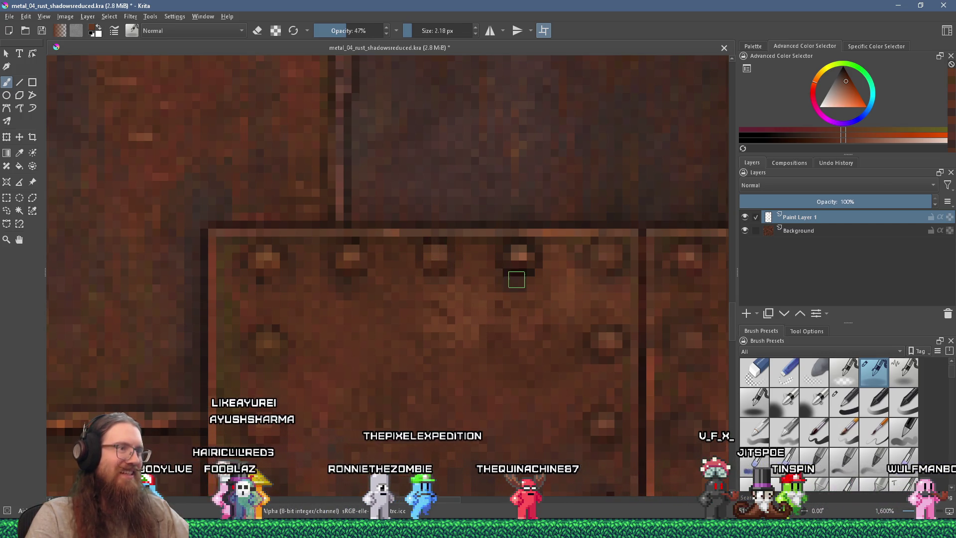
left_click(520, 234)
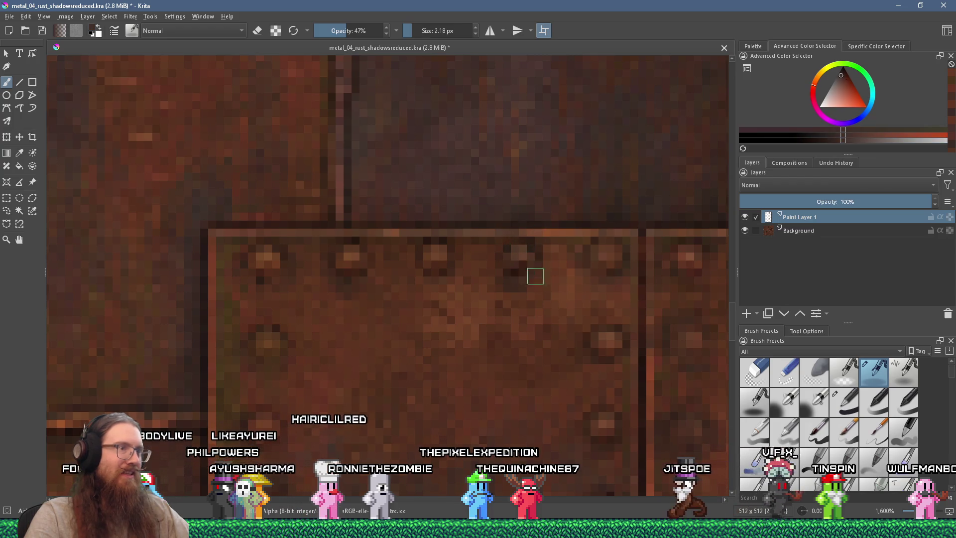
scroll(517, 323, "down", 5)
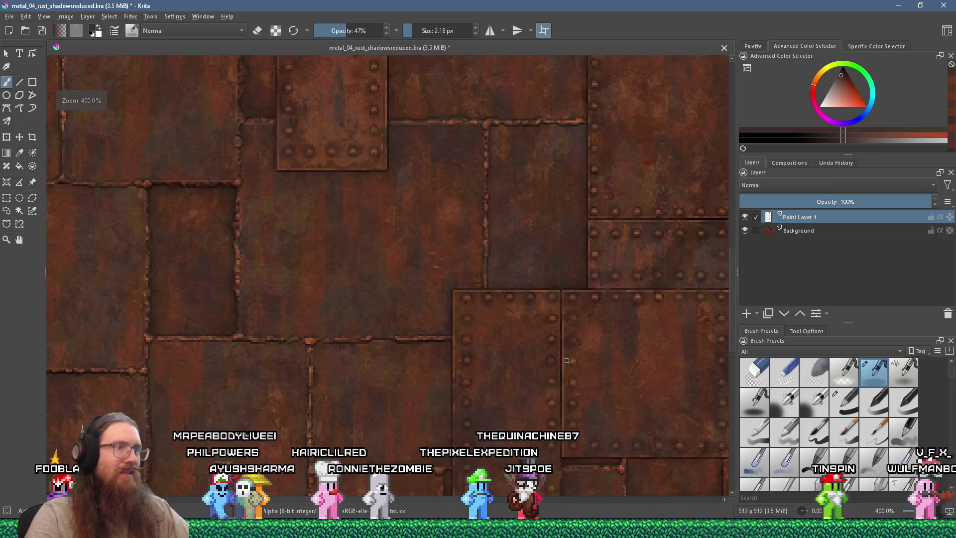
scroll(460, 388, "up", 2)
scroll(508, 364, "up", 4)
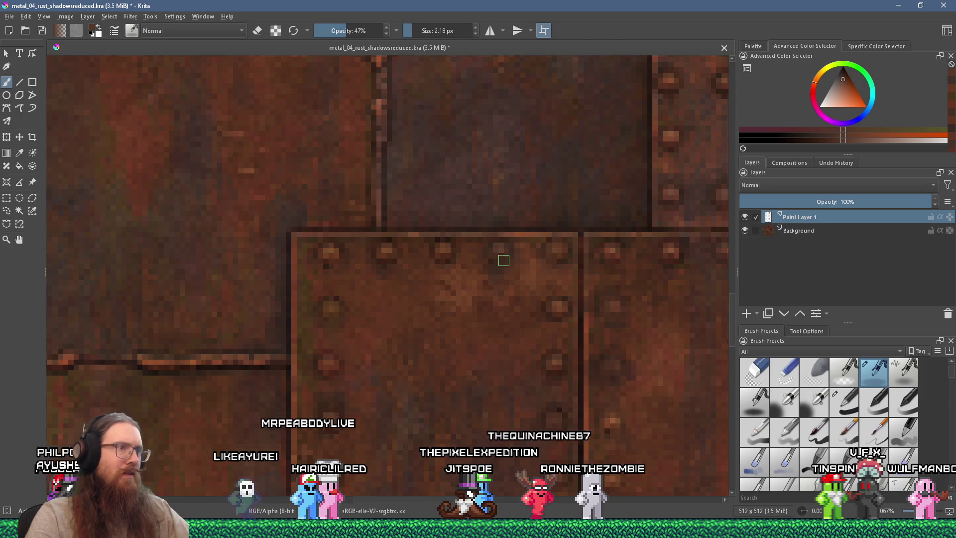
scroll(504, 258, "down", 8)
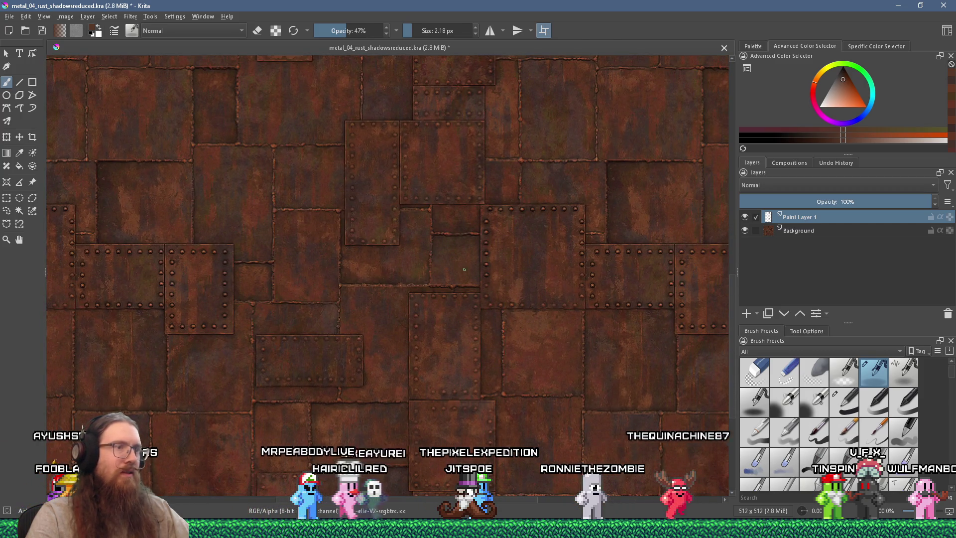
scroll(516, 213, "up", 4)
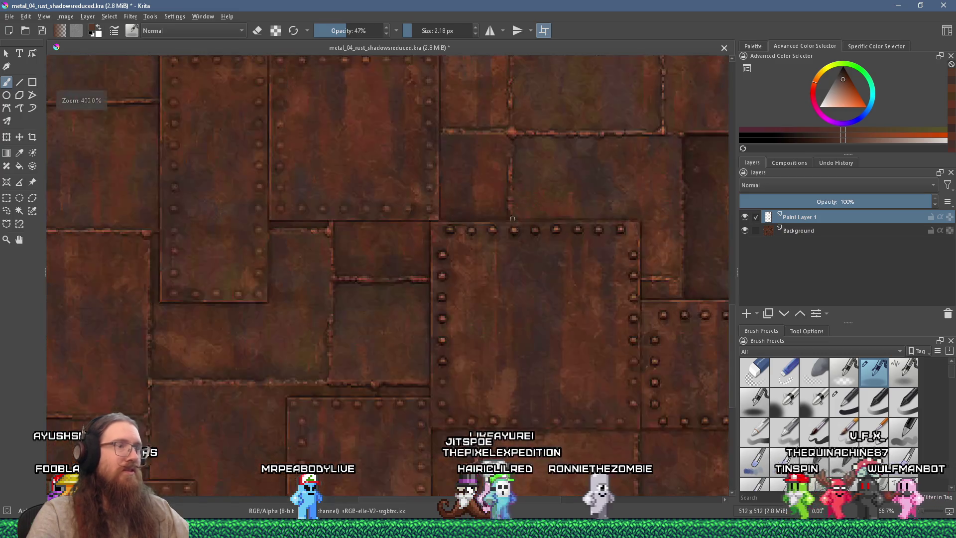
scroll(462, 328, "up", 3)
- Sample rust tones and paint over a rivet in the column beside the central seam
left_click(460, 331, "ctrl")
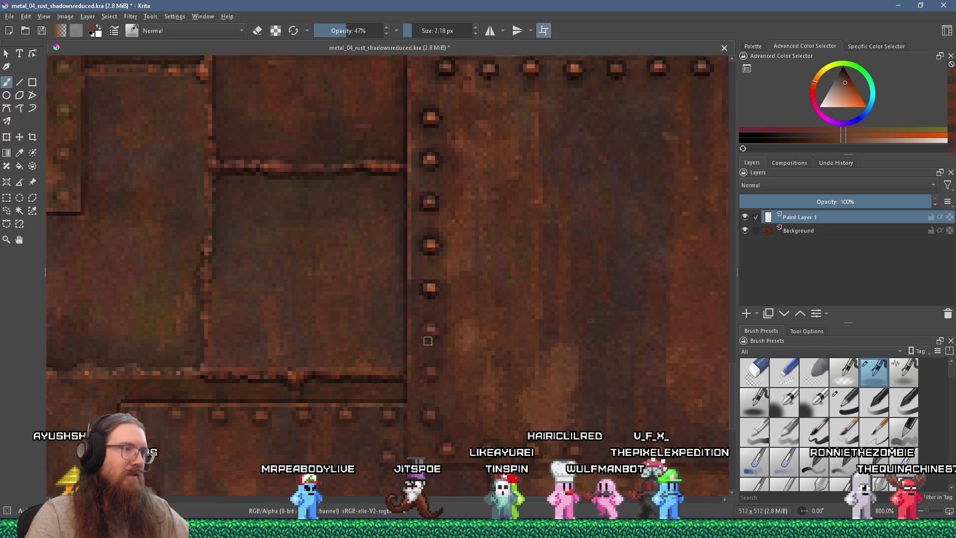
left_click(416, 311, "ctrl")
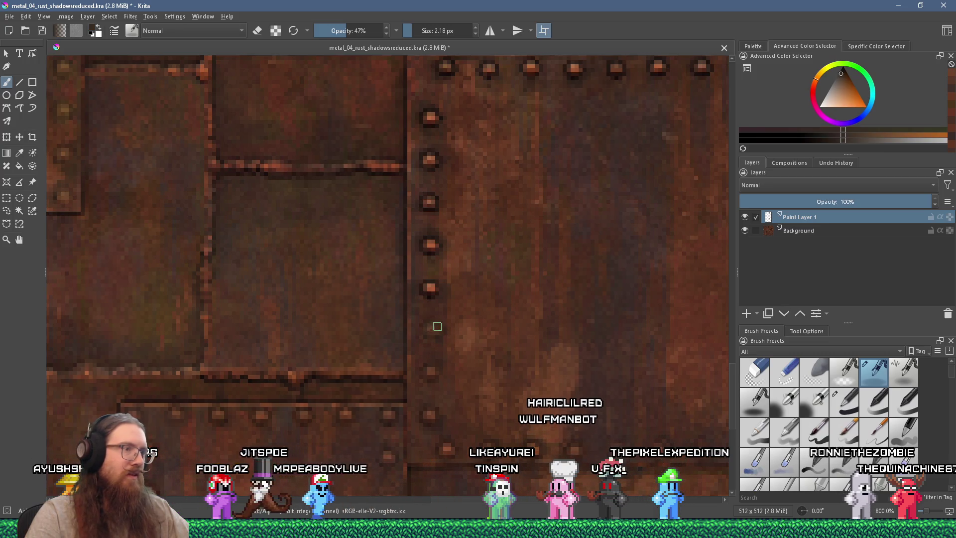
left_click(628, 267, "ctrl")
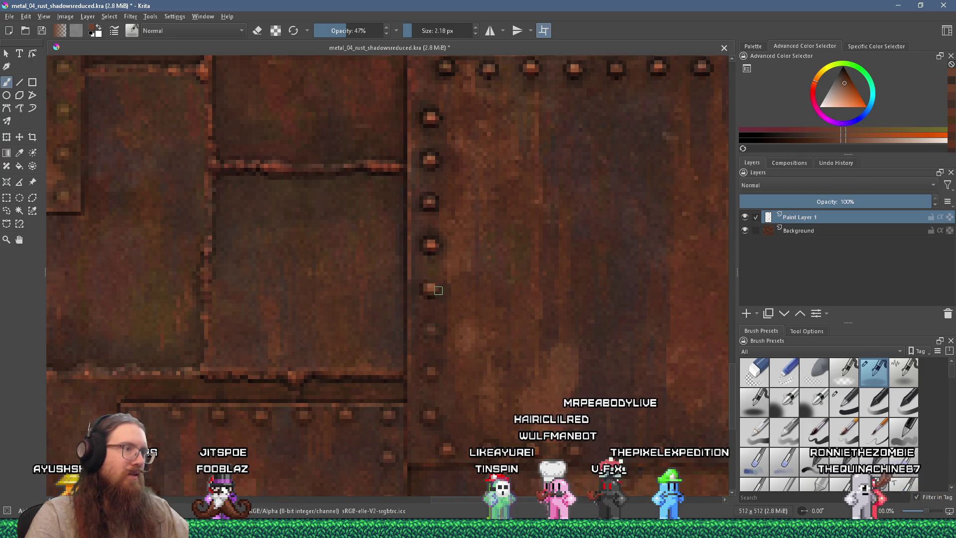
left_click(417, 282, "ctrl")
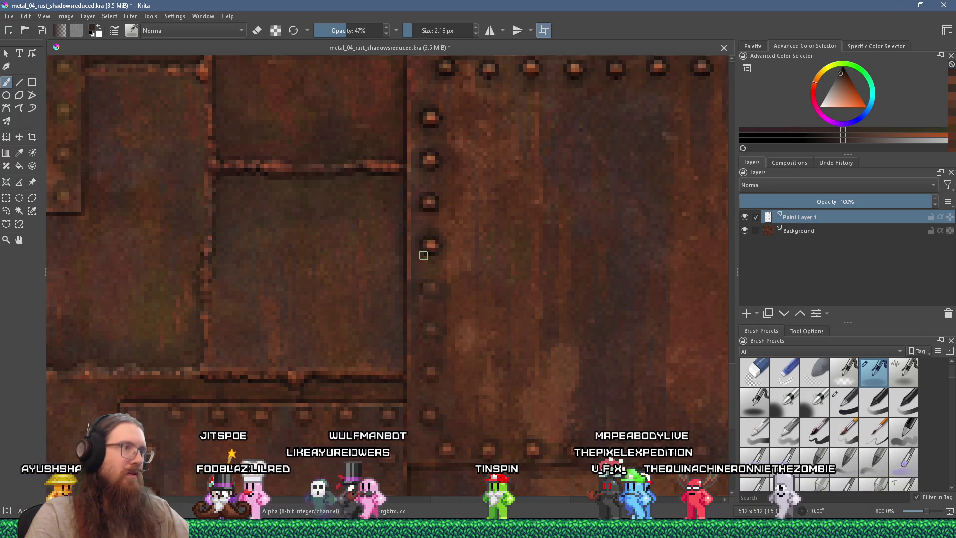
- Add small rust patches beside the rivet column and zoom to about 1,067% to inspect
left_click(426, 249, "ctrl")
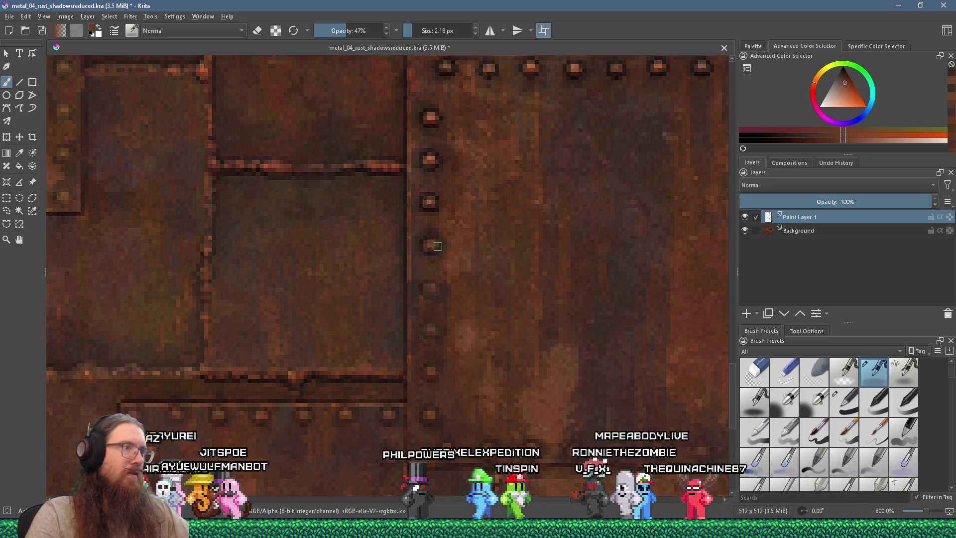
left_click(549, 272)
left_click(571, 272, "ctrl")
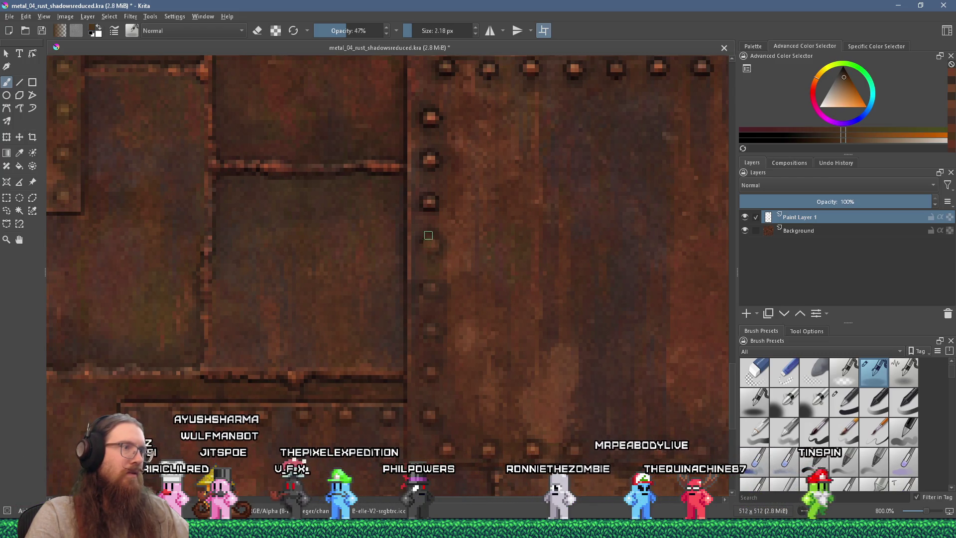
left_click(493, 219, "ctrl")
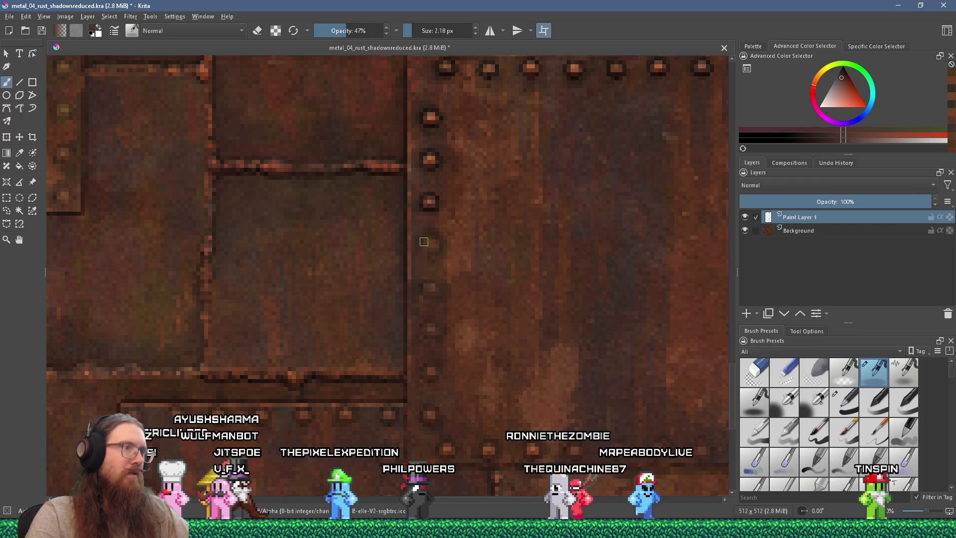
scroll(436, 243, "down", 5)
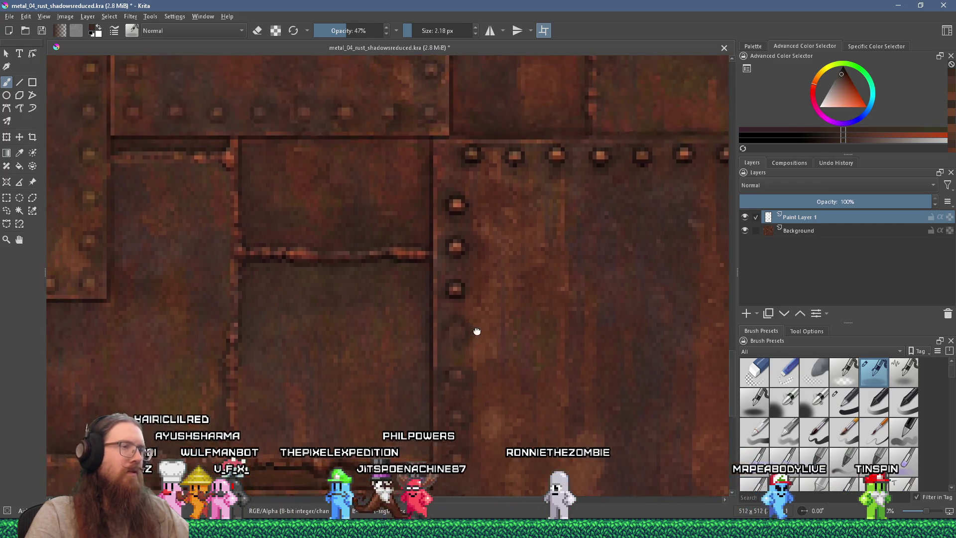
scroll(501, 292, "up", 5)
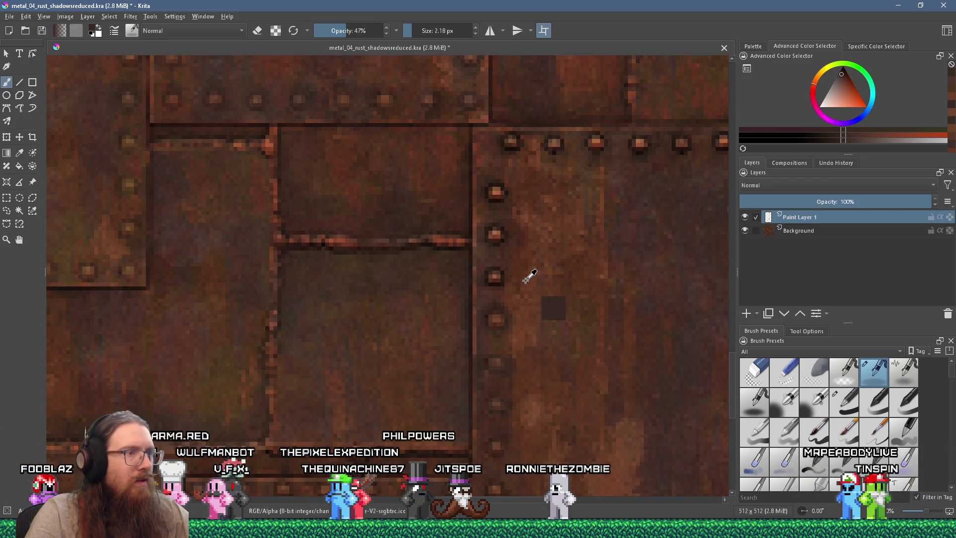
scroll(517, 323, "down", 1)
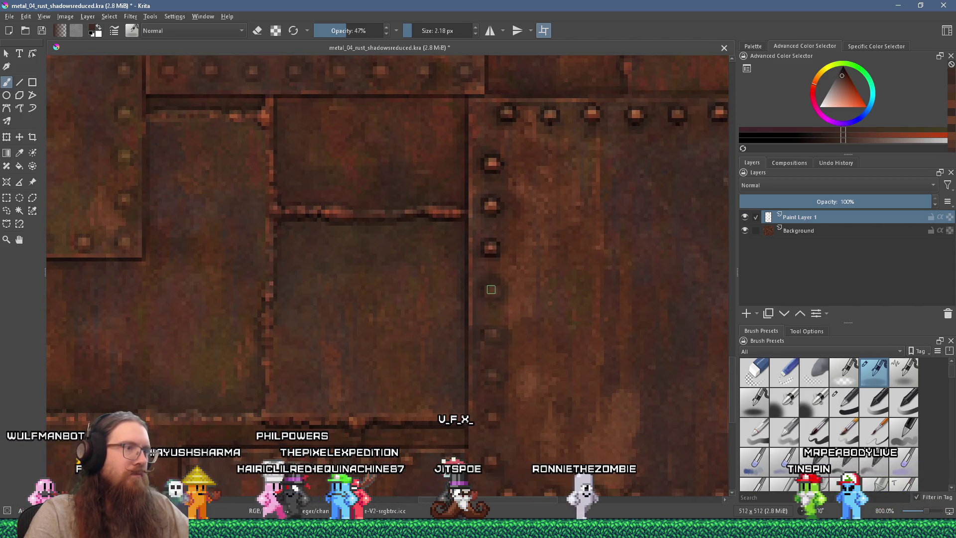
scroll(496, 263, "up", 2)
scroll(497, 262, "down", 2)
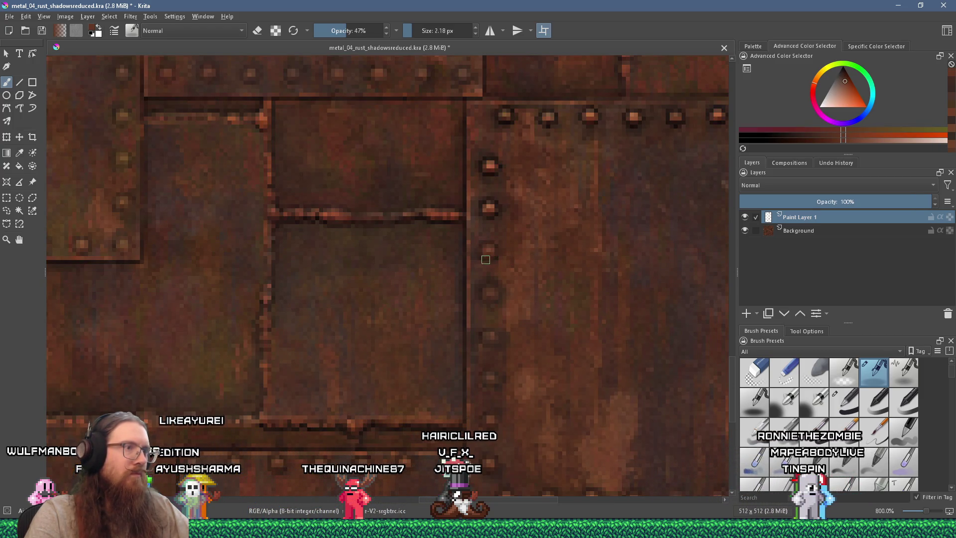
scroll(488, 245, "up", 1)
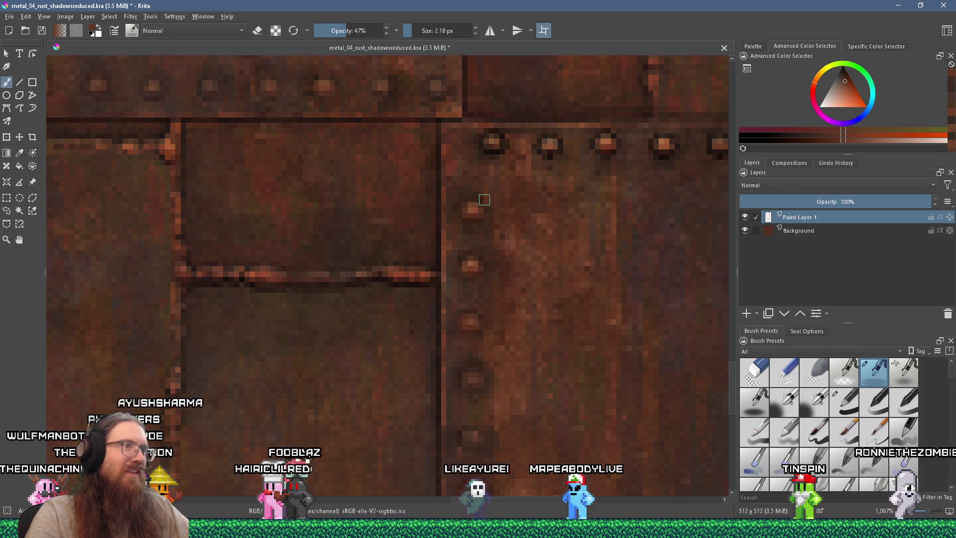
- Pan to the upper rivet row and sample a dark rust colour from the plate
left_click_drag(484, 199, 442, 261)
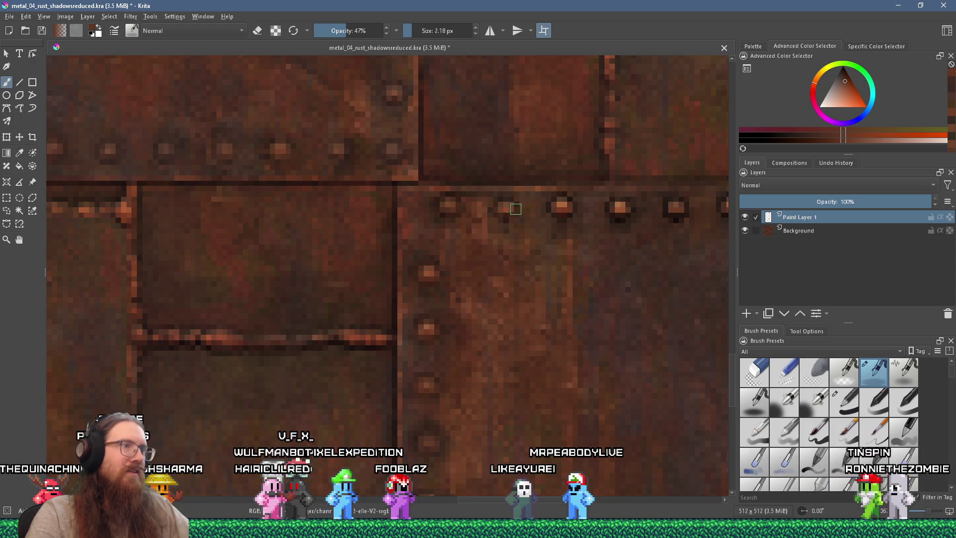
left_click_drag(540, 234, 456, 232)
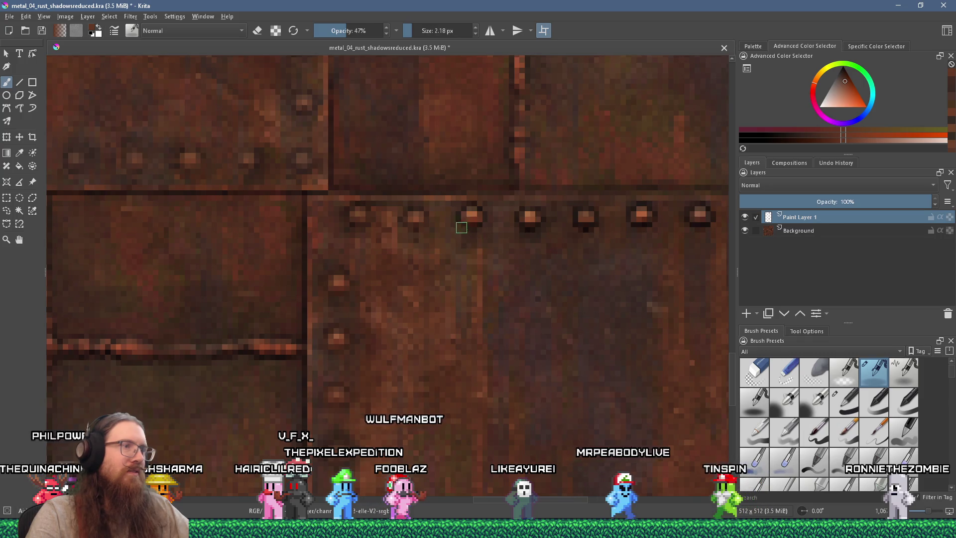
left_click(531, 279, "ctrl")
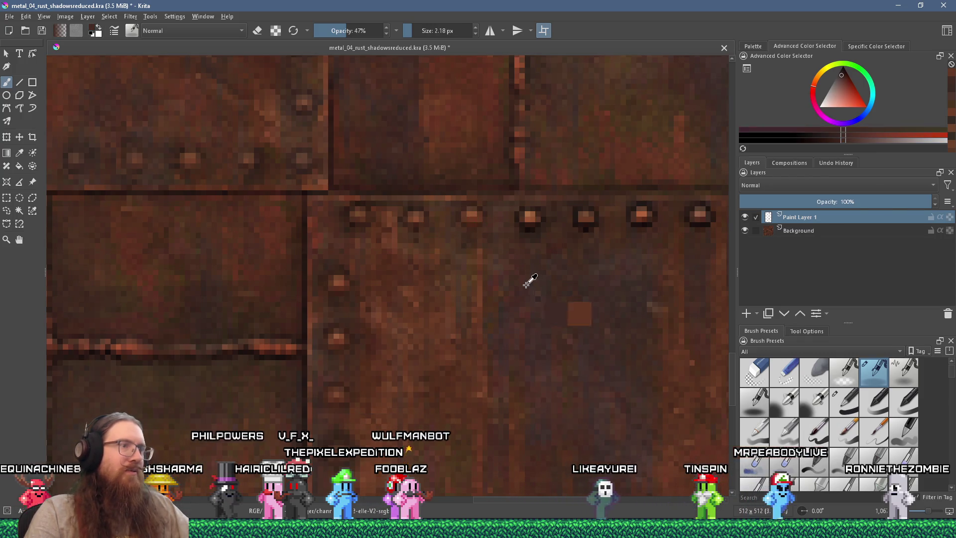
left_click_drag(512, 243, 474, 253)
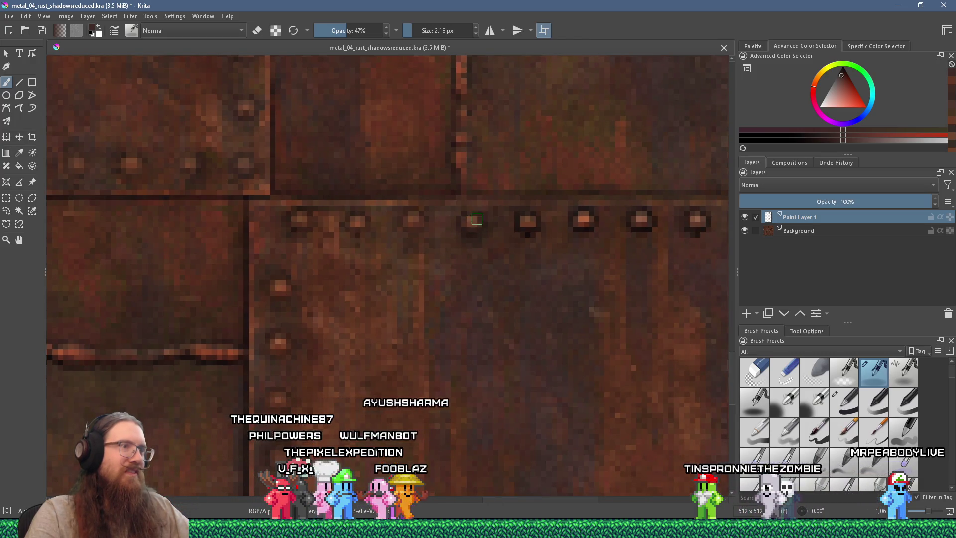
scroll(475, 218, "down", 1)
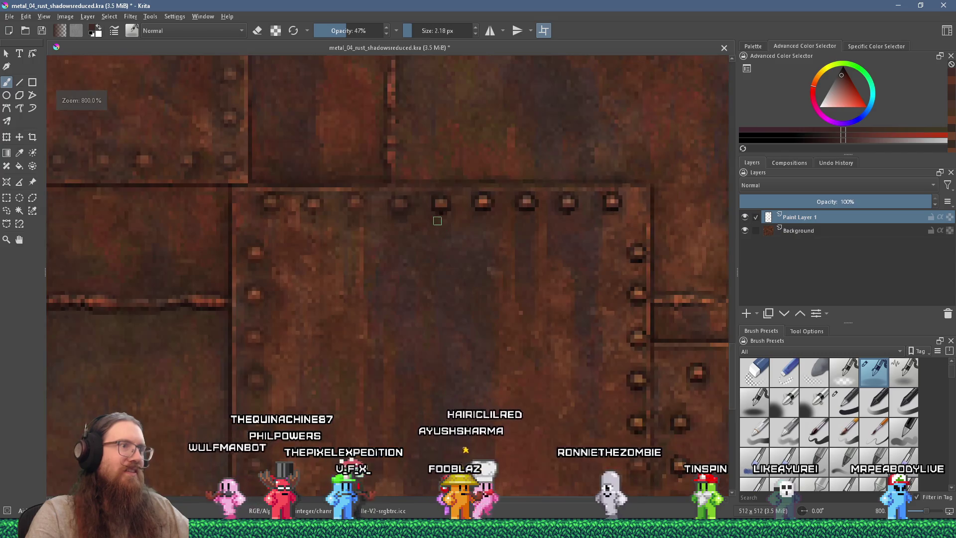
scroll(437, 225, "up", 1)
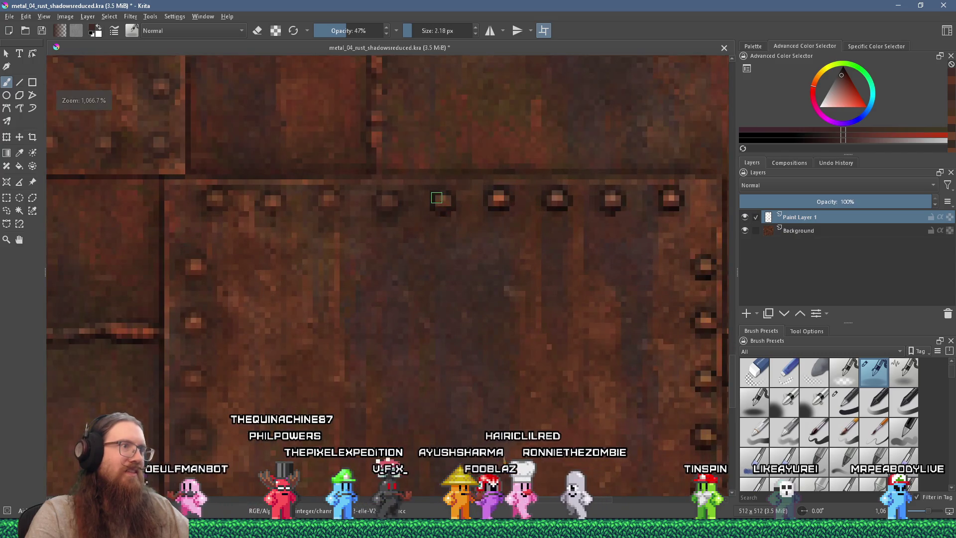
- Move along the top seam rivets, sampling a dull rust-brown from the texture
left_click(296, 255, "ctrl")
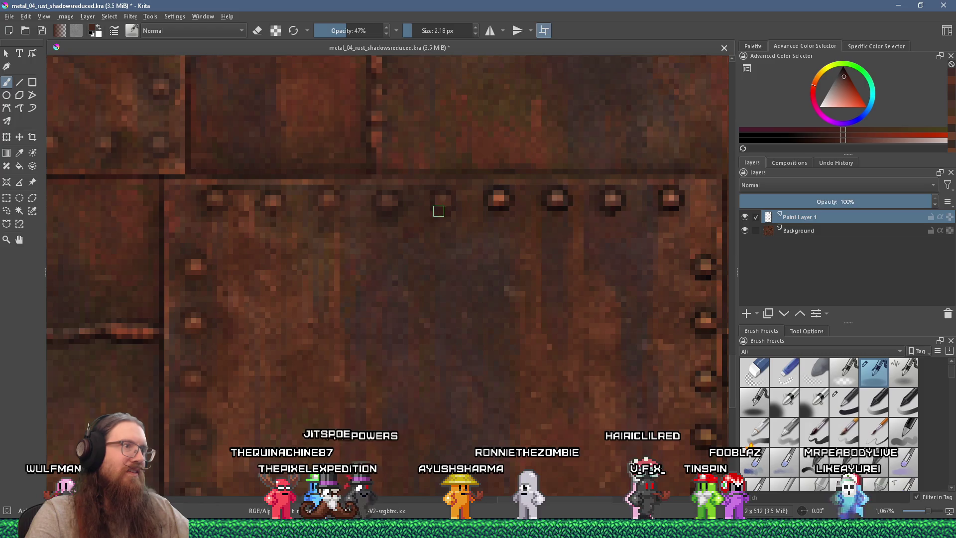
left_click_drag(438, 207, 374, 216)
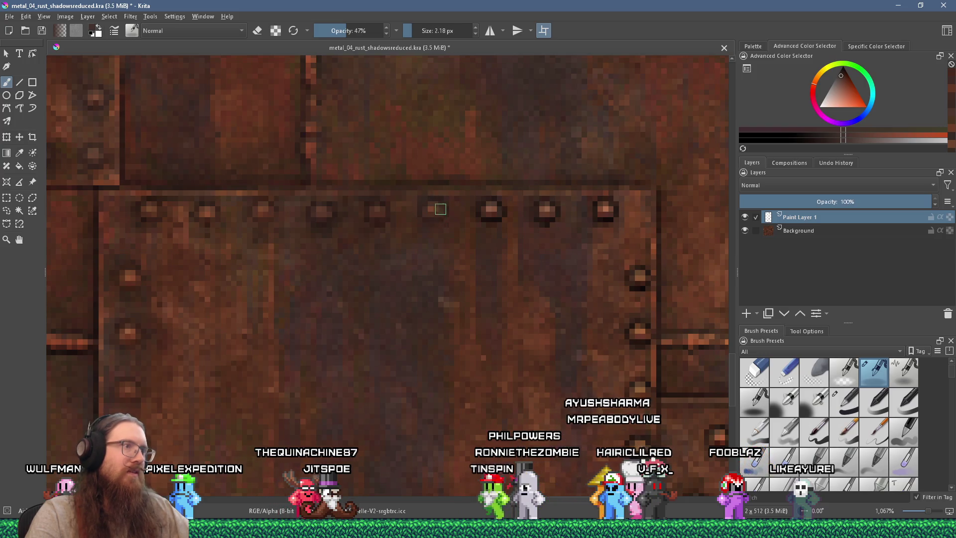
left_click_drag(437, 206, 384, 245)
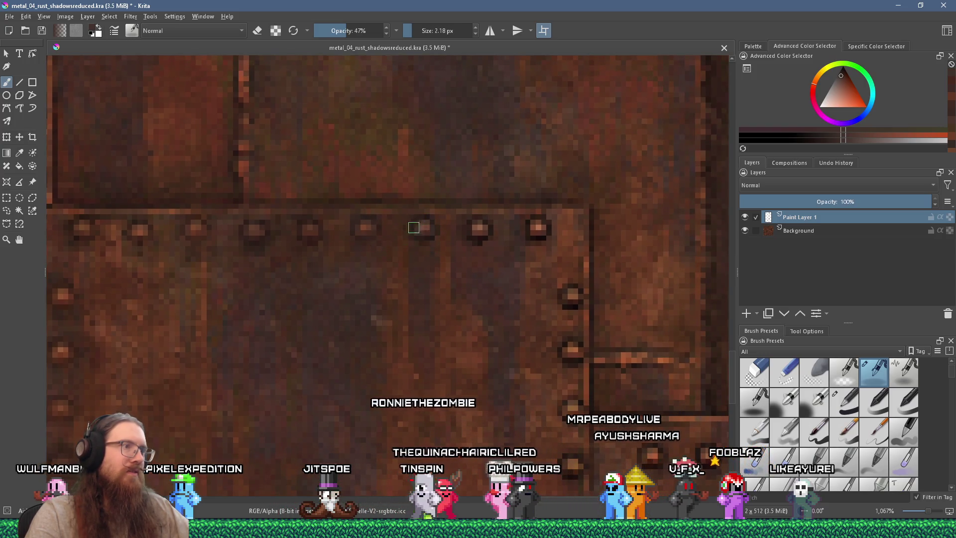
left_click(420, 267, "ctrl")
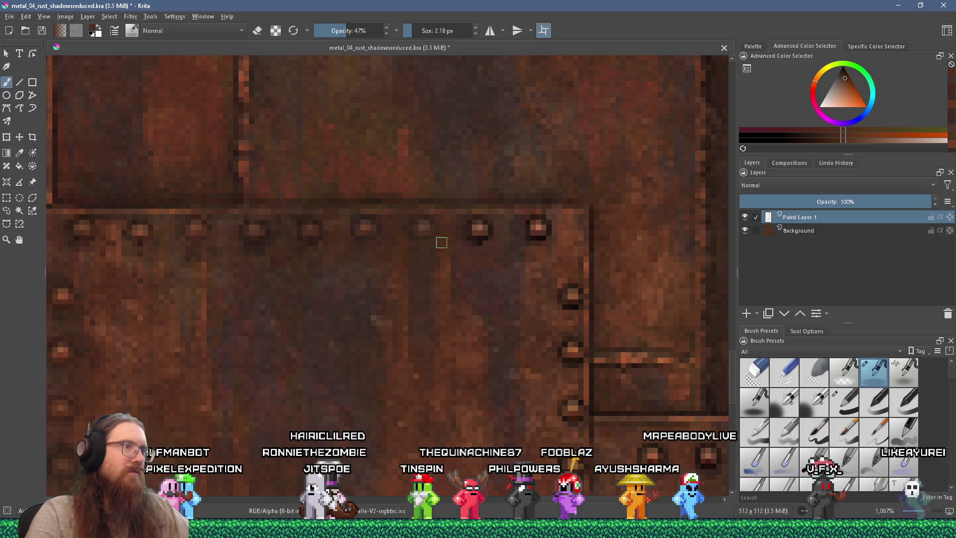
left_click_drag(463, 231, 432, 234)
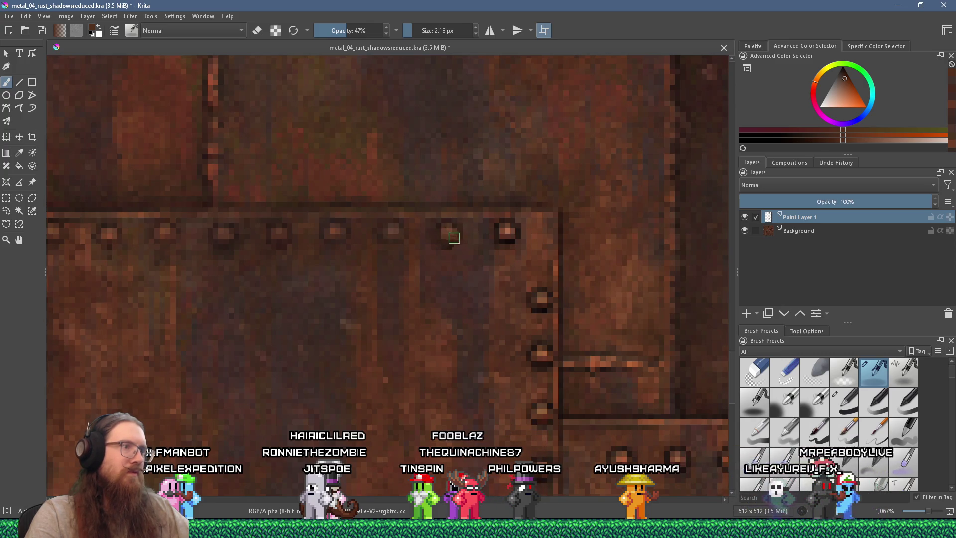
left_click(453, 264, "ctrl")
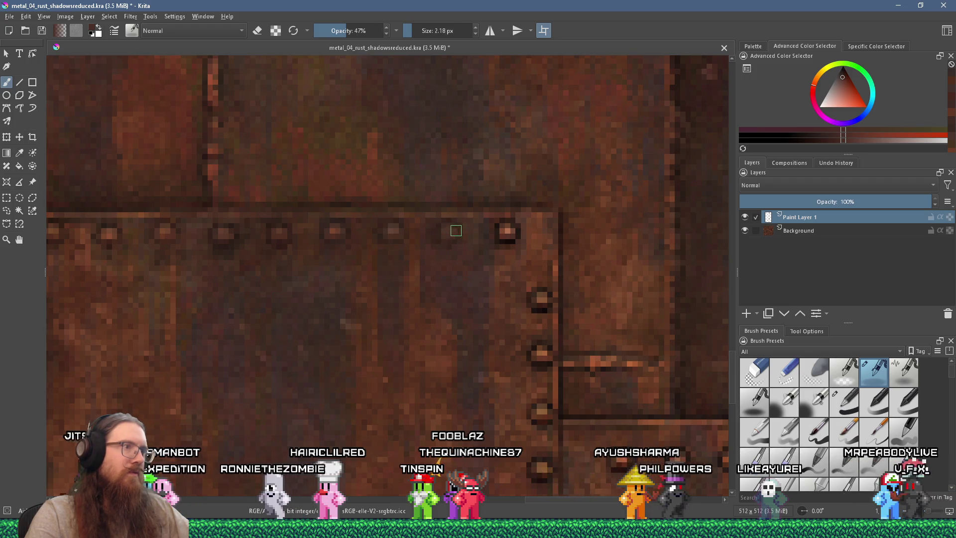
scroll(438, 233, "down", 5)
scroll(430, 237, "up", 4)
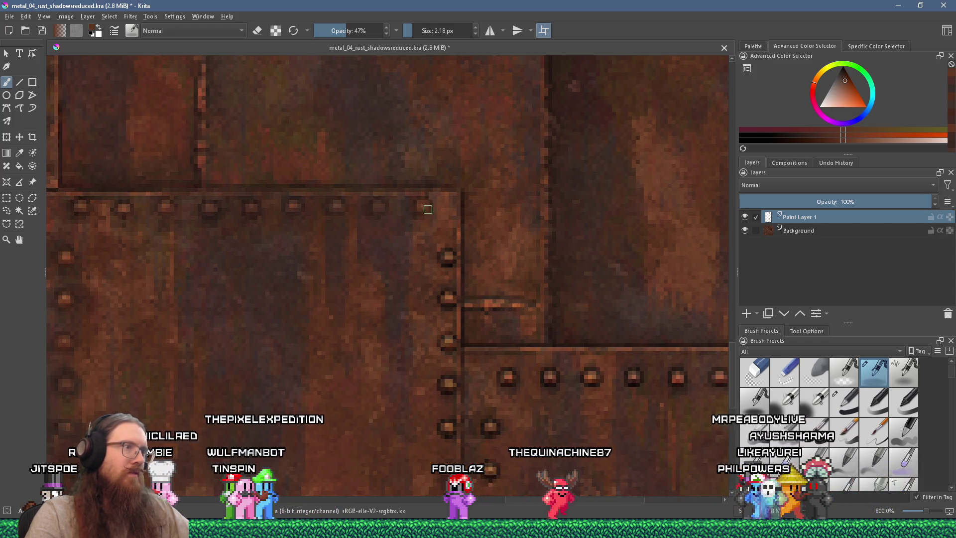
- Paint over the dark shadow beside the rivets, then pan to the lower riveted panel
left_click_drag(448, 251, 445, 263)
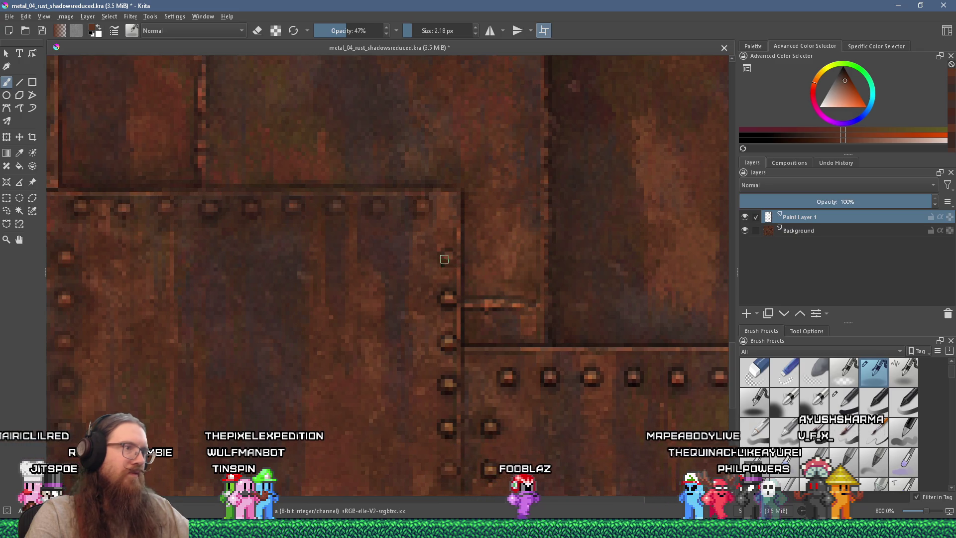
scroll(446, 258, "down", 2)
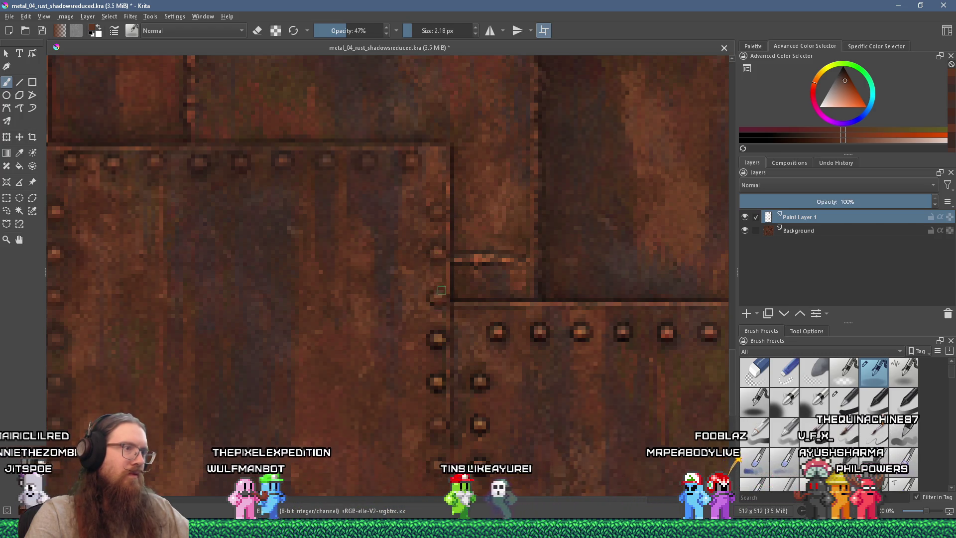
scroll(437, 285, "down", 3)
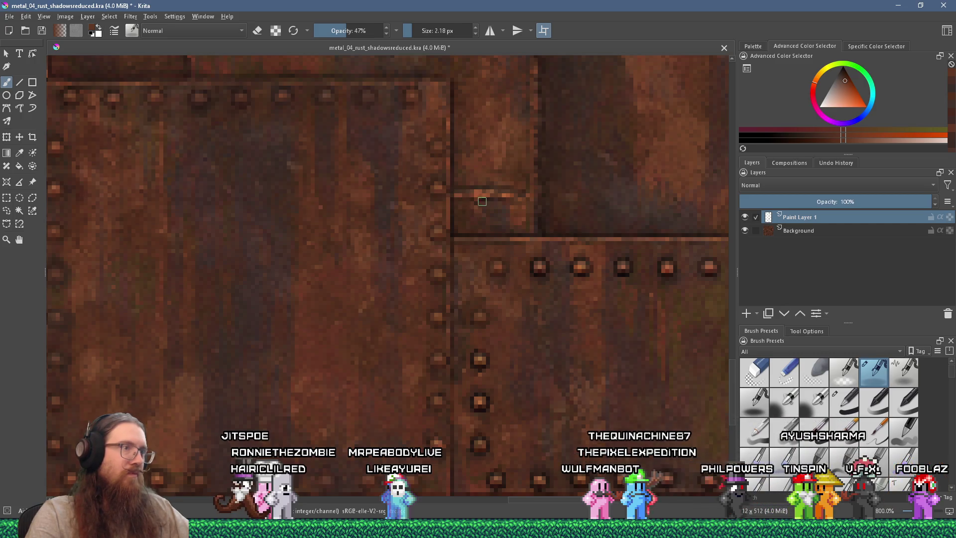
left_click_drag(497, 199, 390, 217)
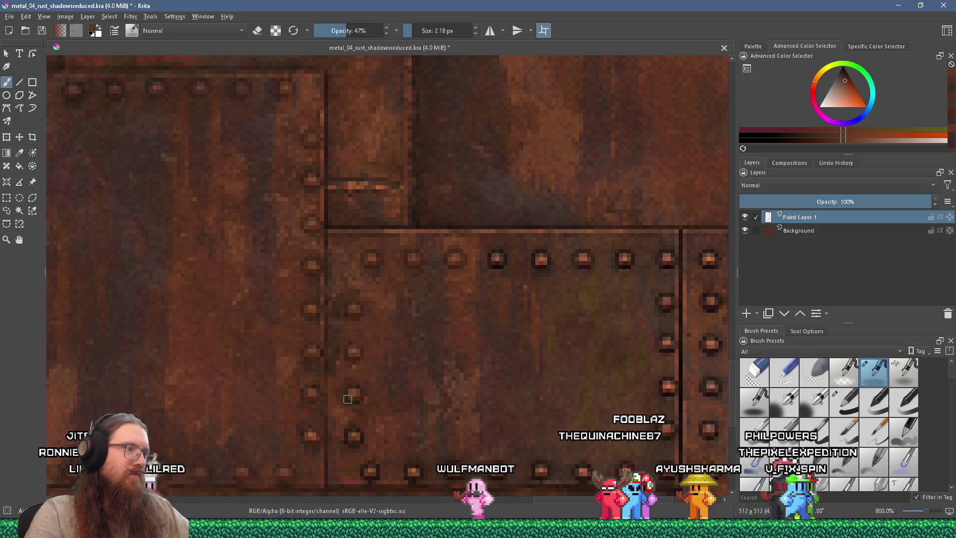
left_click_drag(388, 392, 420, 294)
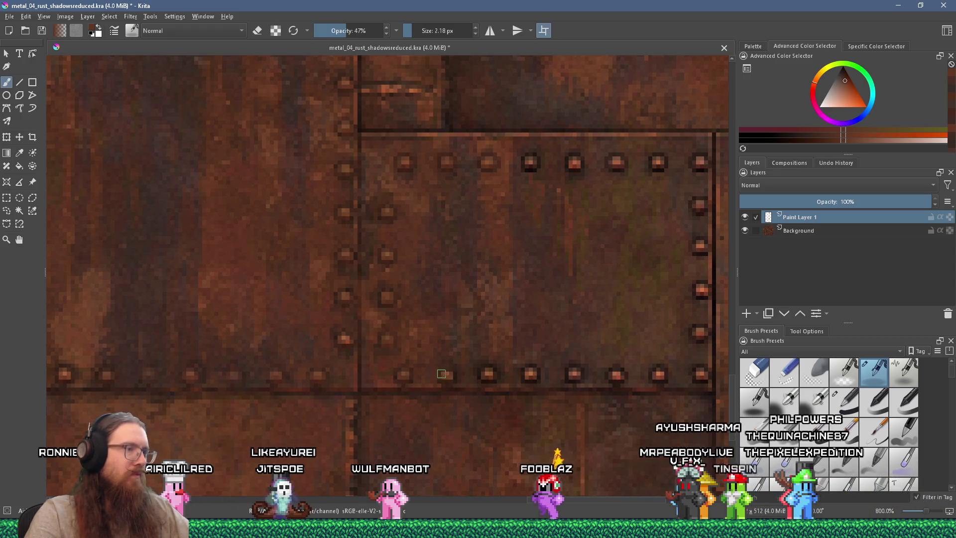
- Resample orange-tinted rust tones from rivets while moving along the panel's bottom row
left_click(450, 374, "ctrl")
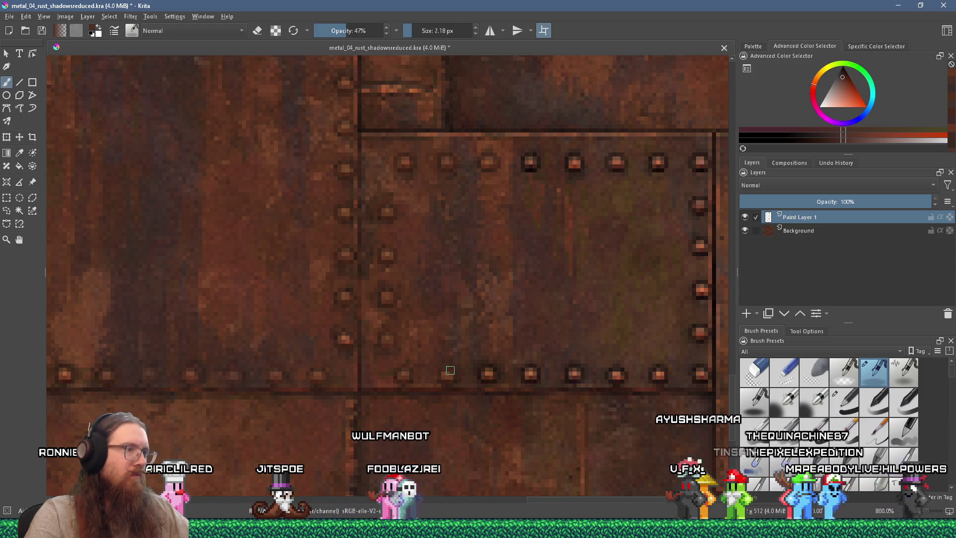
left_click_drag(452, 376, 382, 355)
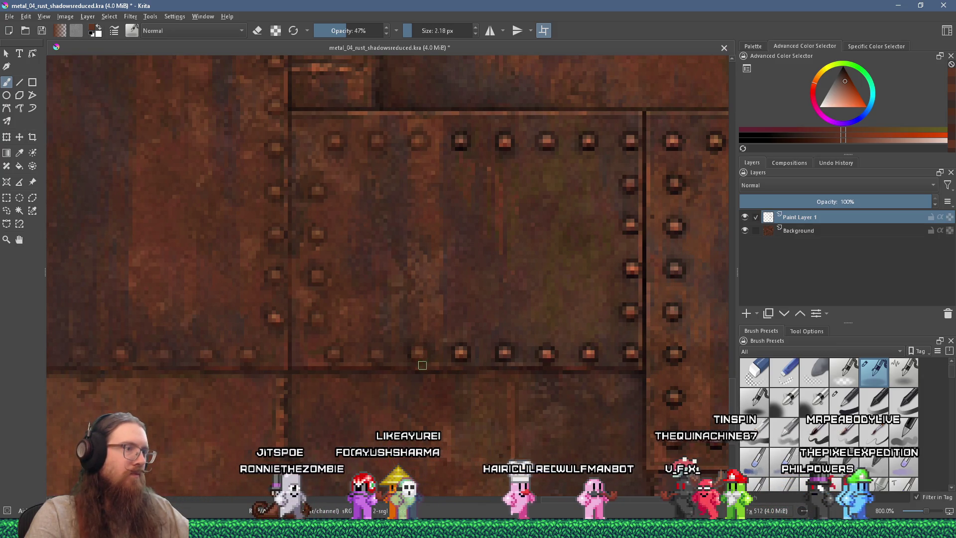
left_click_drag(438, 348, 372, 332)
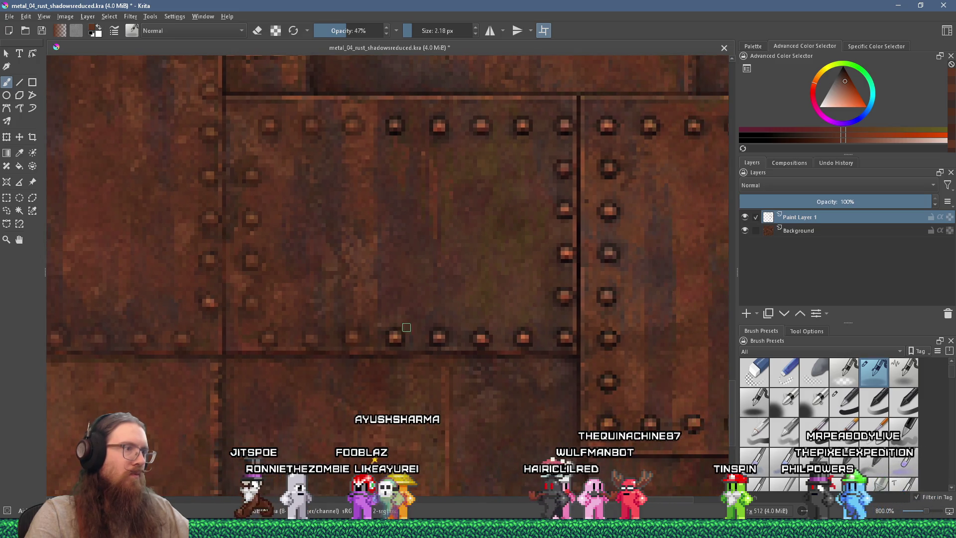
left_click(398, 331, "ctrl")
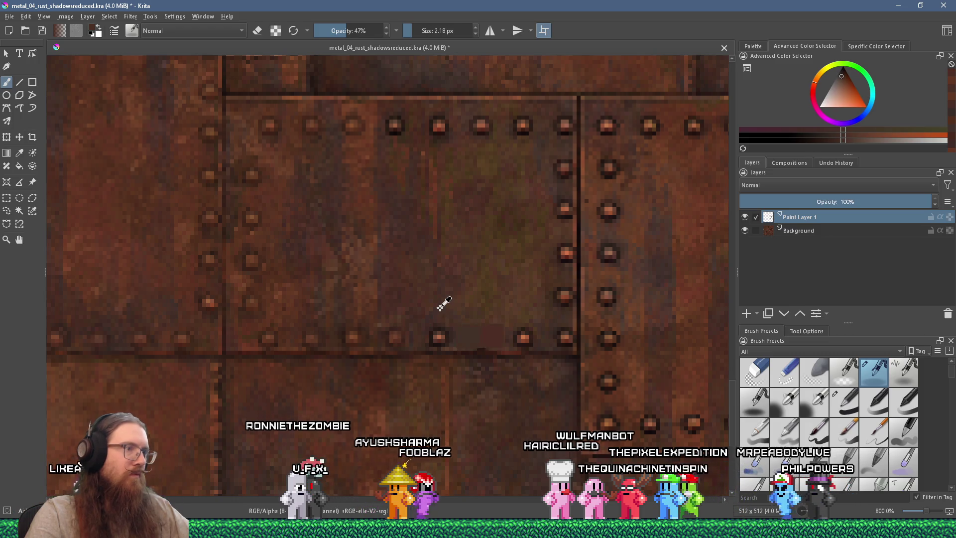
left_click(490, 276, "ctrl")
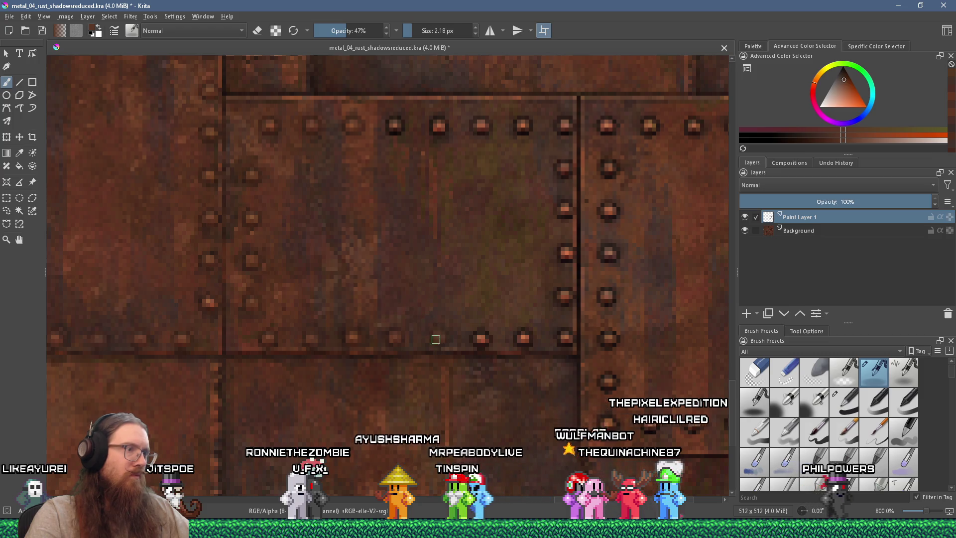
mouse_move(446, 338)
left_mouse_down()
mouse_move(446, 314)
mouse_move(422, 324)
left_mouse_up()
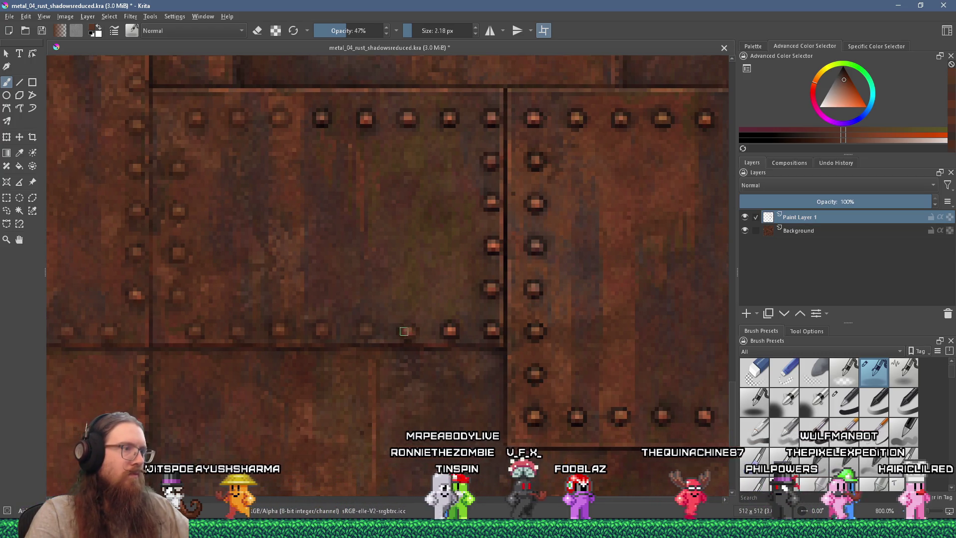
left_click(407, 334, "ctrl")
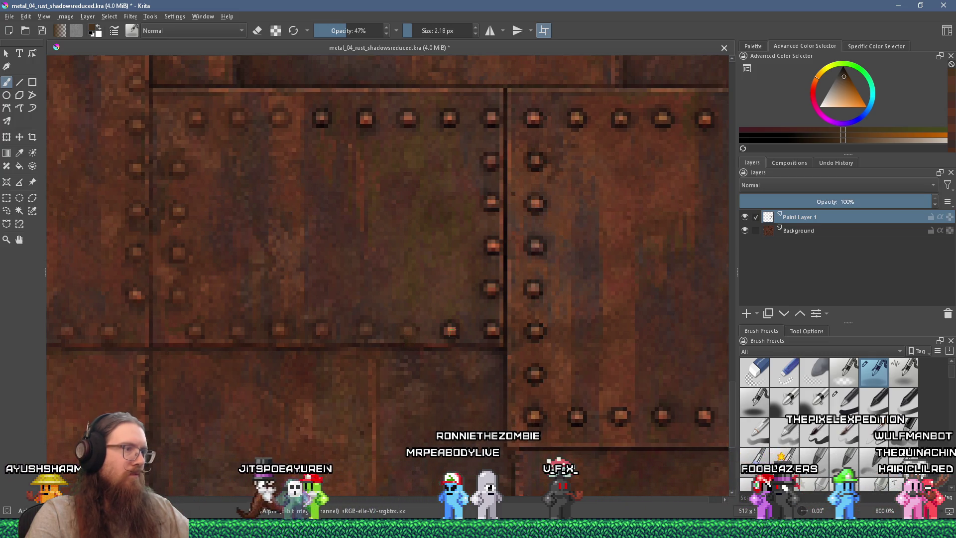
left_click_drag(440, 333, 388, 343)
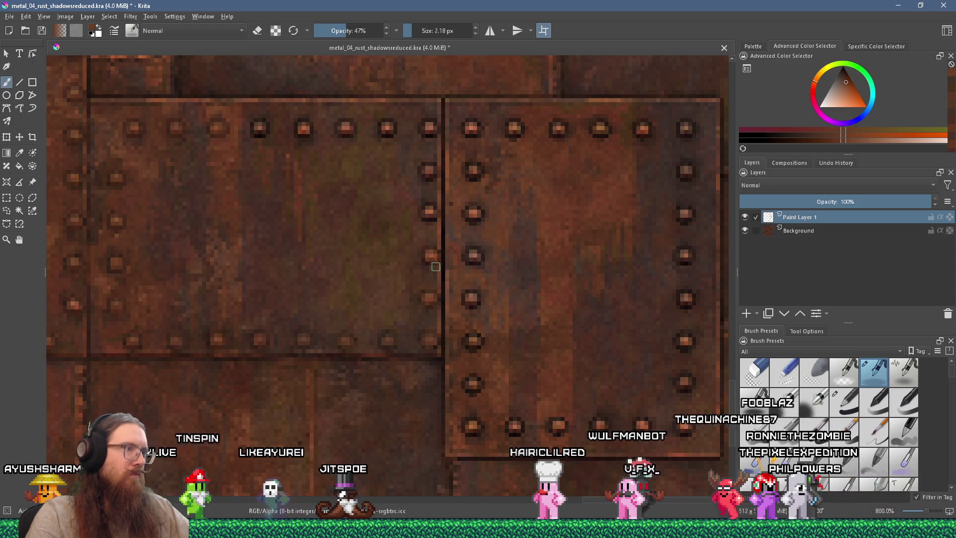
- Sample a darker rust colour and paint over a top-row rivet on Paint Layer 1
left_click(427, 269, "ctrl")
left_click(431, 264, "ctrl")
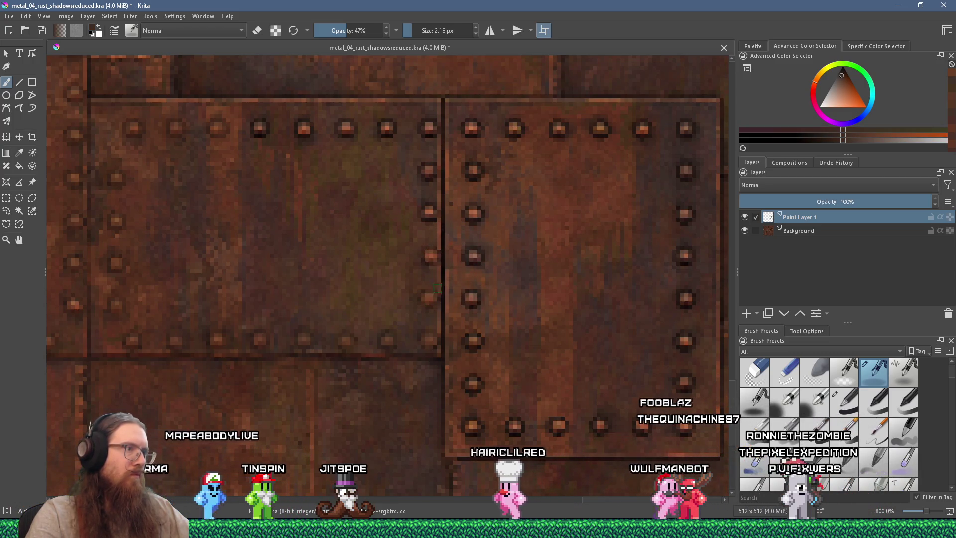
scroll(430, 313, "down", 1)
scroll(403, 288, "up", 1)
left_click(422, 267, "ctrl")
left_click_drag(424, 272, 431, 274)
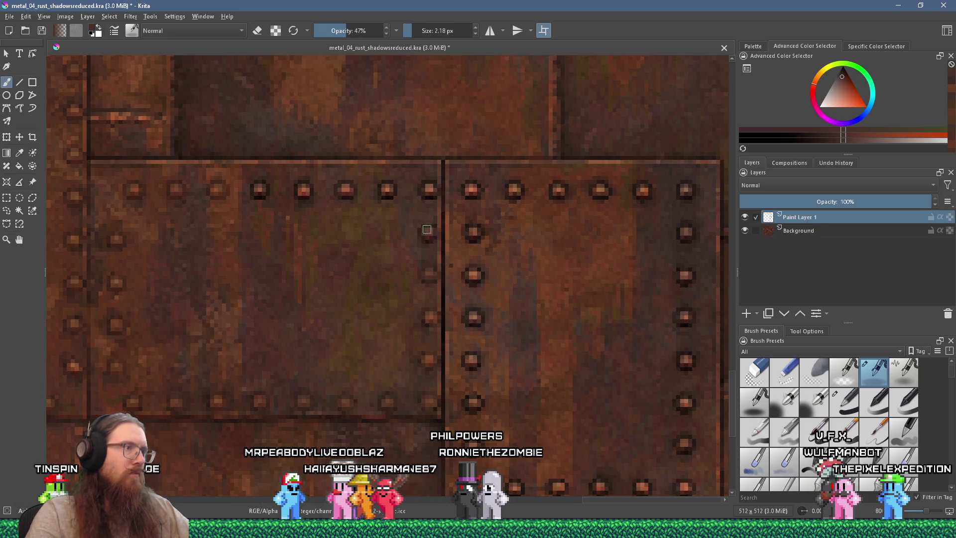
- Pick lighter orange and brown rust colours and bring the upper-left plates into view
left_click(429, 187, "ctrl")
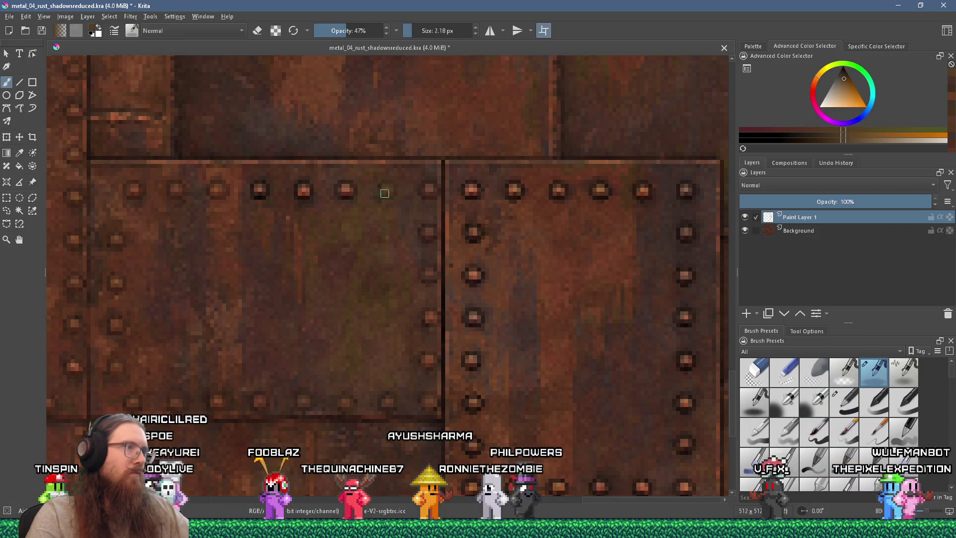
scroll(386, 197, "up", 1)
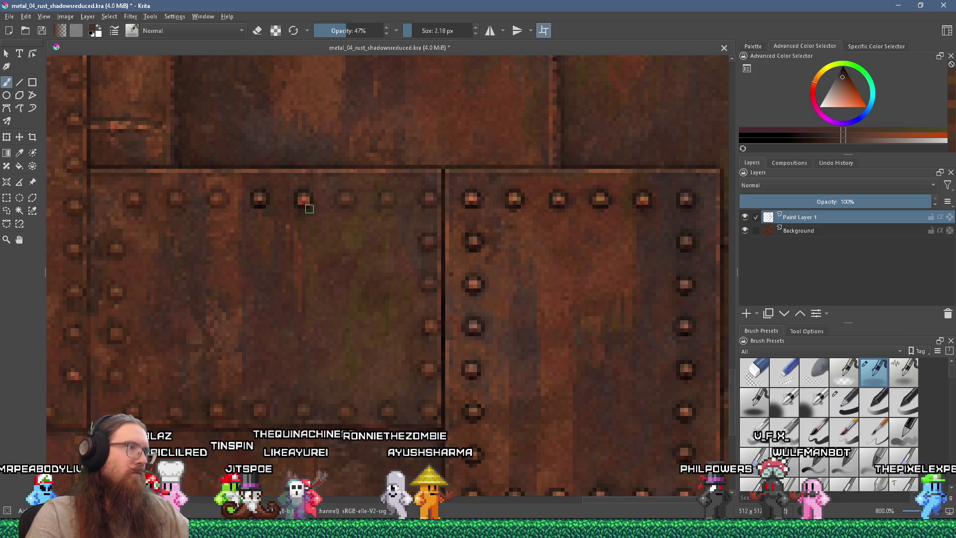
left_click(298, 251, "ctrl")
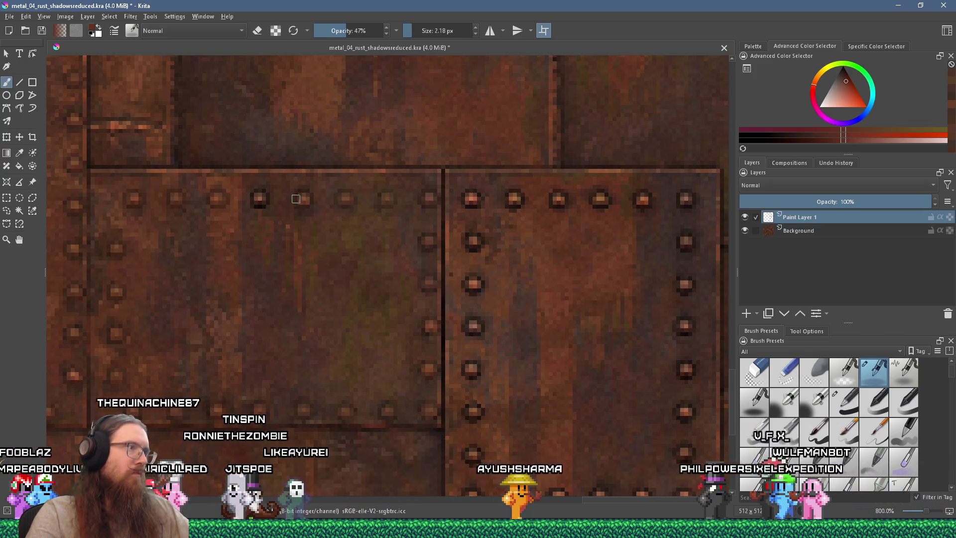
left_click_drag(309, 200, 479, 229)
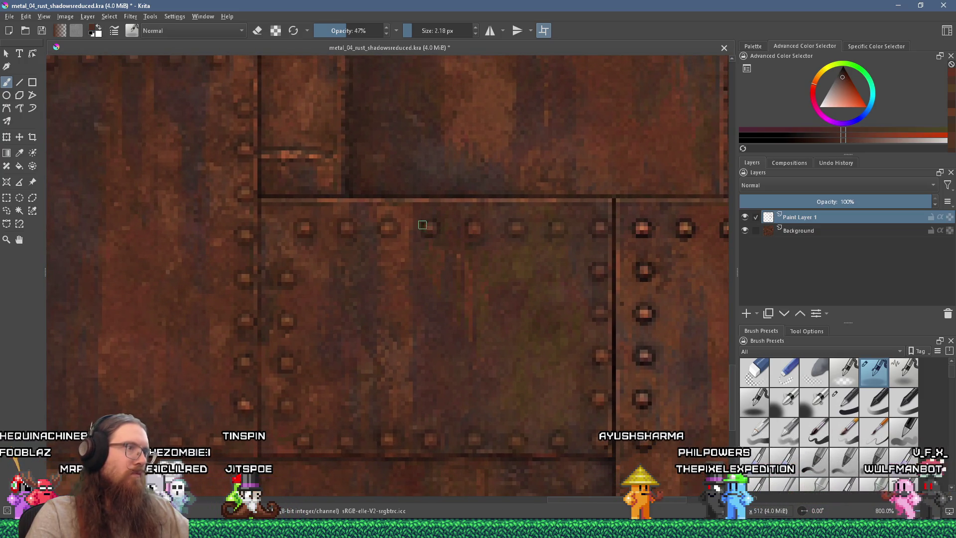
scroll(432, 234, "down", 3)
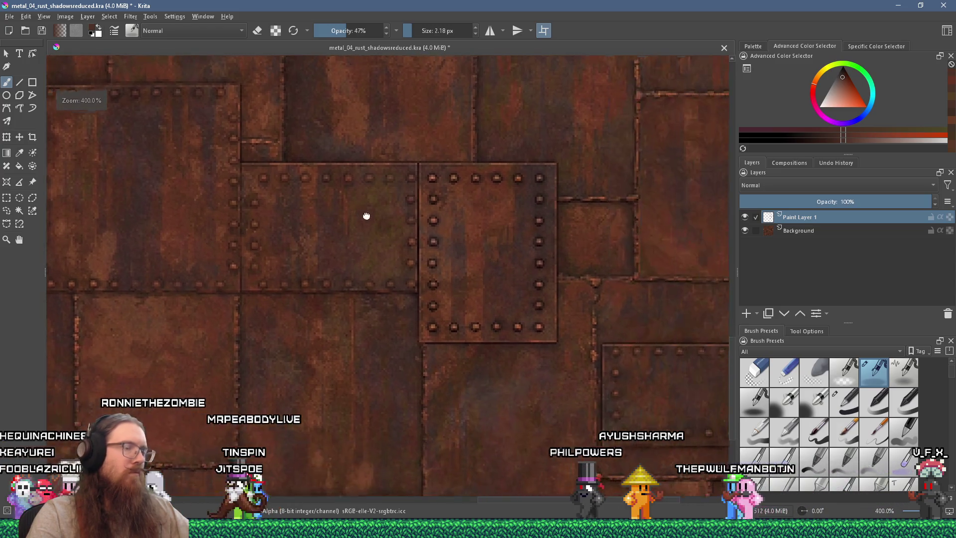
scroll(371, 214, "up", 3)
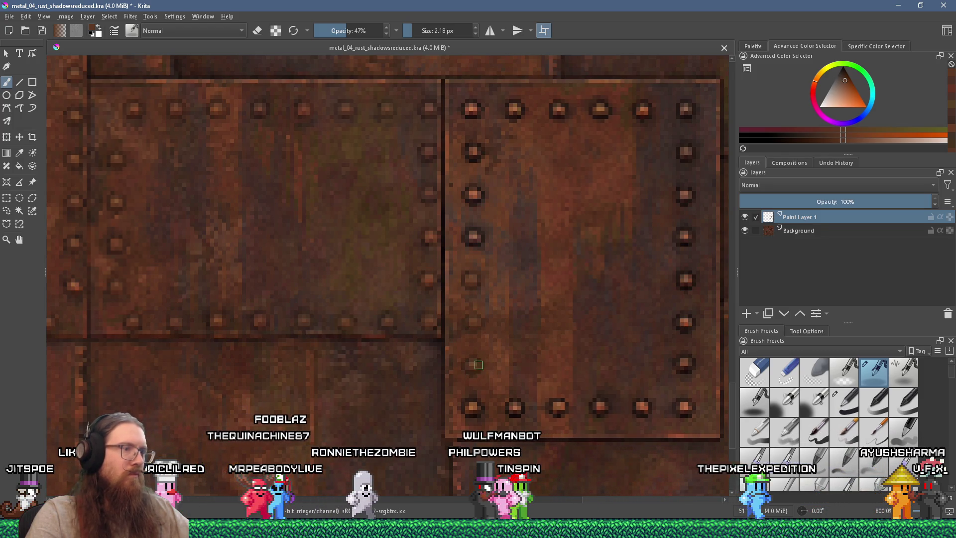
- Paint the right panel's bottom-row rivets with nearby rust colours, then view the whole texture
scroll(477, 356, "down", 2)
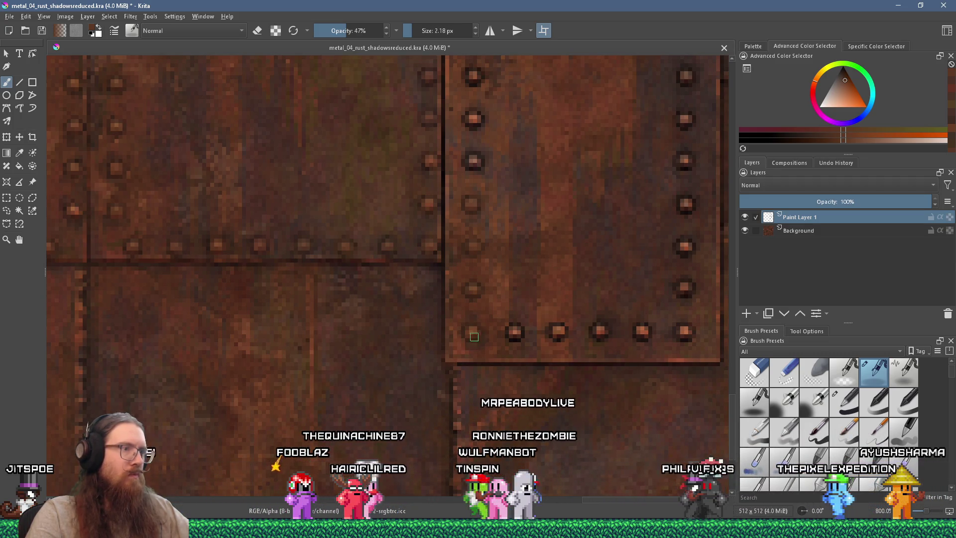
left_click(471, 334, "ctrl")
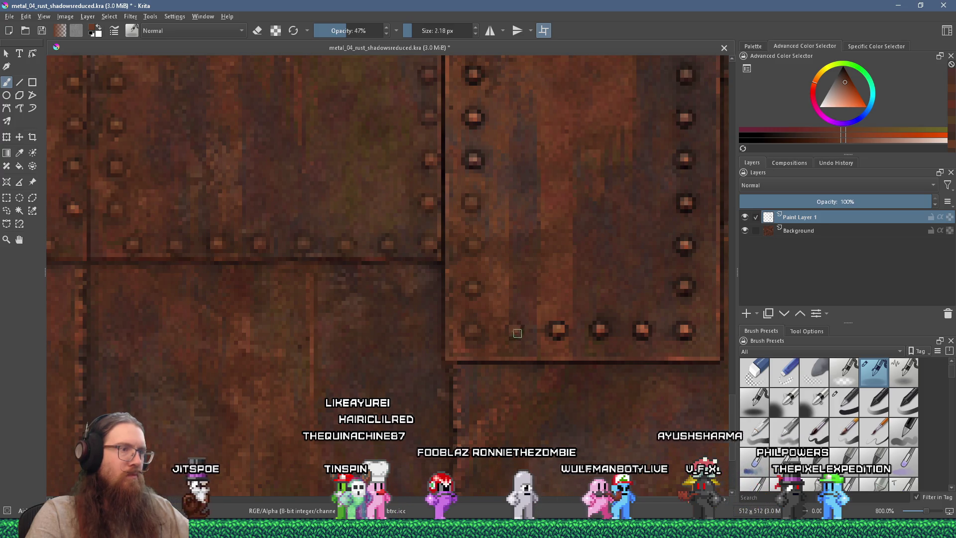
left_click(516, 338, "ctrl")
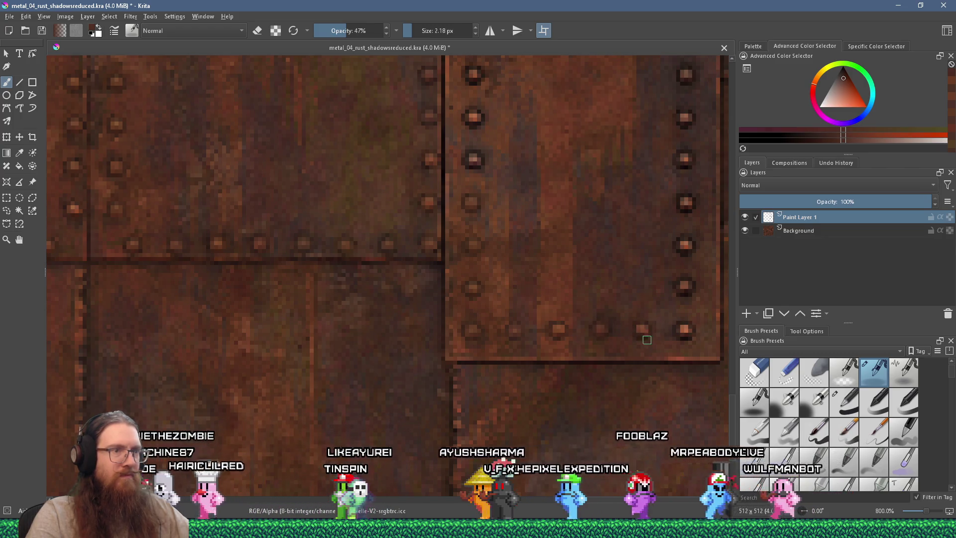
scroll(597, 324, "up", 1)
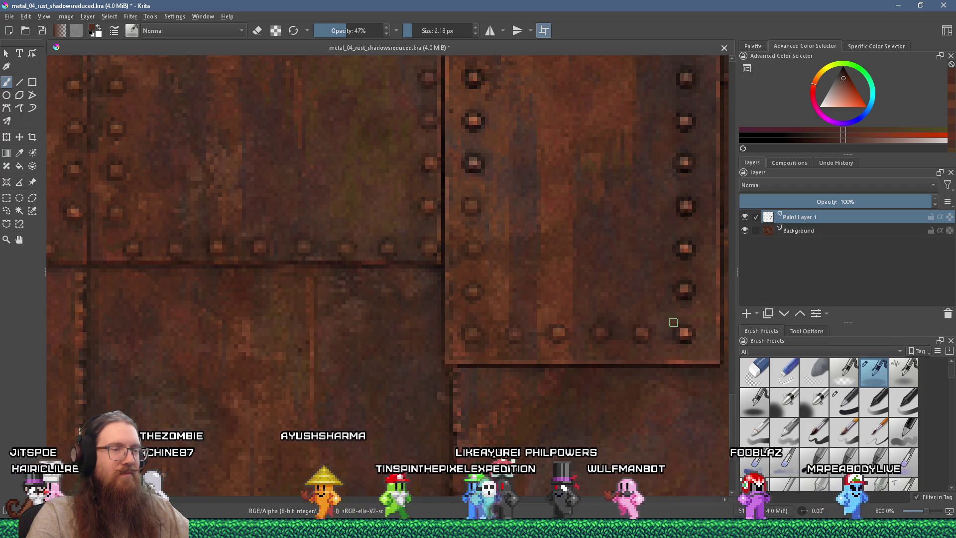
key("1")
scroll(503, 307, "up", 3)
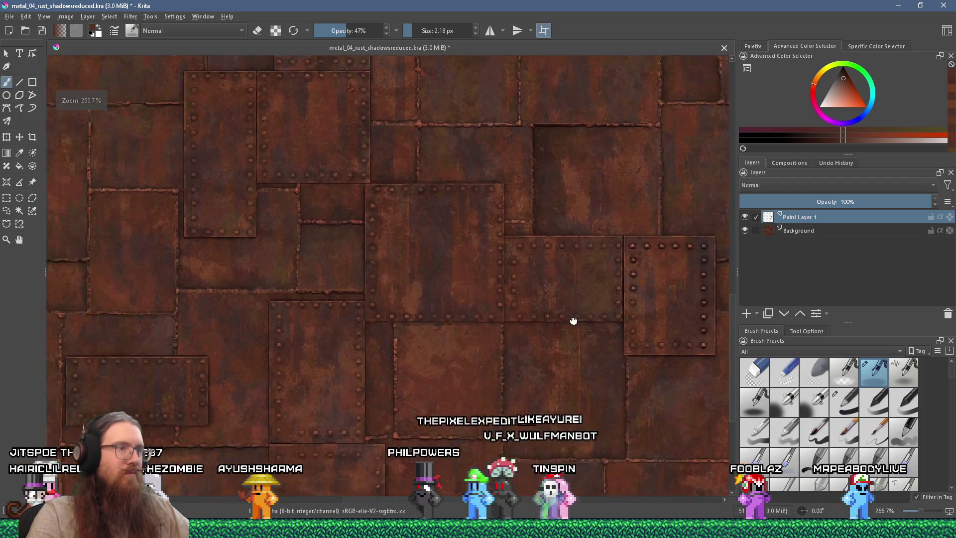
- At 800% zoom, sample nearby rust colours and dab paint over an upper rivet to dim it
scroll(424, 294, "up", 5)
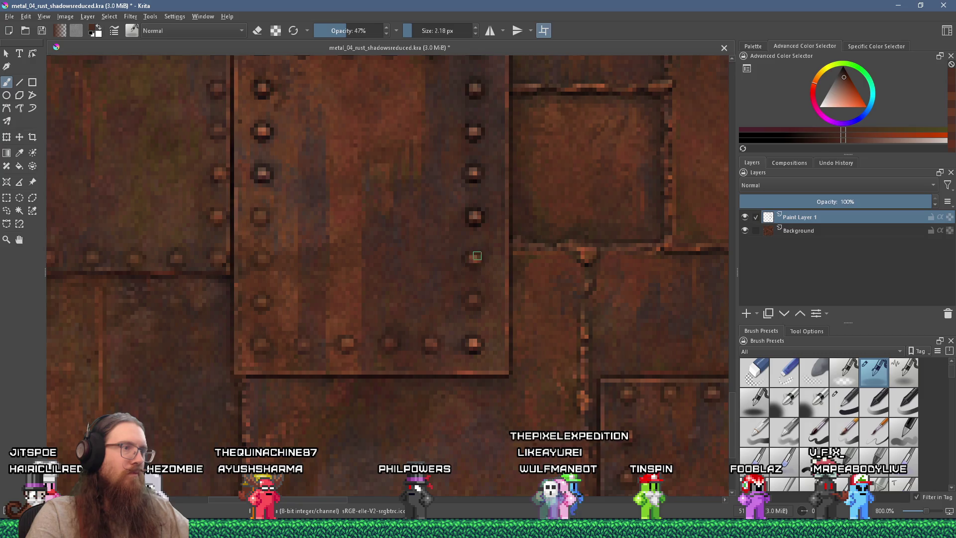
left_click(468, 261, "ctrl")
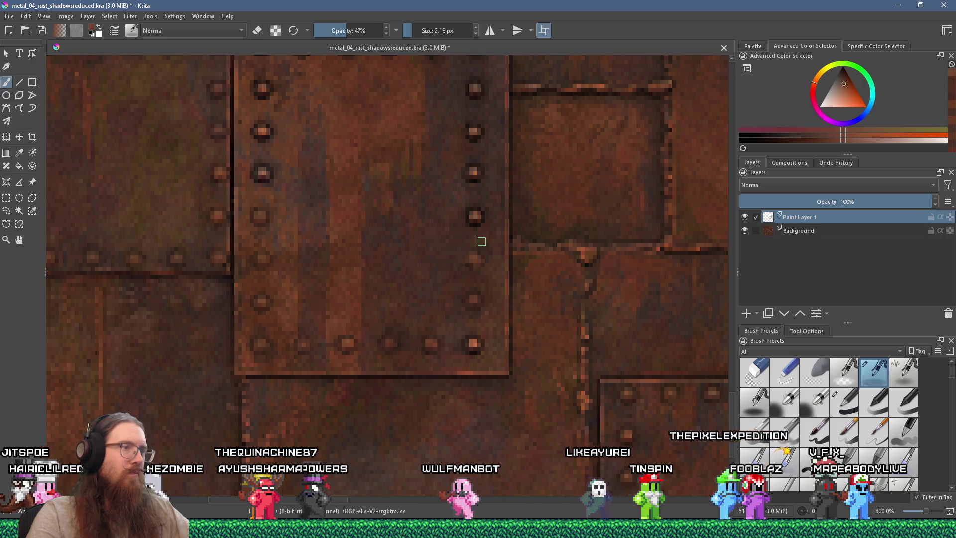
left_click_drag(481, 241, 505, 298)
left_click(496, 320, "ctrl")
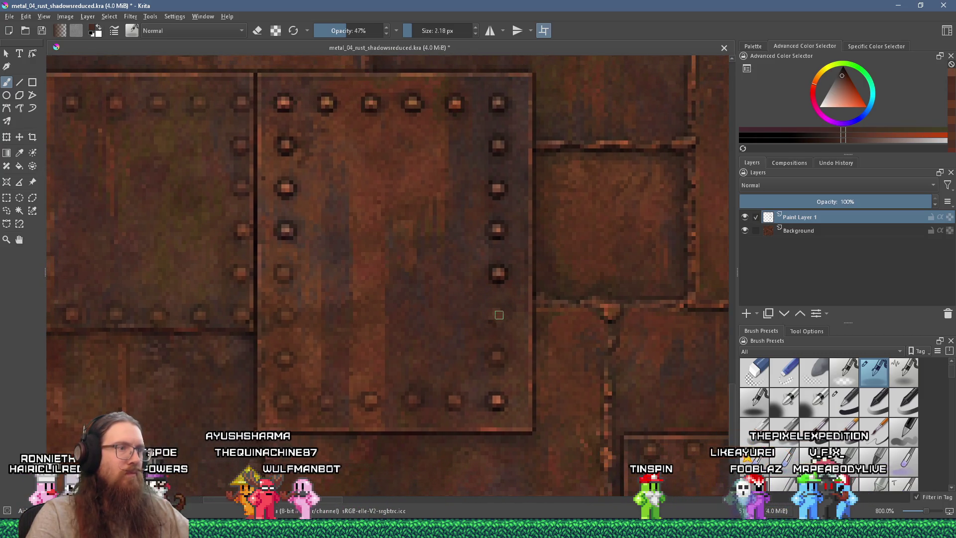
scroll(499, 317, "down", 5)
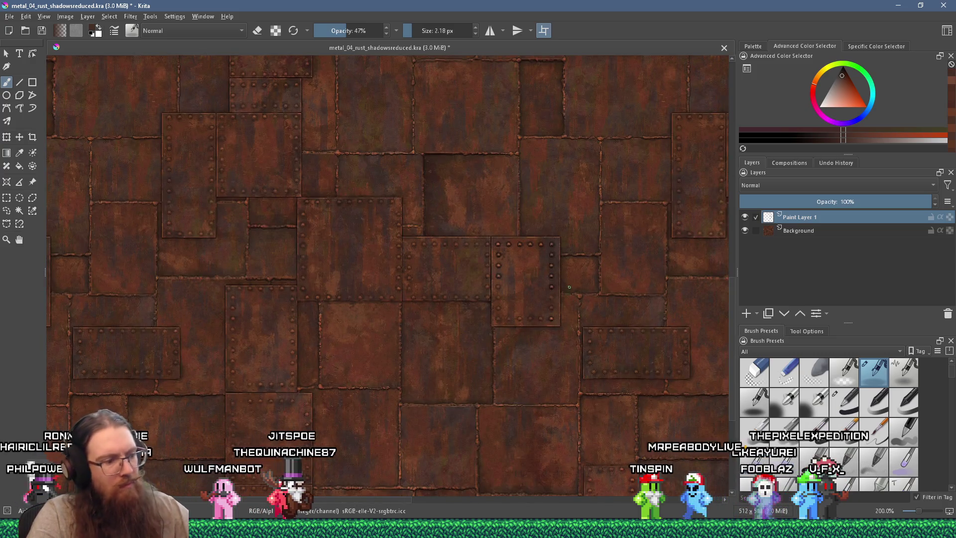
scroll(569, 287, "up", 5)
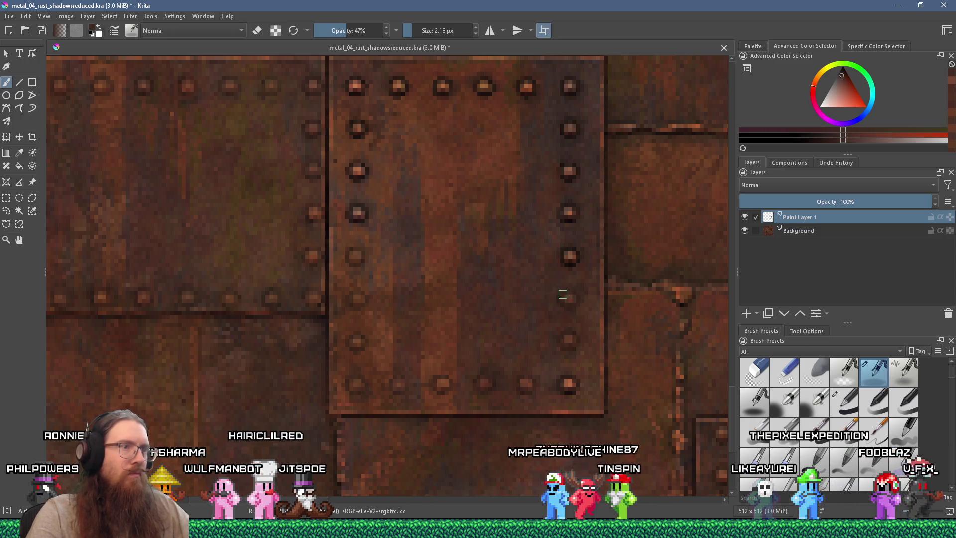
left_click(572, 254)
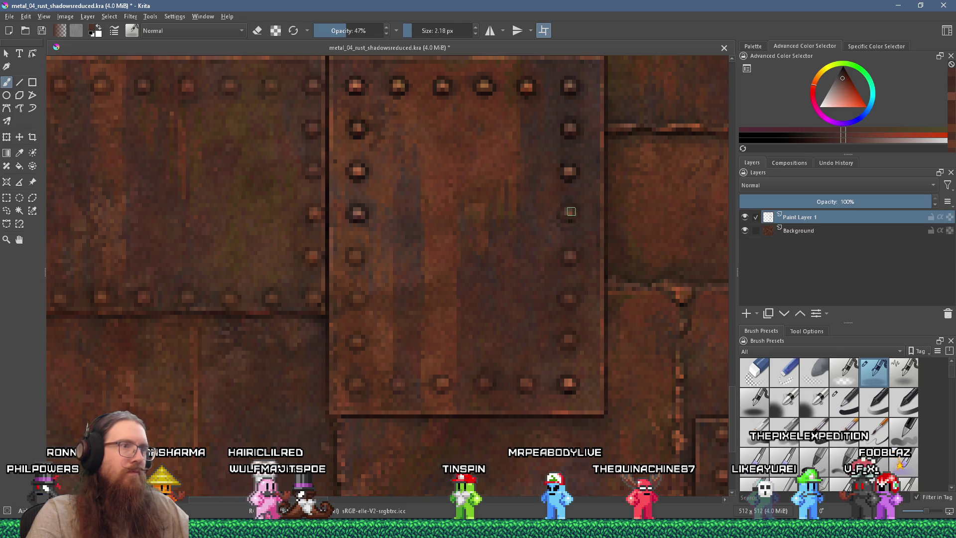
- Sample rust shades beside the top-row and left-column rivets and paint over them
scroll(567, 225, "up", 2)
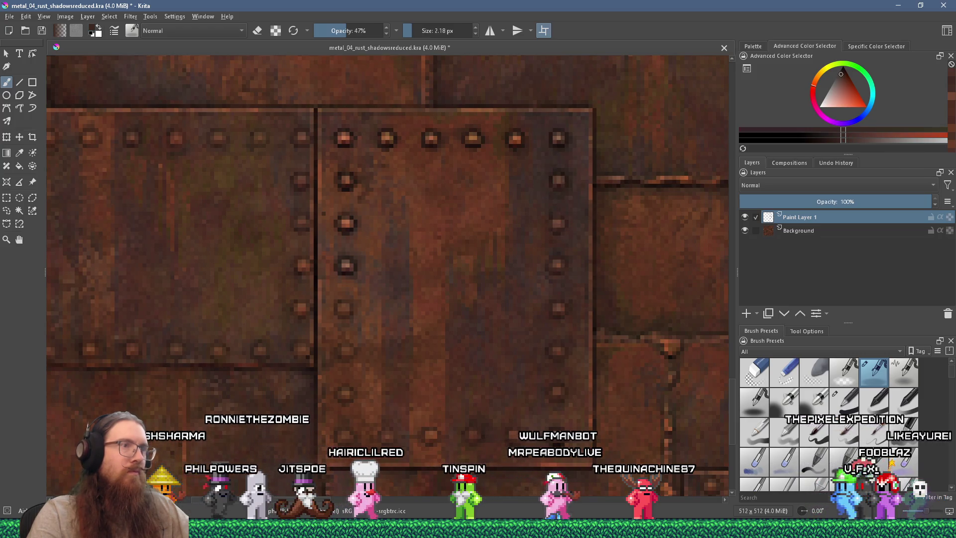
left_click(554, 137, "ctrl")
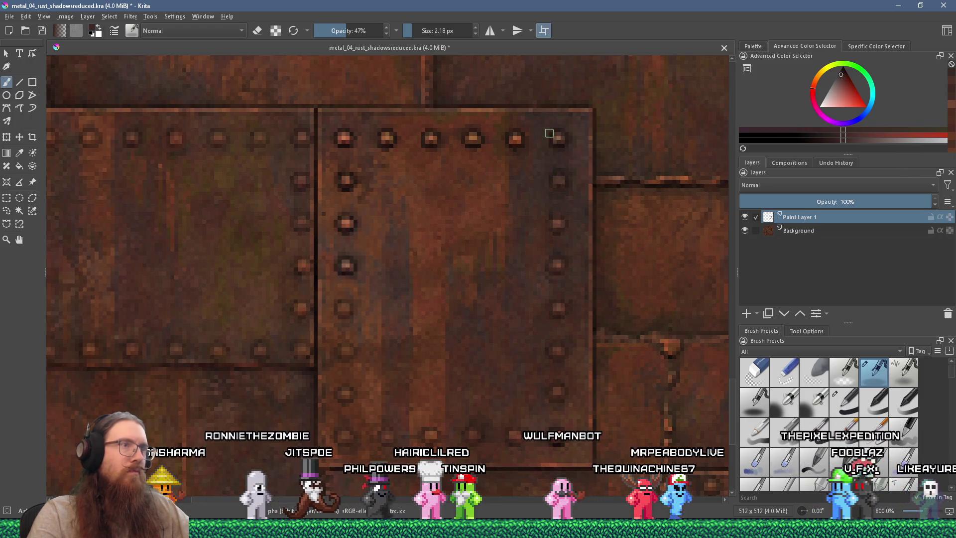
left_click_drag(565, 154, 641, 232)
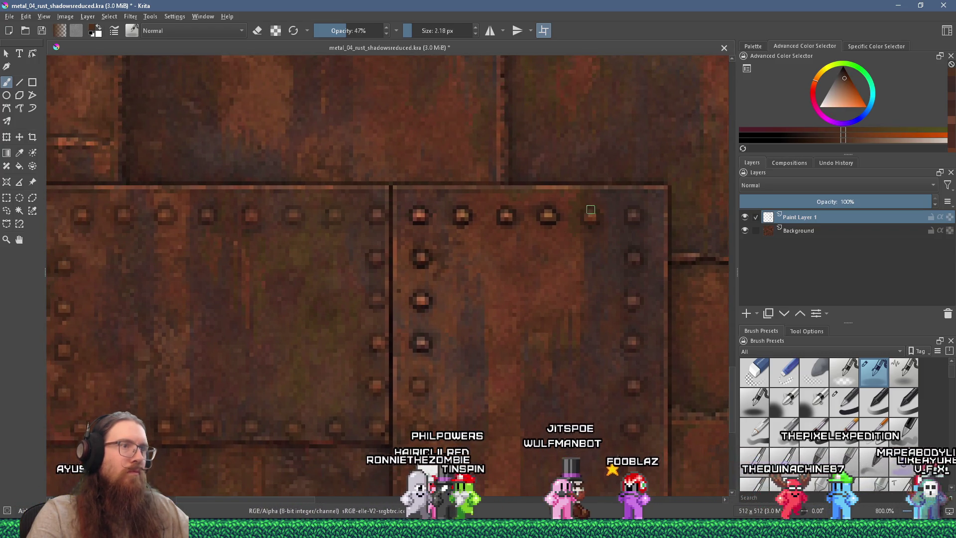
left_click(541, 236, "ctrl")
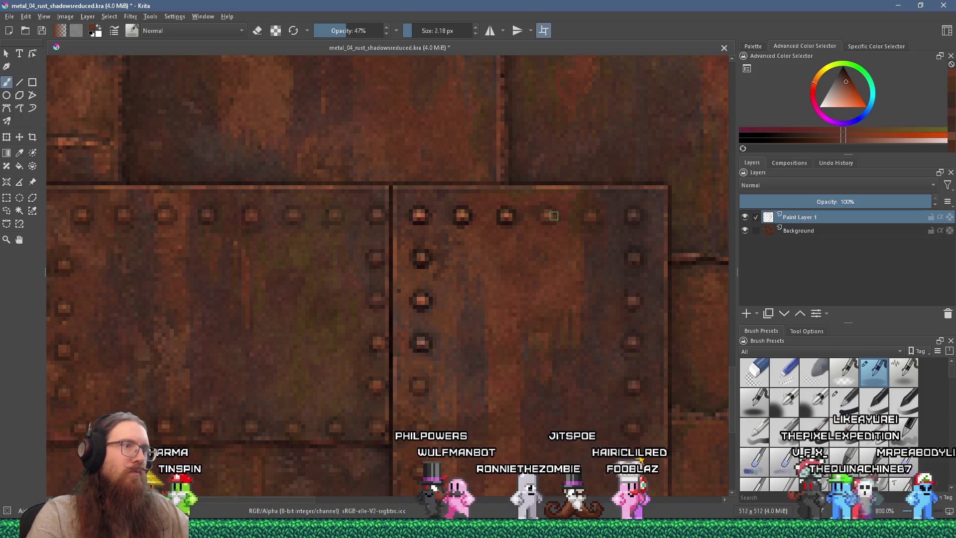
left_click(503, 224, "ctrl")
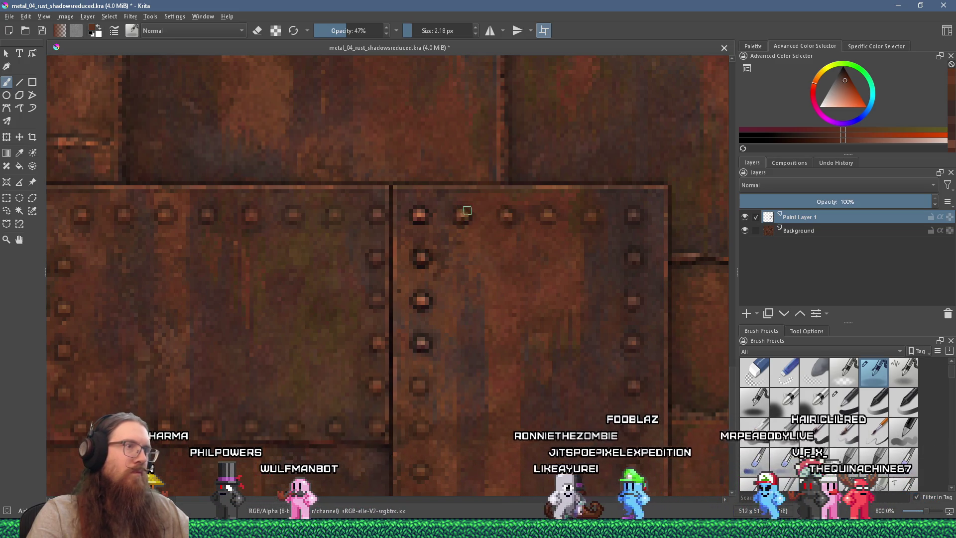
left_click(478, 221, "ctrl")
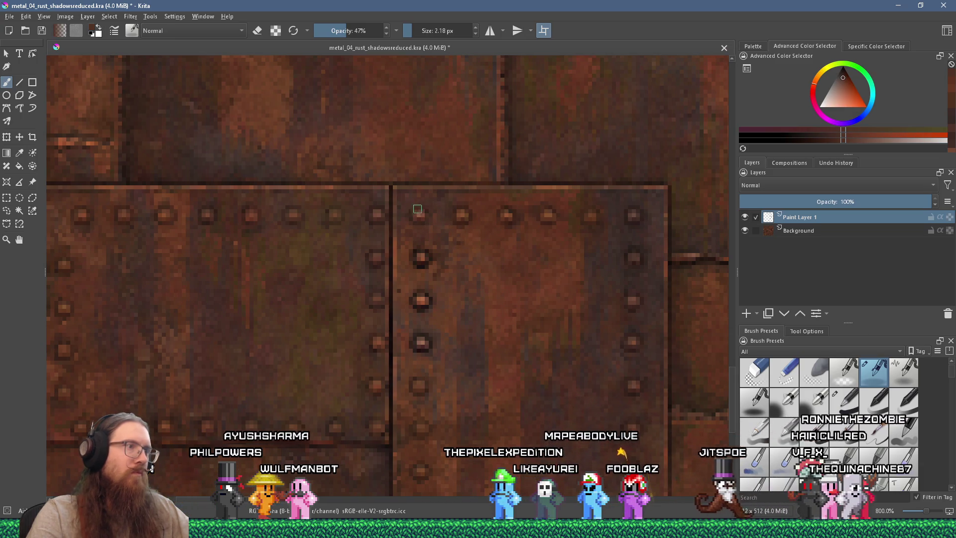
left_click(417, 260, "ctrl")
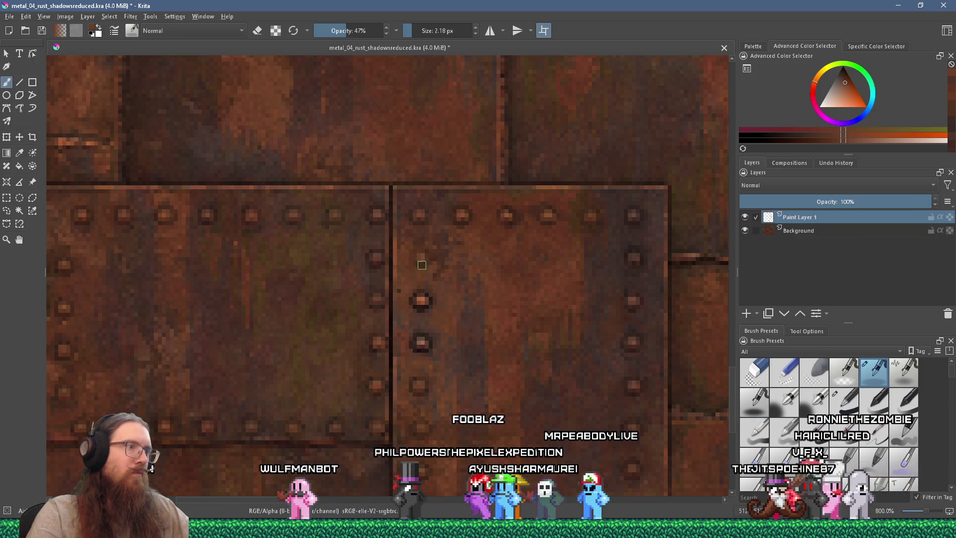
left_click_drag(422, 265, 467, 205)
left_click(475, 245, "ctrl")
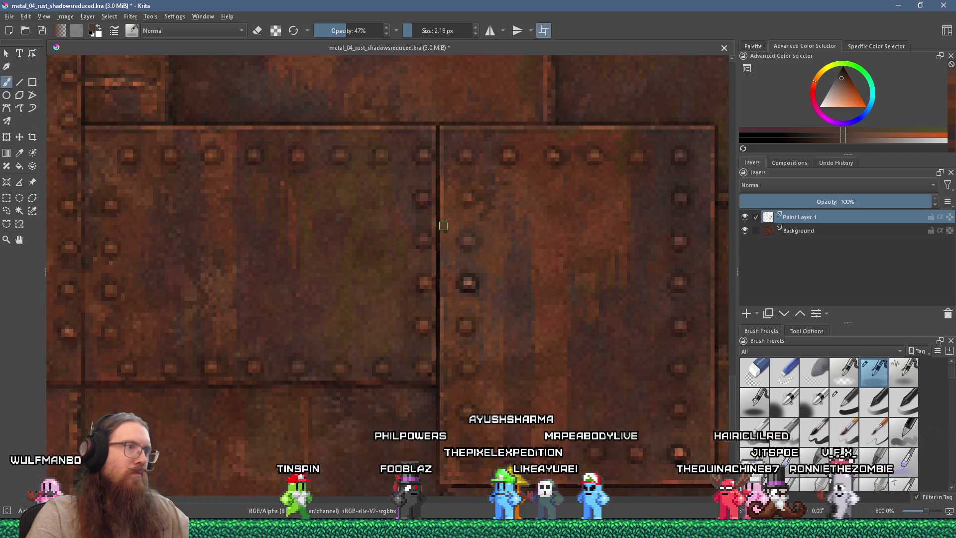
left_click(468, 283)
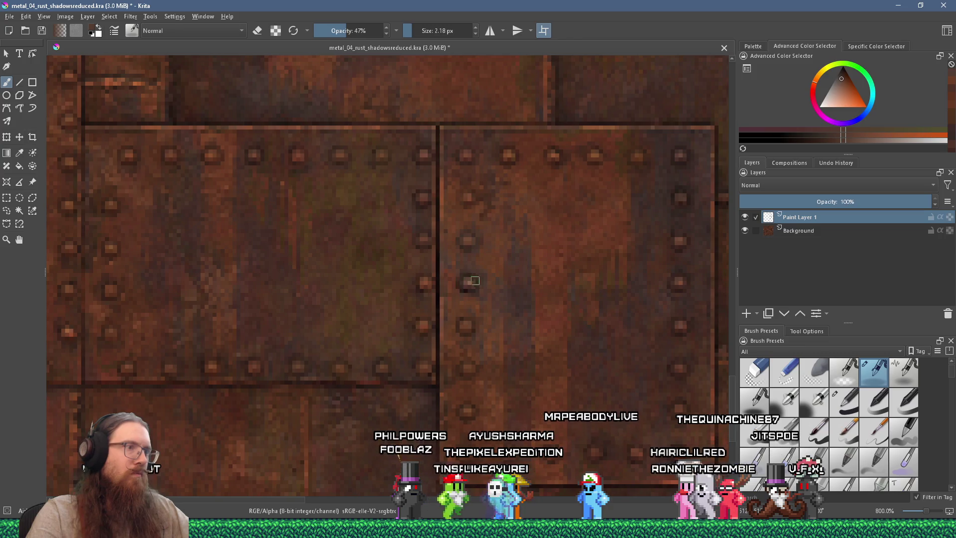
scroll(472, 292, "down", 6)
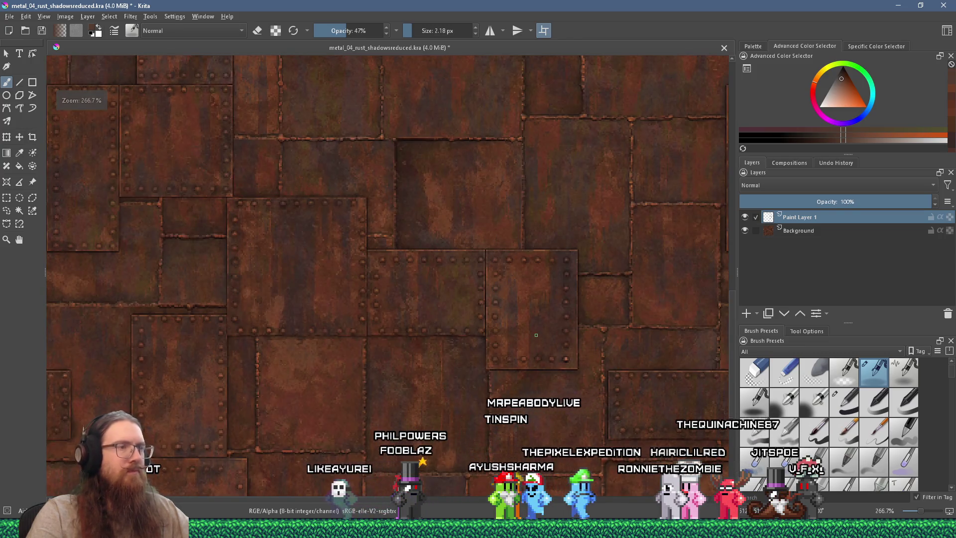
- Zoom in and sample a redder rust colour from the plate
scroll(547, 346, "up", 5)
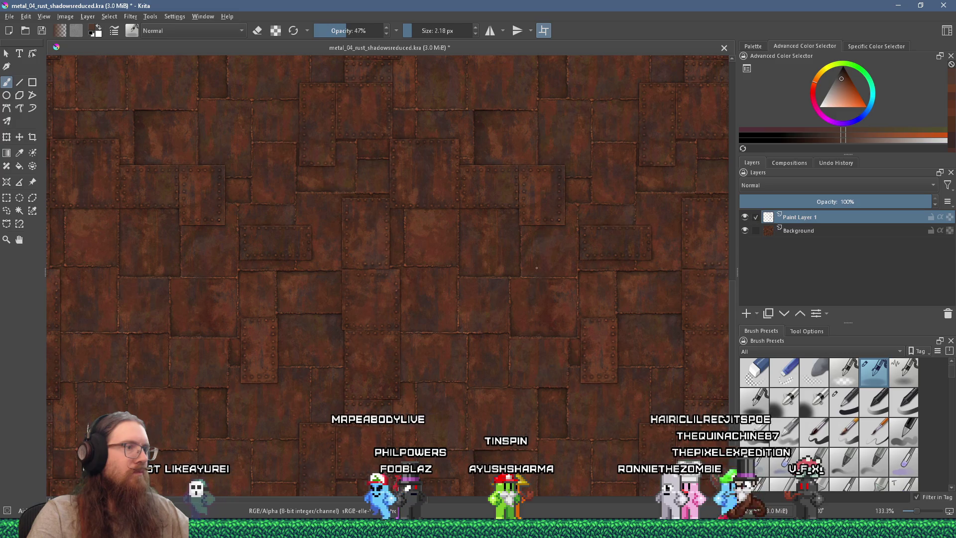
scroll(473, 239, "up", 3)
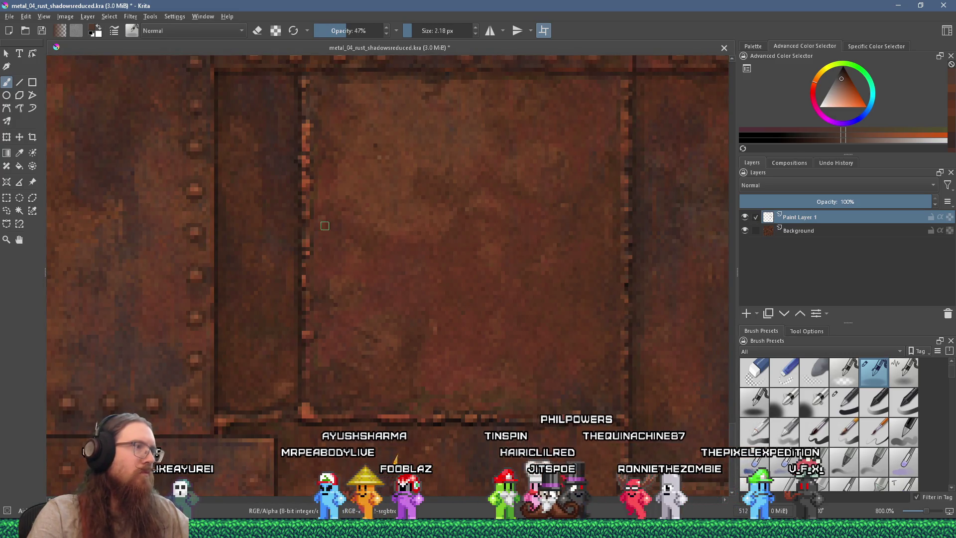
left_click(320, 211, "ctrl")
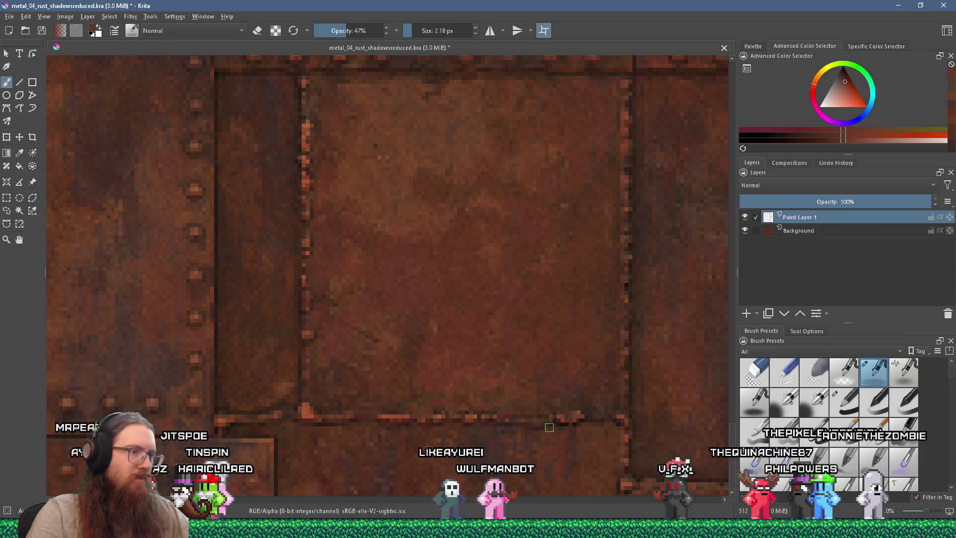
- Inspect the texture at several zoom levels and pick a darker rust shade in the selector triangle
scroll(610, 417, "down", 5)
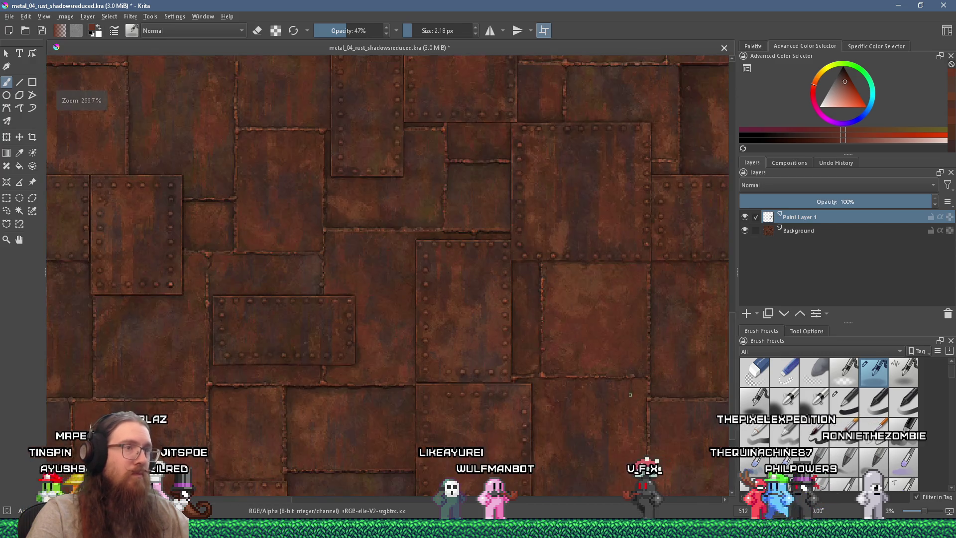
scroll(503, 305, "up", 4)
scroll(465, 291, "up", 1)
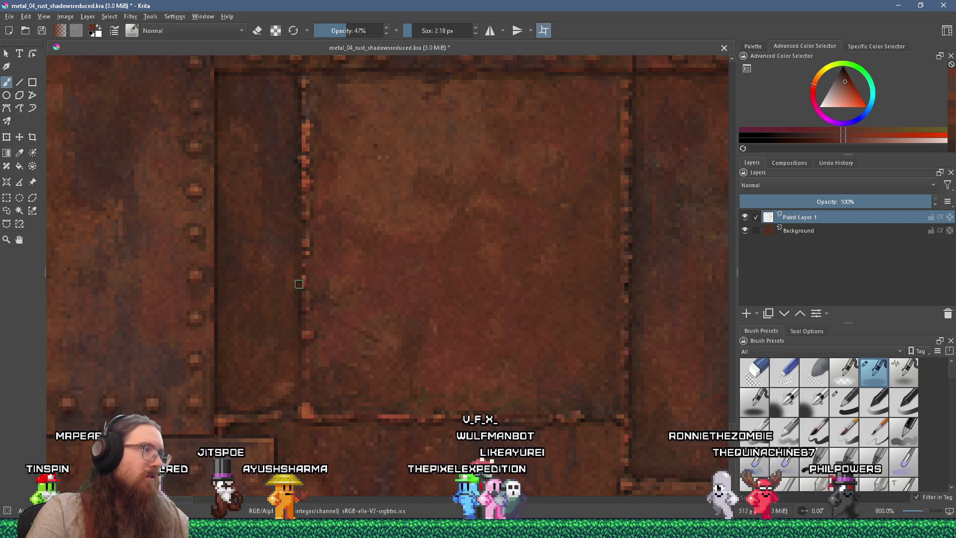
scroll(303, 149, "down", 4)
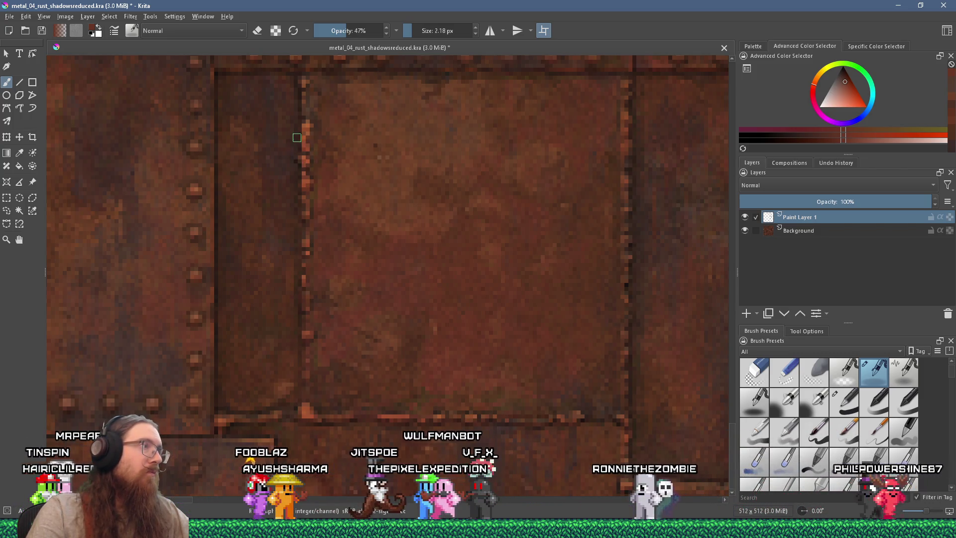
scroll(299, 99, "up", 4)
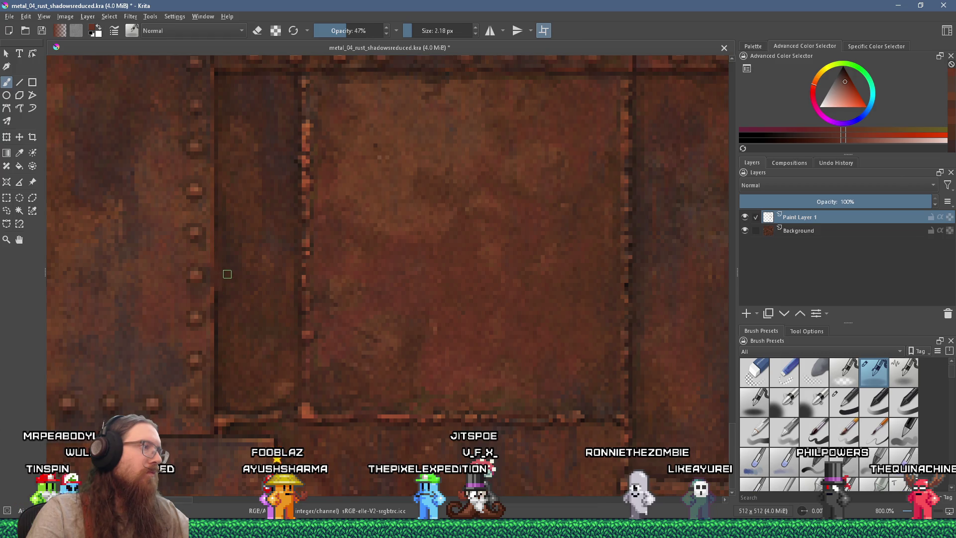
left_click(218, 257, "ctrl")
scroll(244, 286, "down", 4)
scroll(268, 279, "up", 4)
scroll(341, 255, "down", 4)
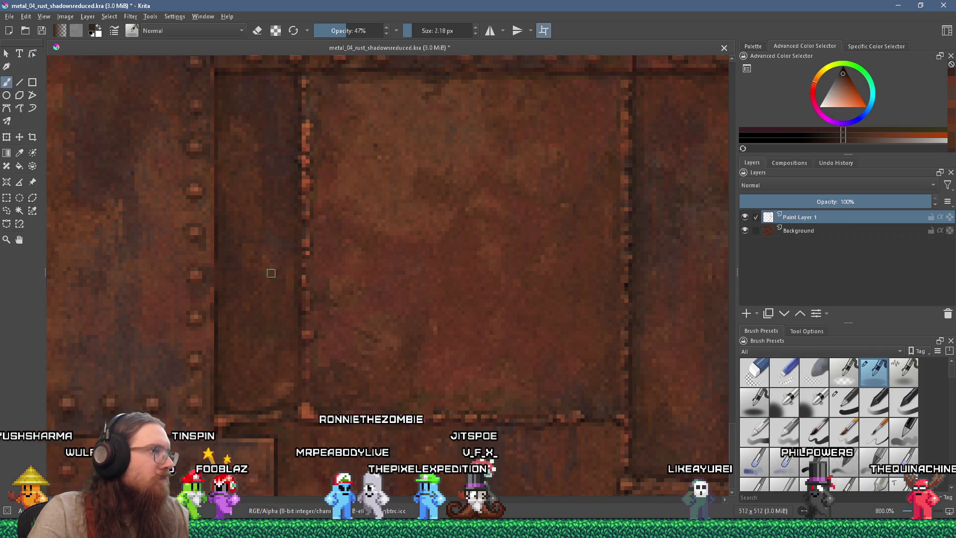
scroll(243, 268, "up", 4)
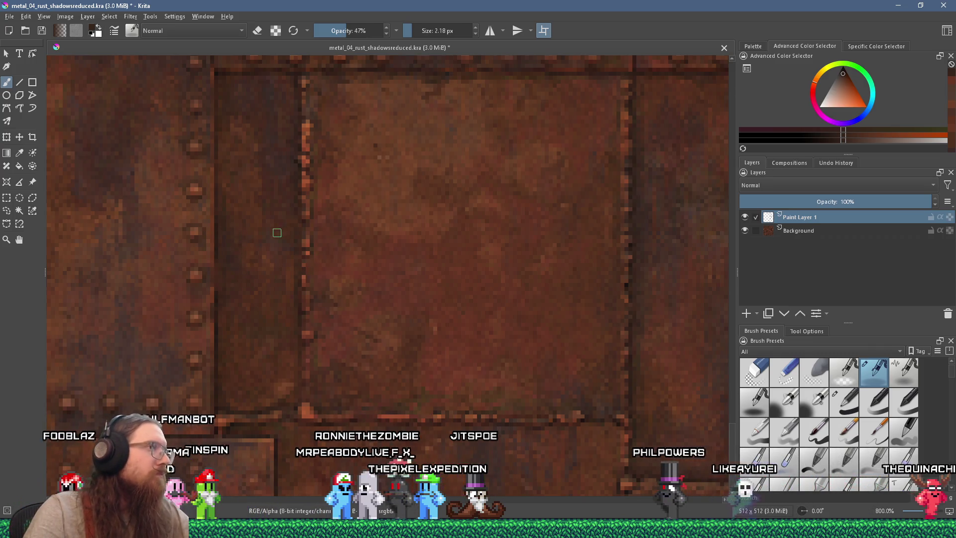
scroll(275, 230, "down", 3)
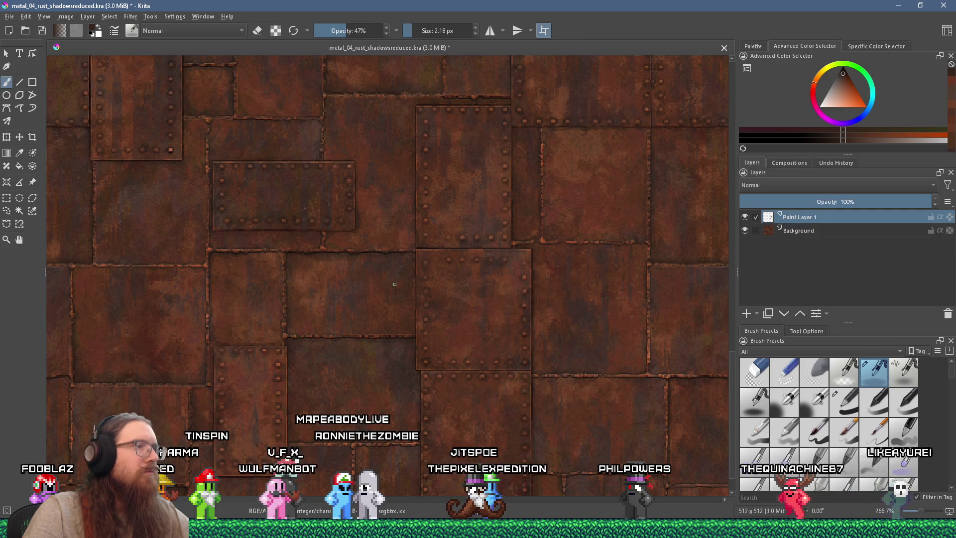
scroll(359, 289, "up", 2)
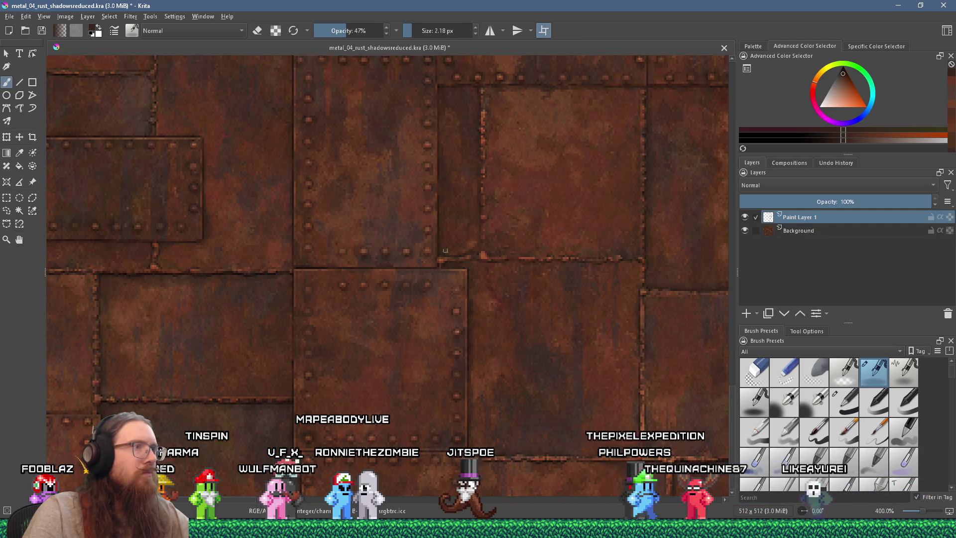
scroll(356, 231, "up", 2)
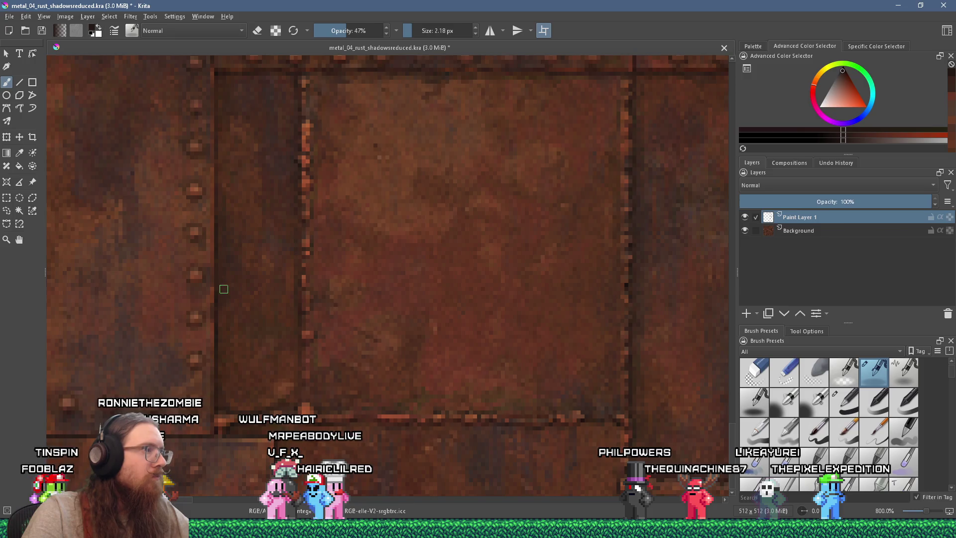
scroll(300, 283, "down", 3)
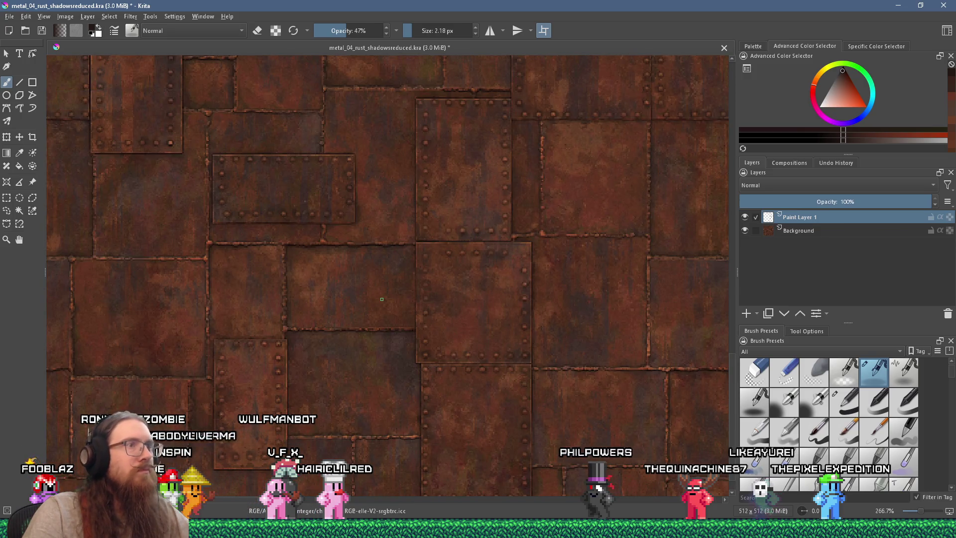
scroll(487, 83, "up", 3)
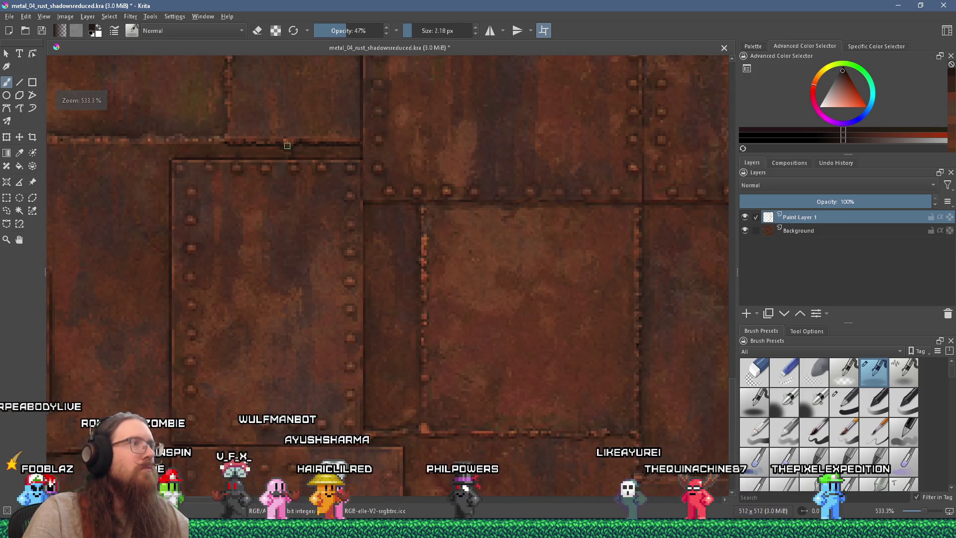
scroll(276, 205, "down", 1)
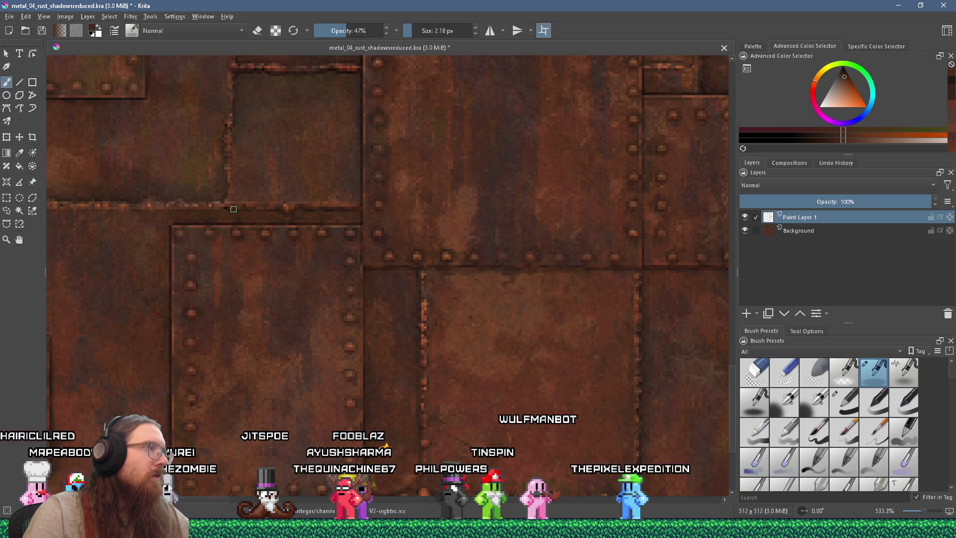
scroll(230, 211, "up", 3)
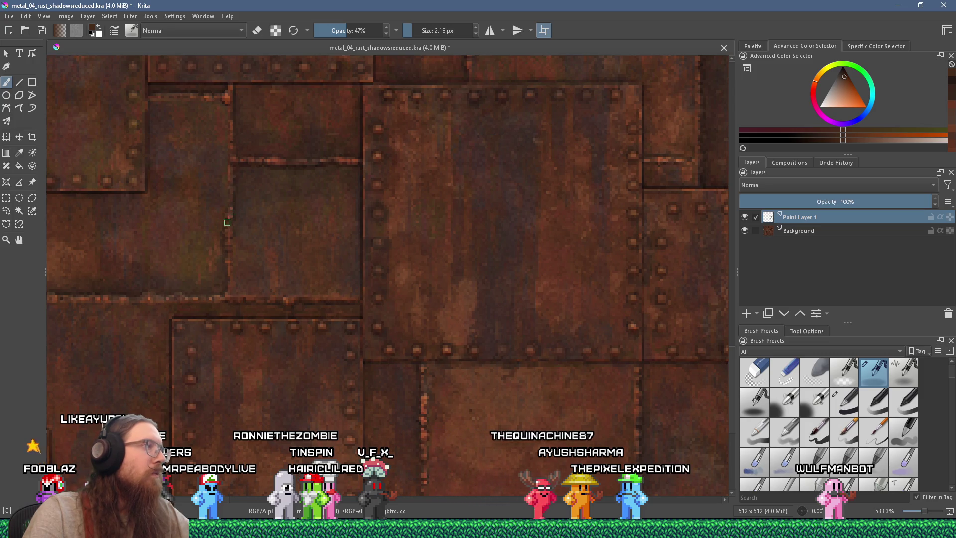
key("ctrl+z")
key("ctrl+z")
key("ctrl+z")
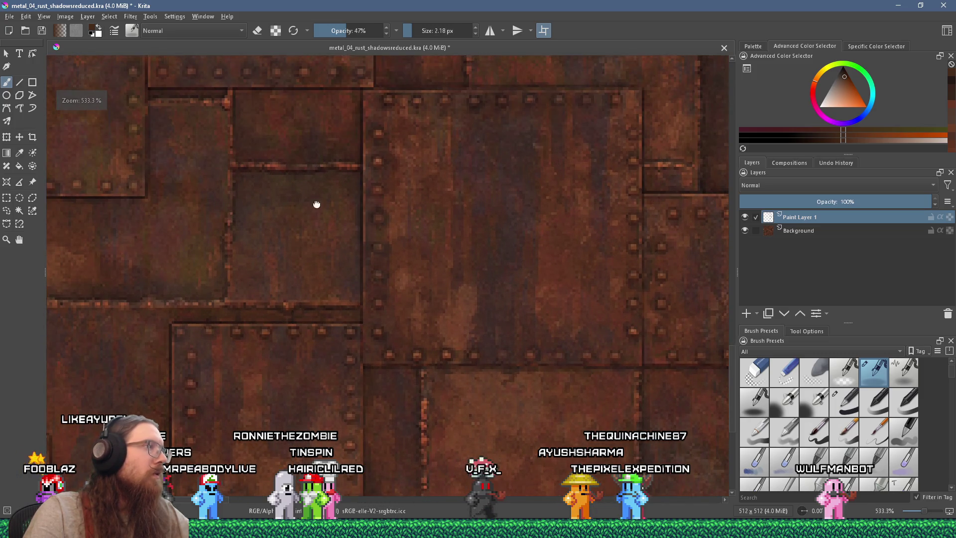
scroll(379, 245, "down", 3)
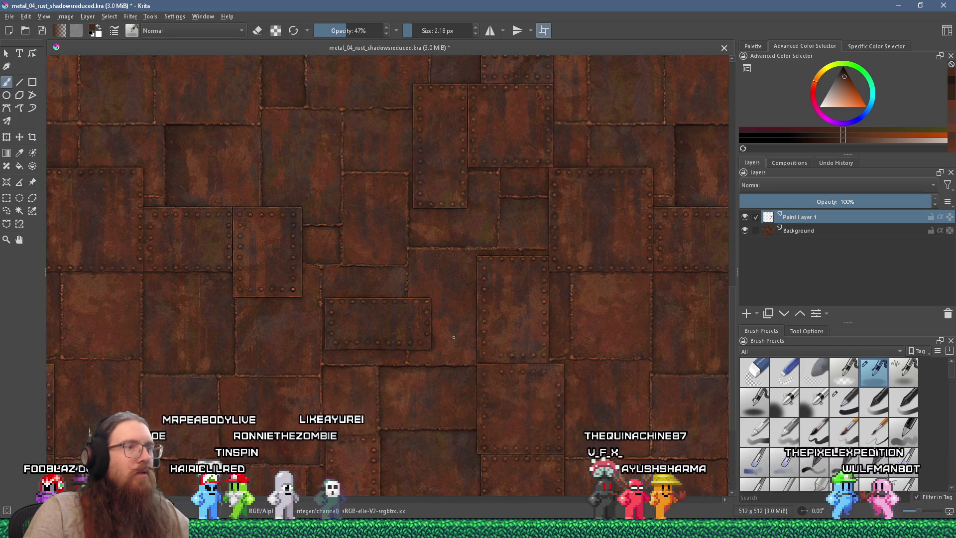
scroll(454, 249, "up", 1)
scroll(454, 250, "up", 2)
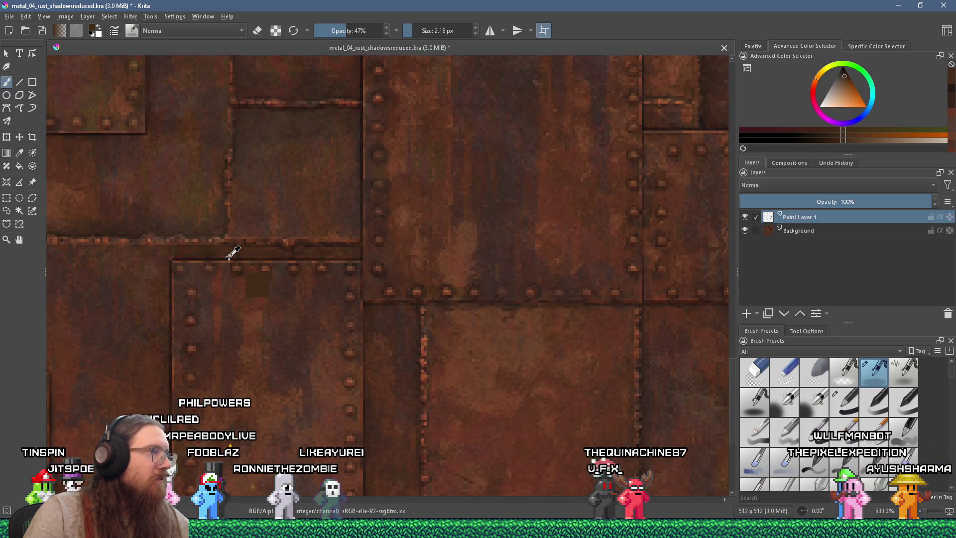
scroll(383, 292, "down", 4)
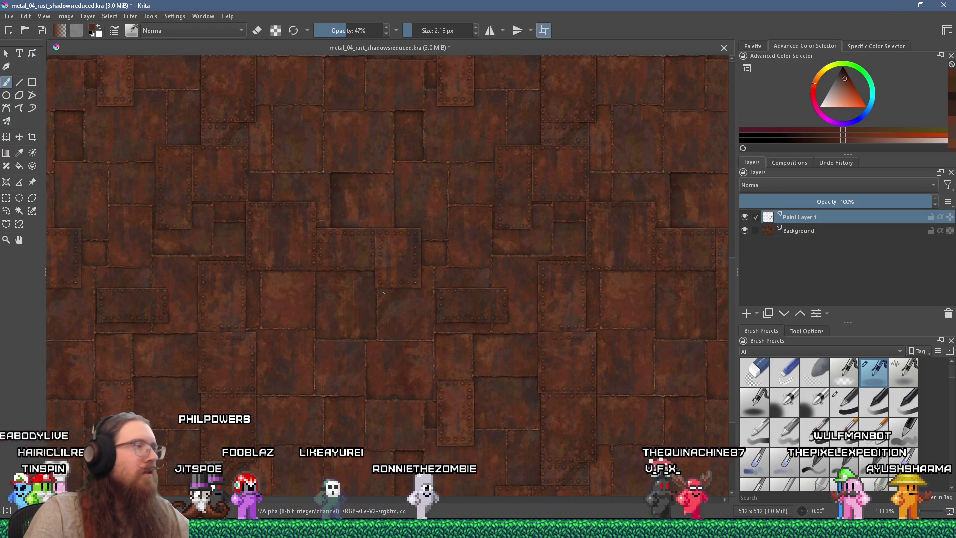
scroll(208, 138, "up", 2)
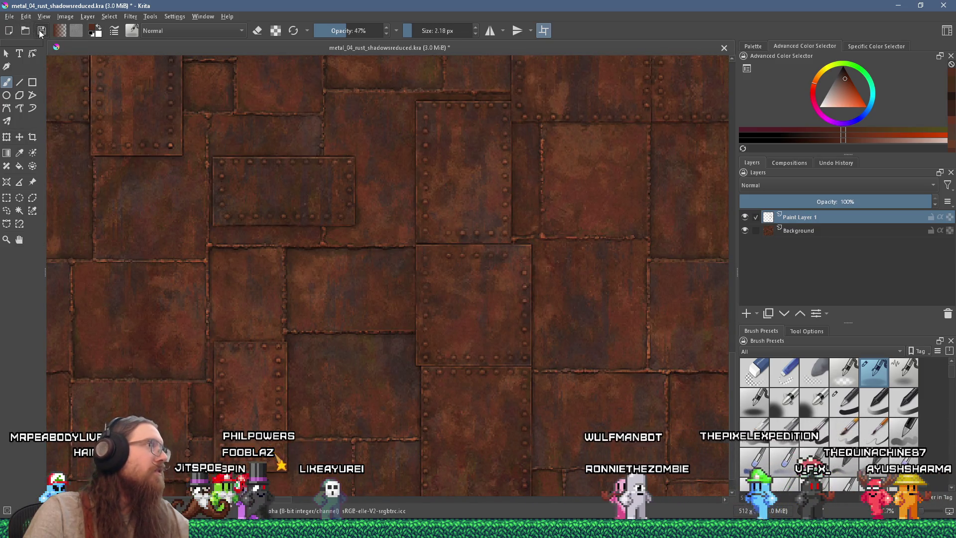
left_click(41, 33)
left_click(9, 16)
- Export to the E:\Projects\KOOK\kook_godot\textures\metal folder with PNG as the file type
left_click(46, 107)
type("e:\\proj")
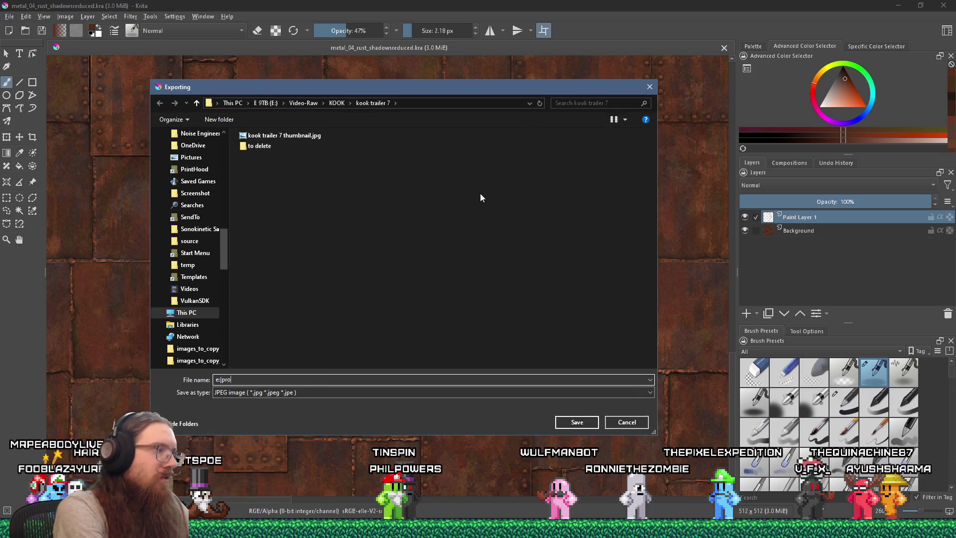
type("ects")
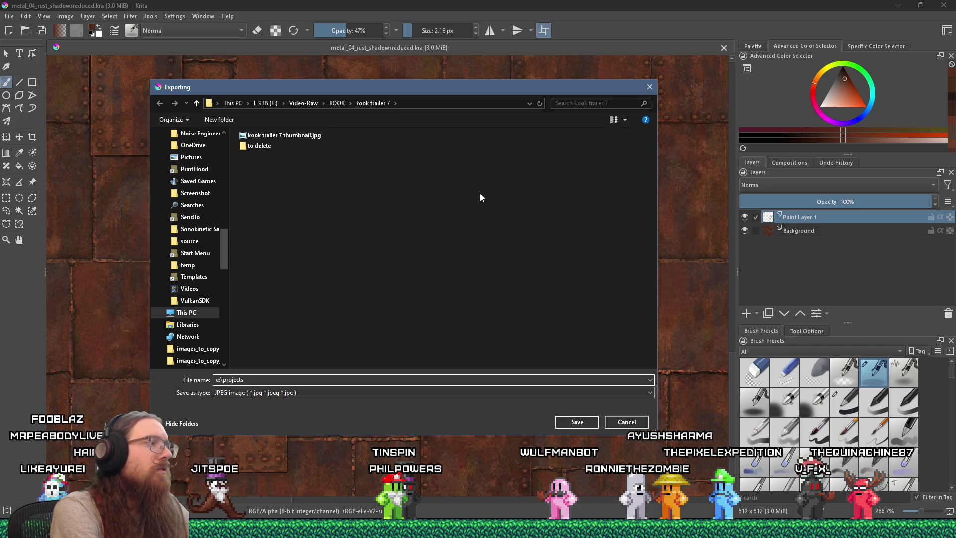
type("\\kook\\ko")
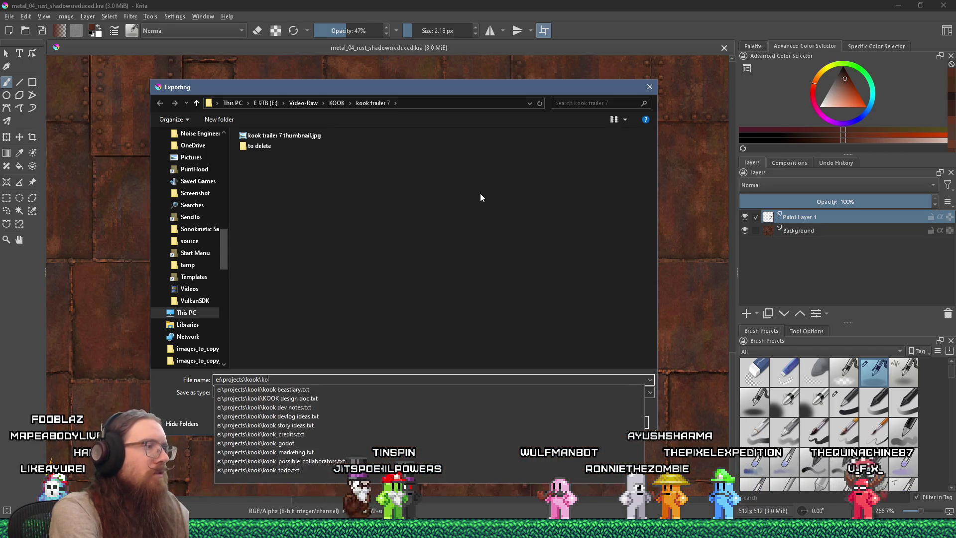
type("ok_godot\\texture")
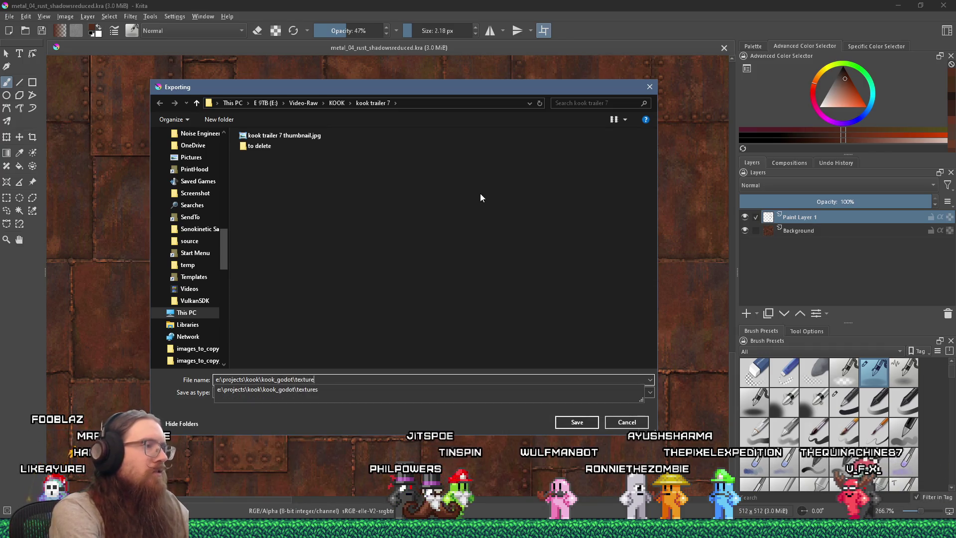
type("s\\metal")
key("Return")
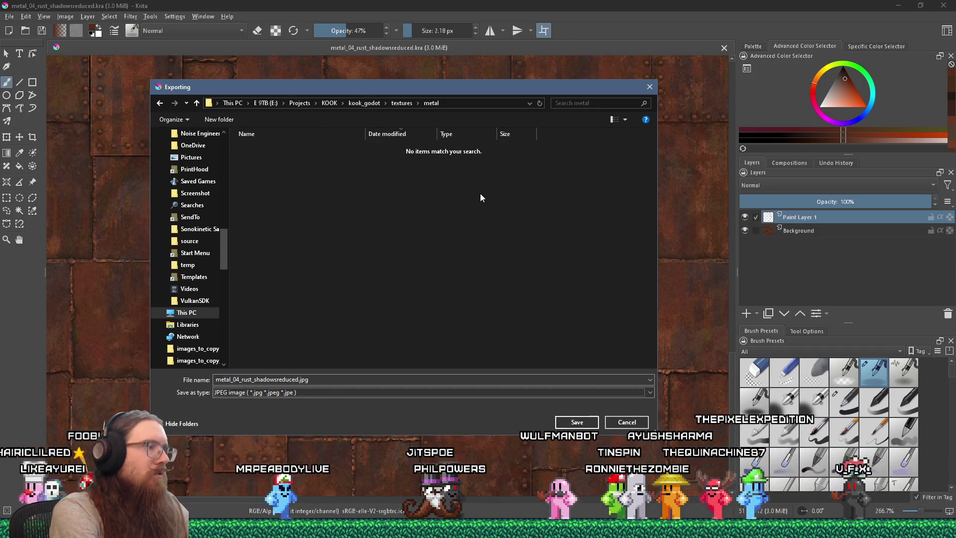
key("p")
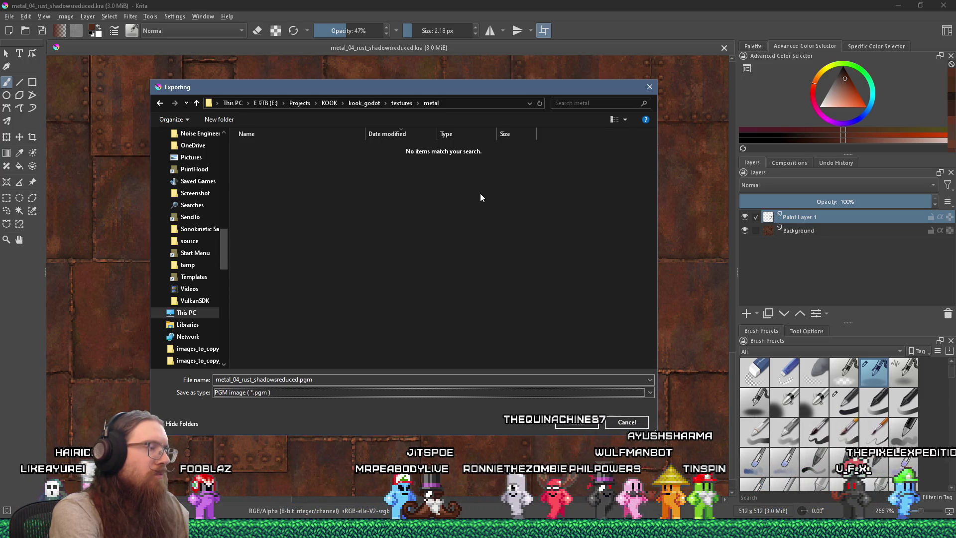
key("p")
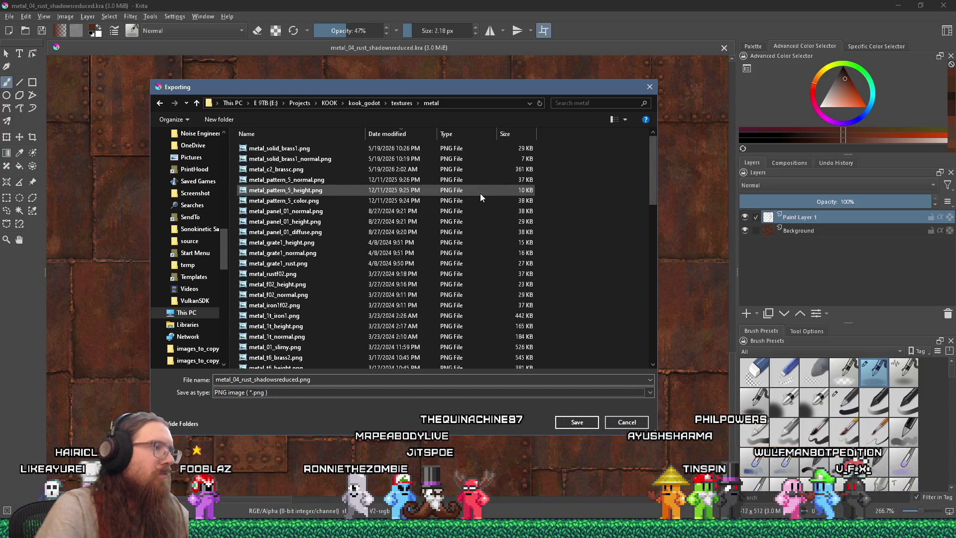
- Drop '_shadowsreduced' to save as metal_04_rust.png, overwriting the existing file with default PNG options
key("shift+Tab")
key("Right")
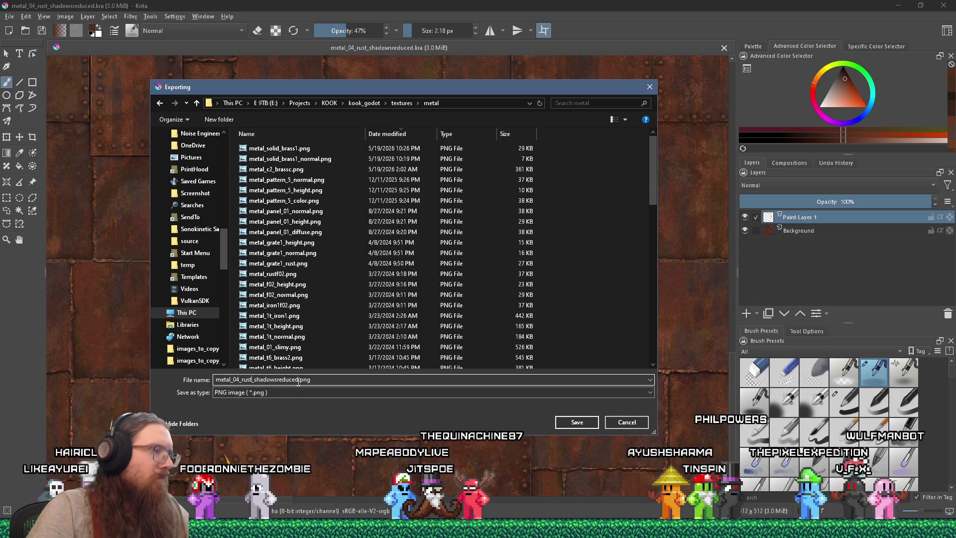
key("ctrl+shift+Left")
key("BackSpace")
key("Return")
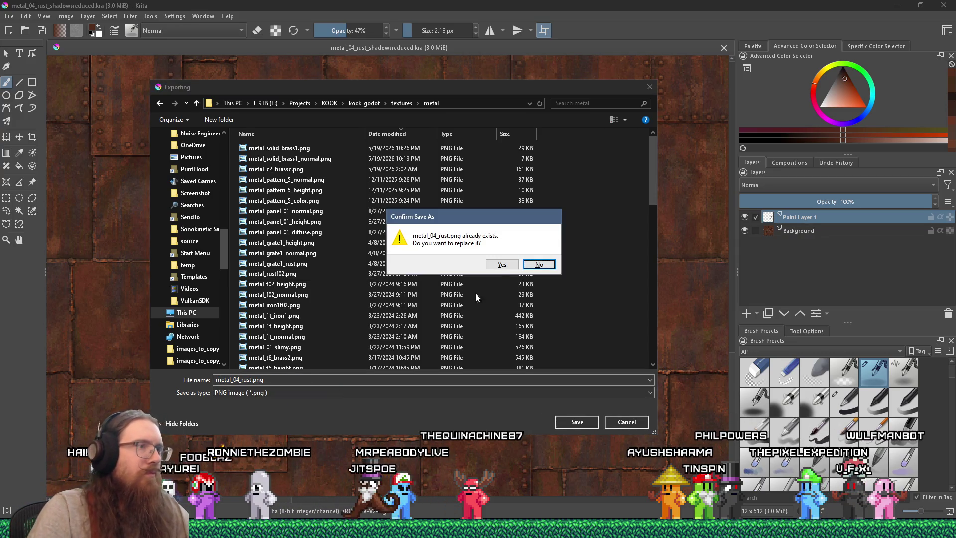
key("y")
left_click(529, 383)
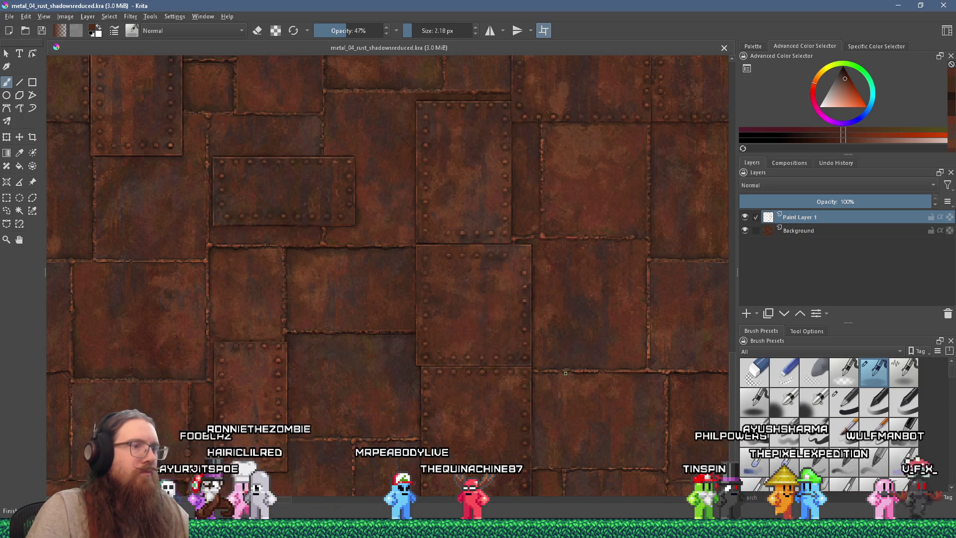
key("alt+Tab")
- Check the DuckDuckGo answer that 12:00 BST is 7:00 AM EDT, then return to Godot
key("Tab")
key("Tab")
key("Tab")
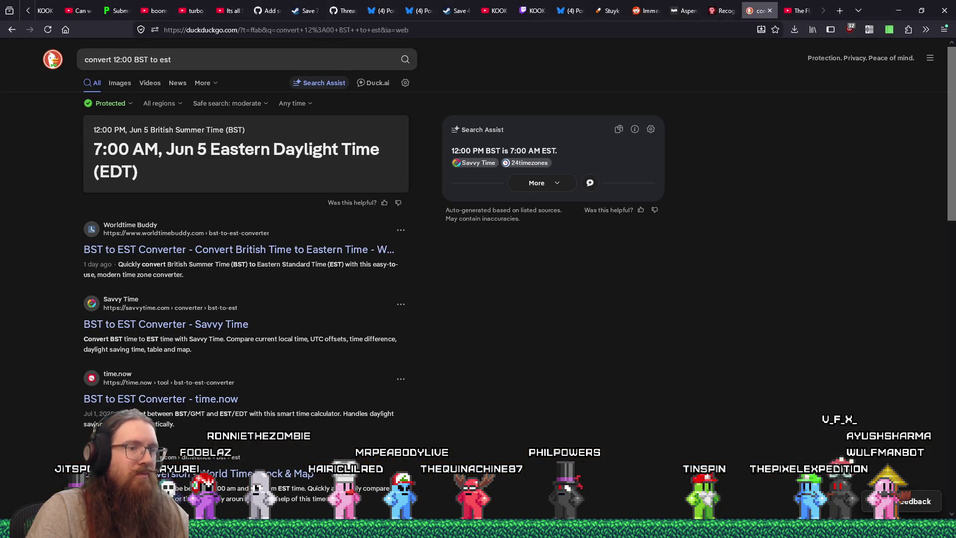
mouse_move(744, 526)
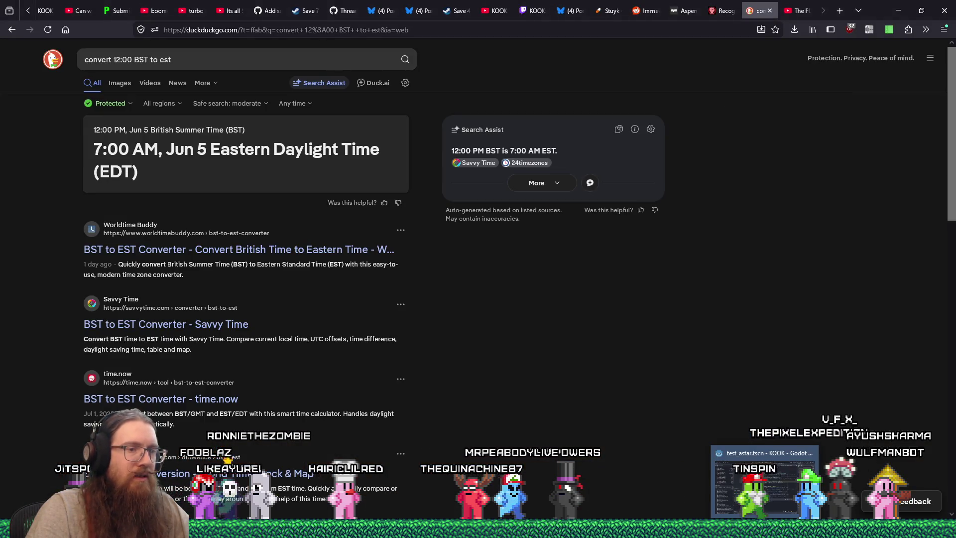
key("alt+Tab")
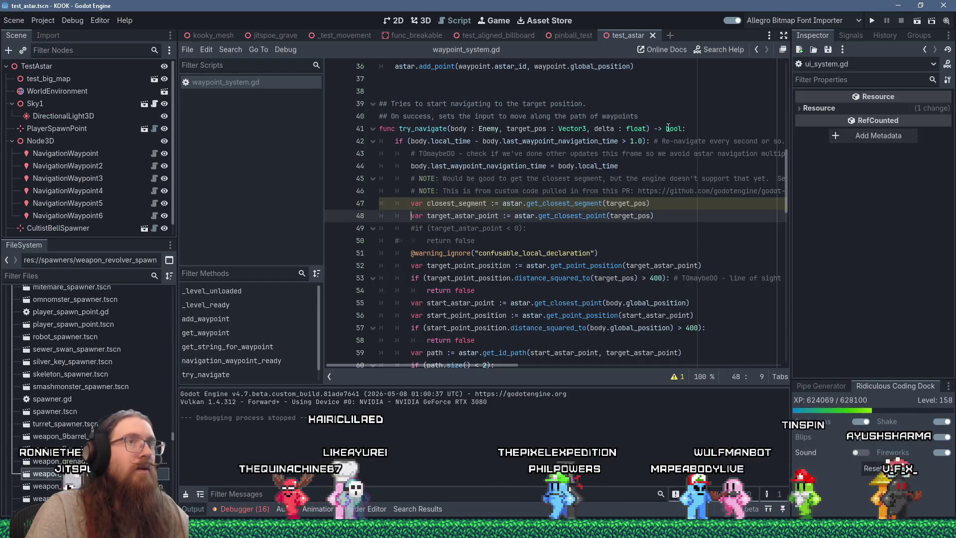
- Run the KOOK project and walk up to the rusted riveted pipes in the street
left_click(868, 21)
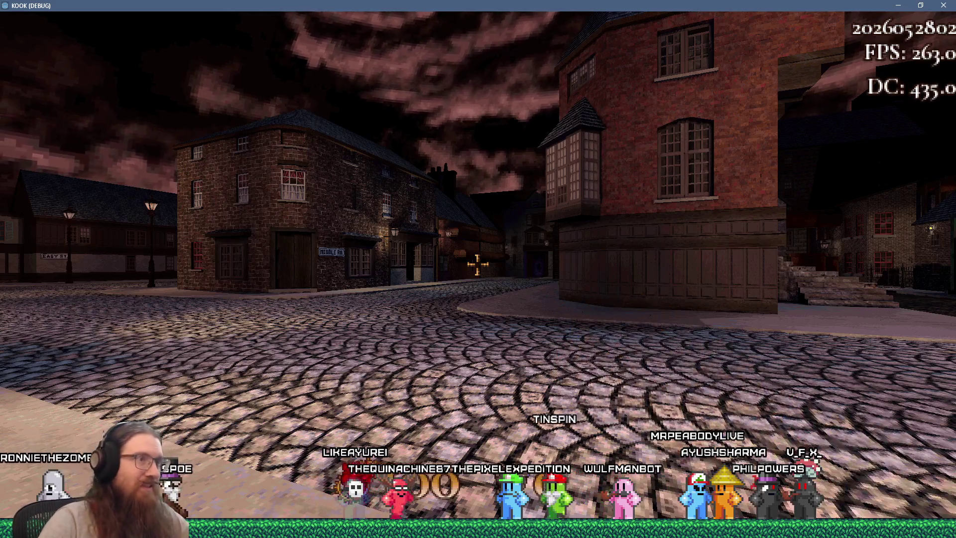
key("w")
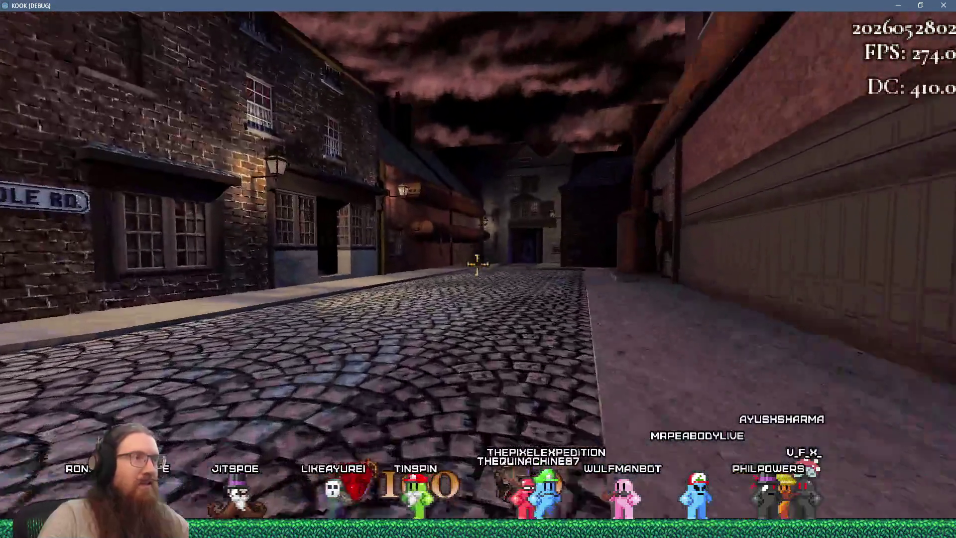
key("w")
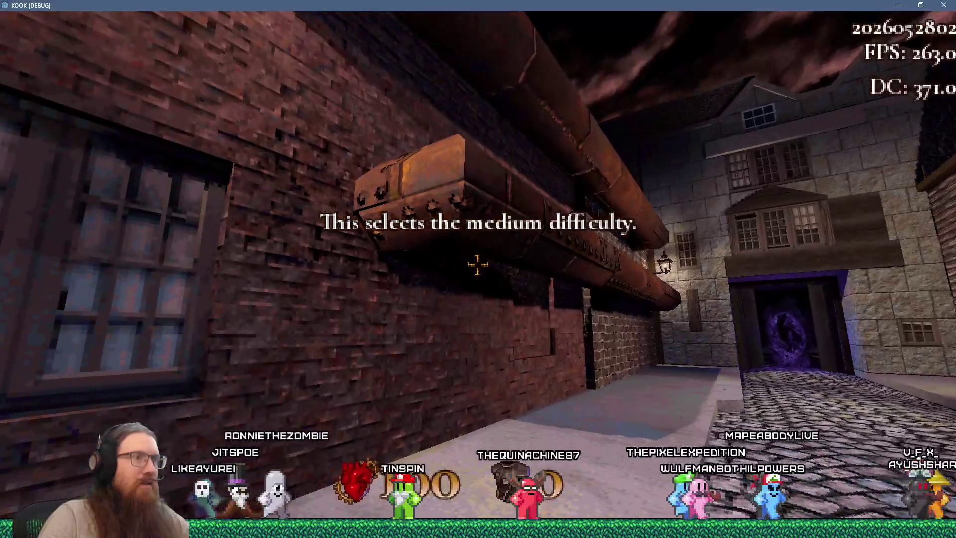
key("s")
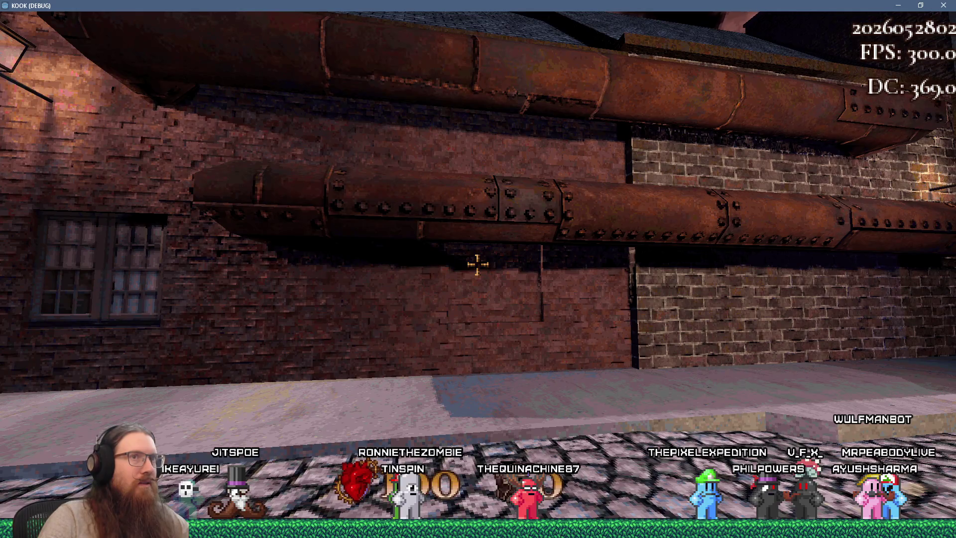
key("d")
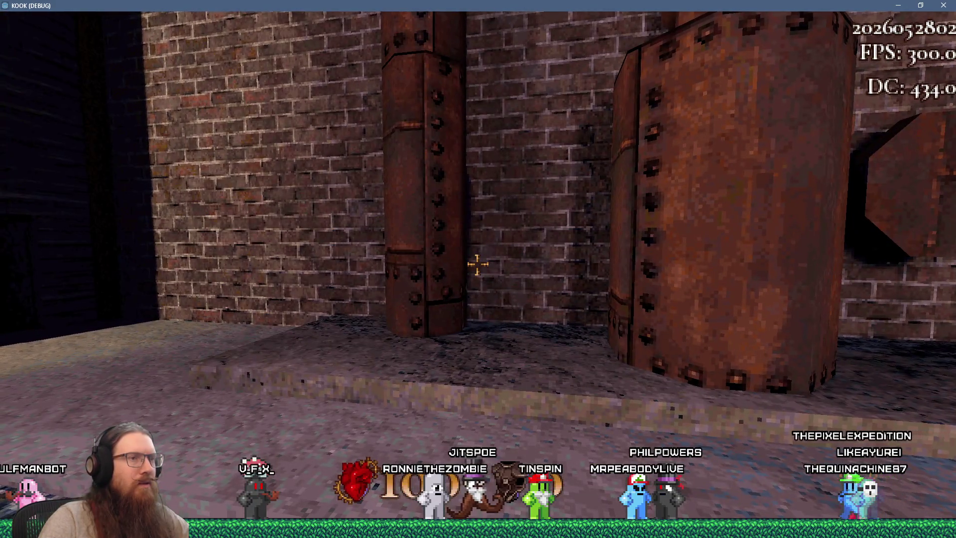
- Open the development console and enter 'quit' to close the game
key("grave")
key("grave")
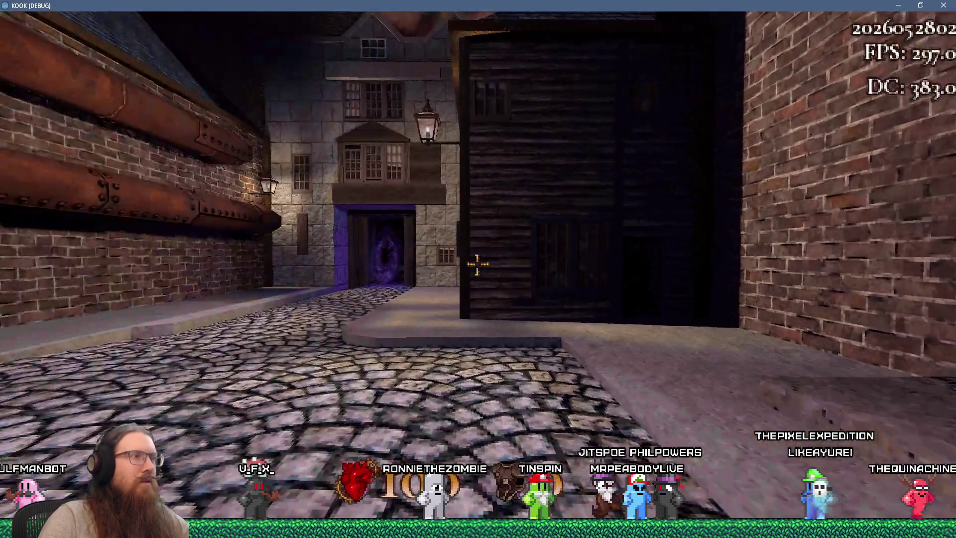
key("grave")
type("u")
key("BackSpace")
type("quit")
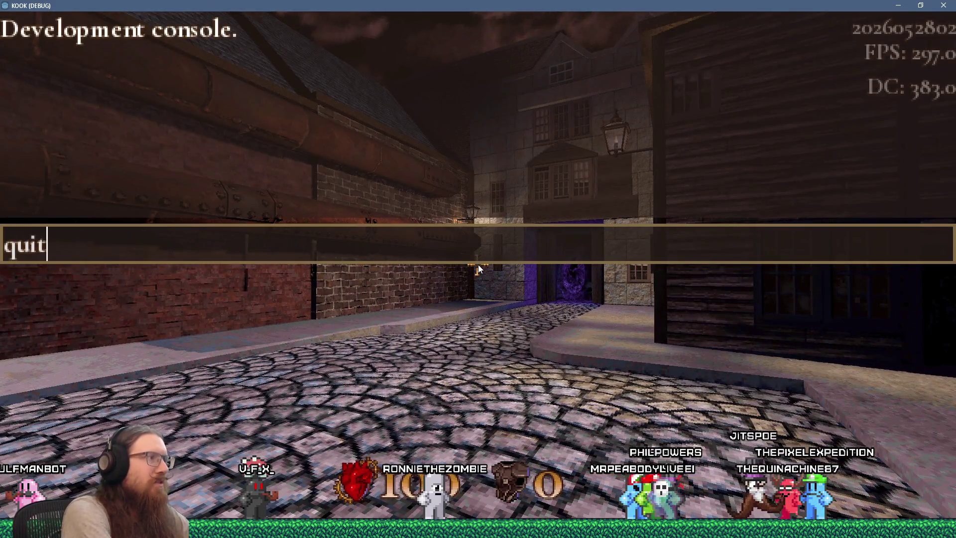
key("Return")
key("alt+Tab")
key("alt+Tab")
key("alt+Tab")
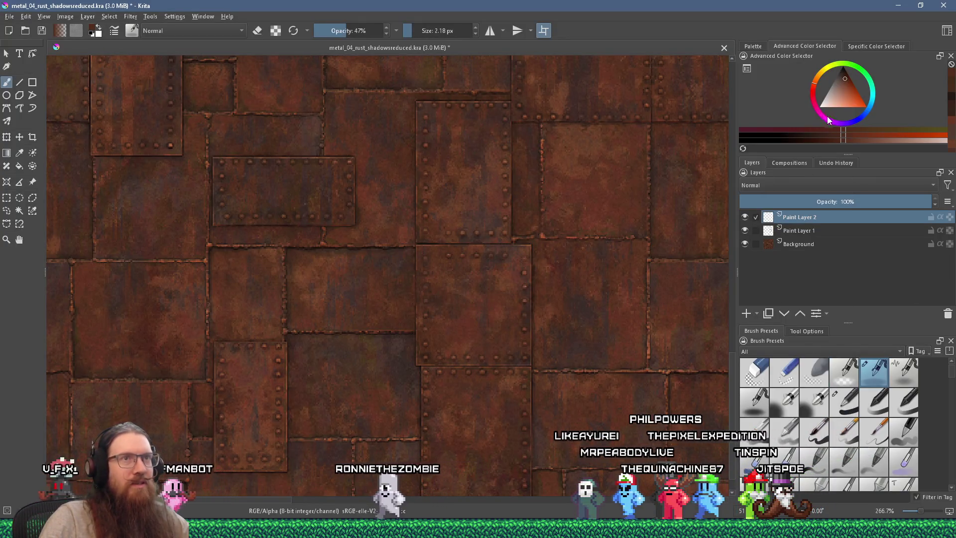
- Choose a magenta painting colour, review the texture at 100% and 200%, and start an advanced export
left_click(828, 121)
left_click_drag(841, 96, 860, 96)
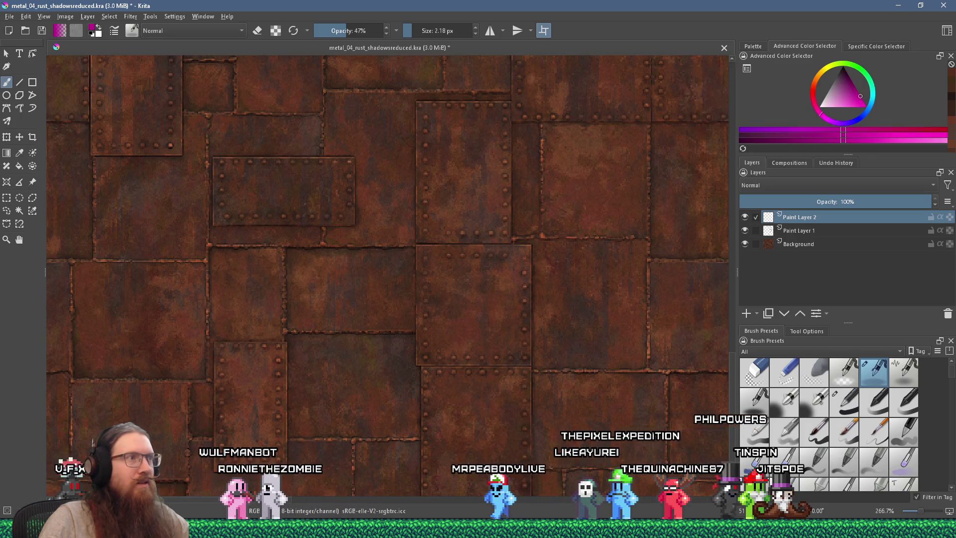
key("1")
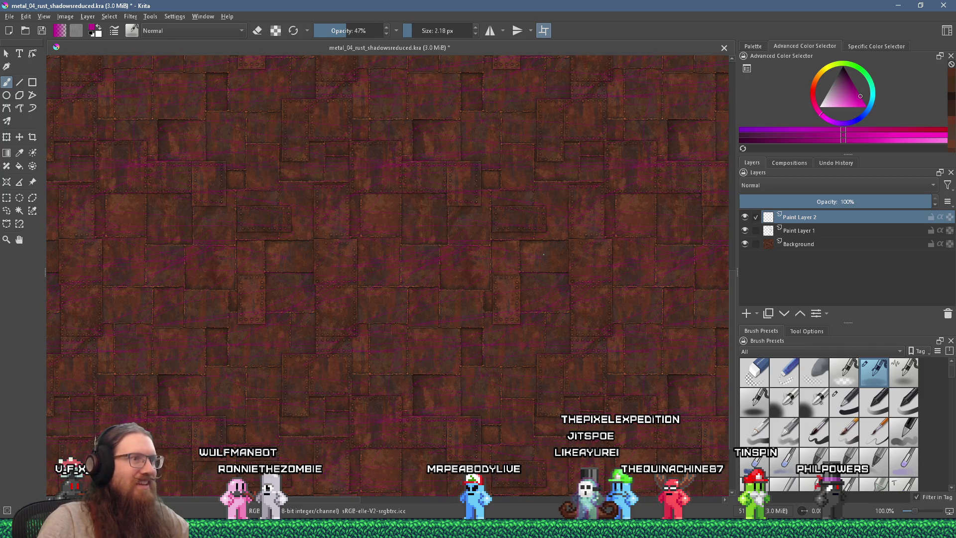
key("plus")
key("plus")
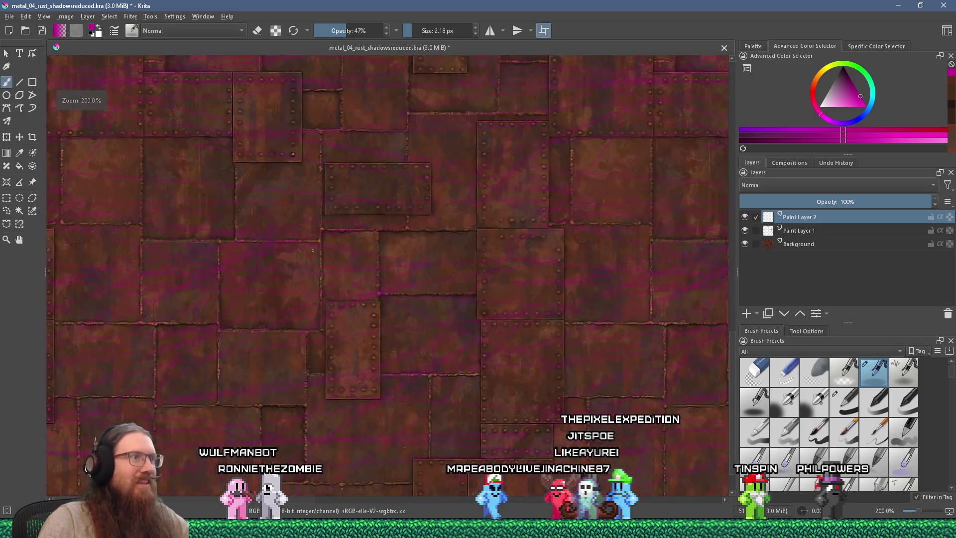
left_click(9, 17)
left_click(43, 117)
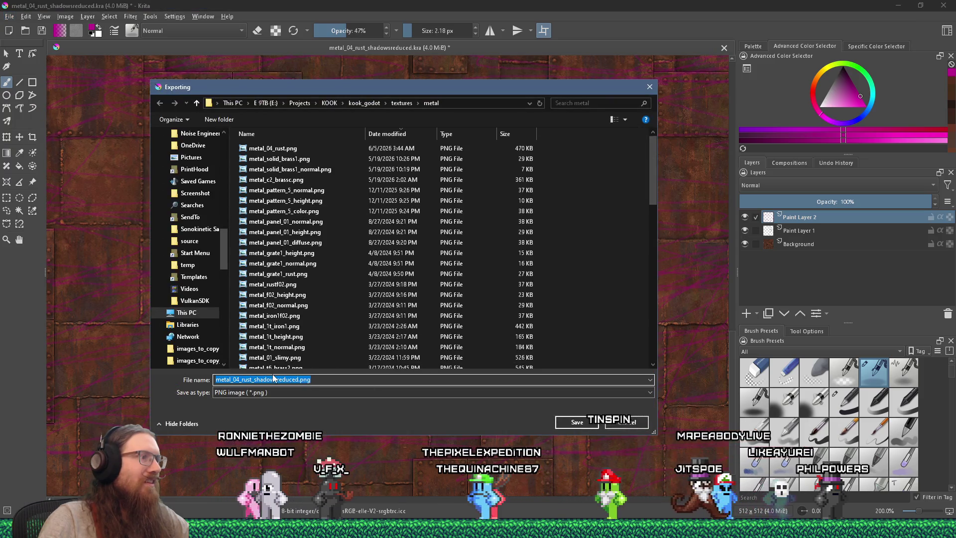
- Rename the export to metal_04_rust.png, overwrite the existing file and accept the PNG options
left_click(254, 379)
left_click_drag(253, 380, 298, 381)
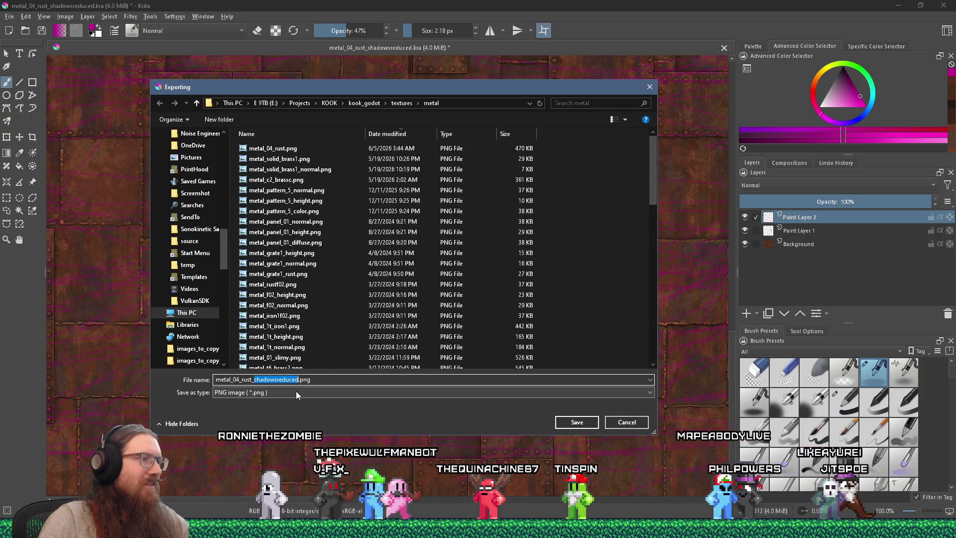
key("BackSpace")
key("BackSpace")
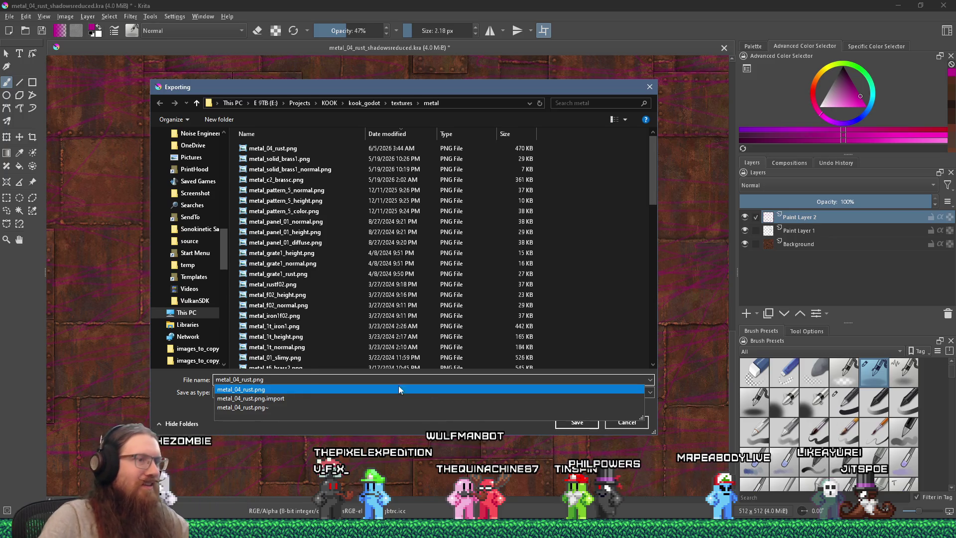
left_click(576, 425)
left_click(502, 264)
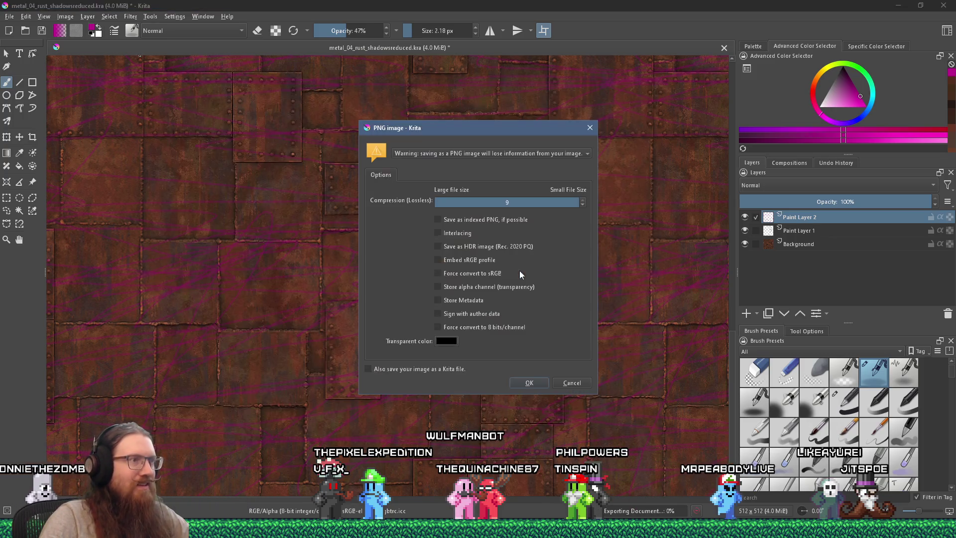
left_click(530, 382)
key("alt+Tab")
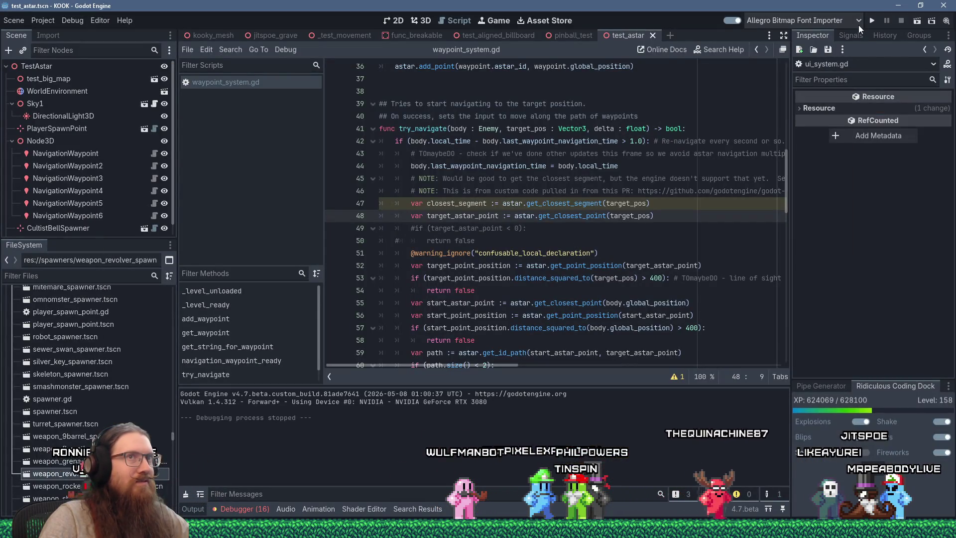
- Run KOOK again and walk around the brick wall to inspect the streaked pipes
left_click(867, 25)
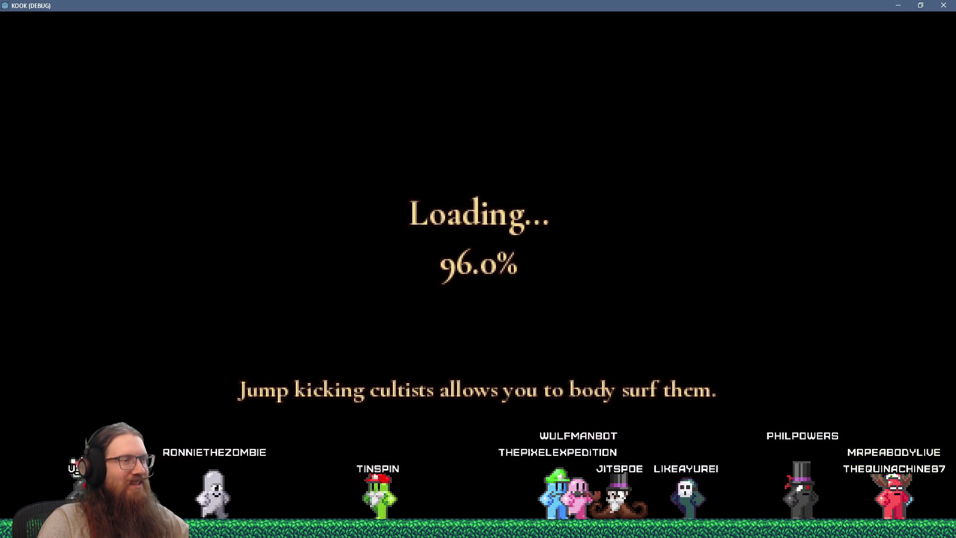
key("w")
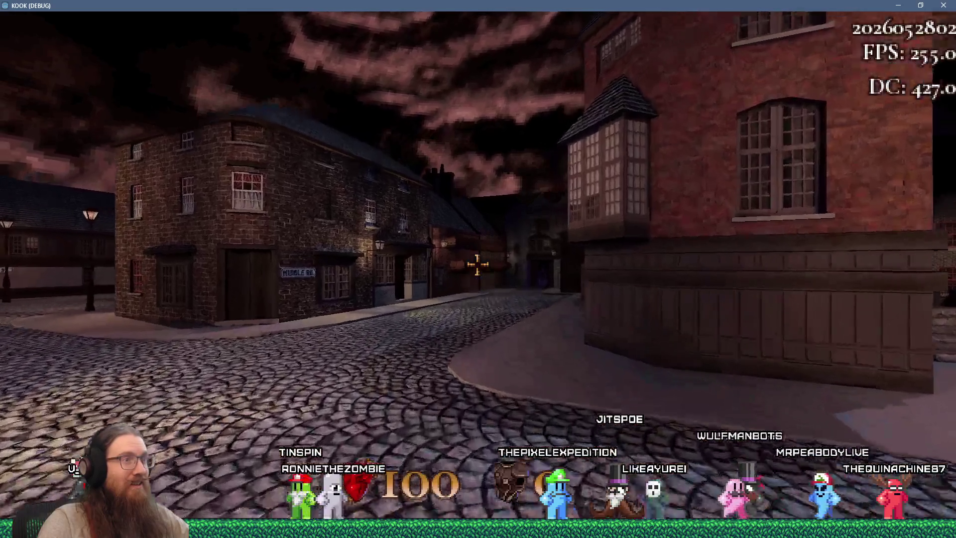
key("w")
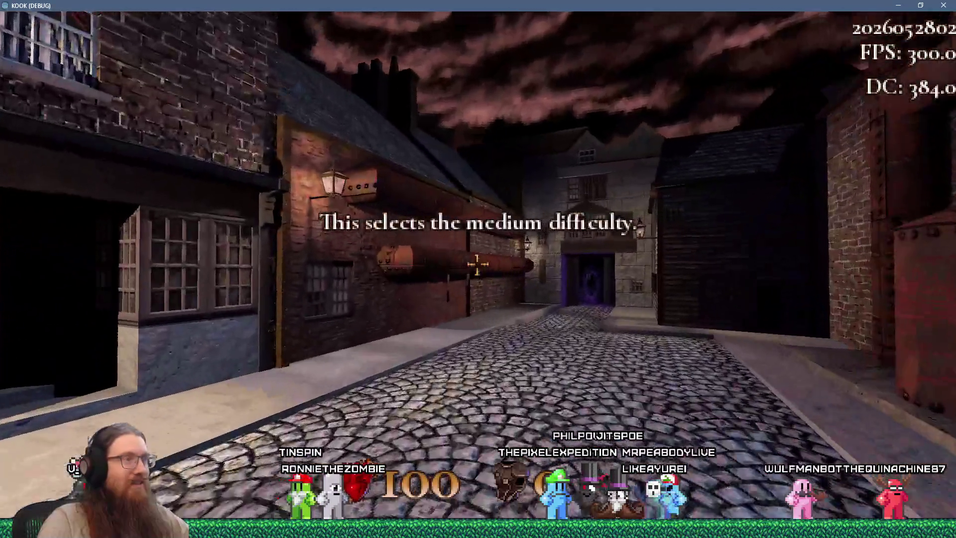
key("w")
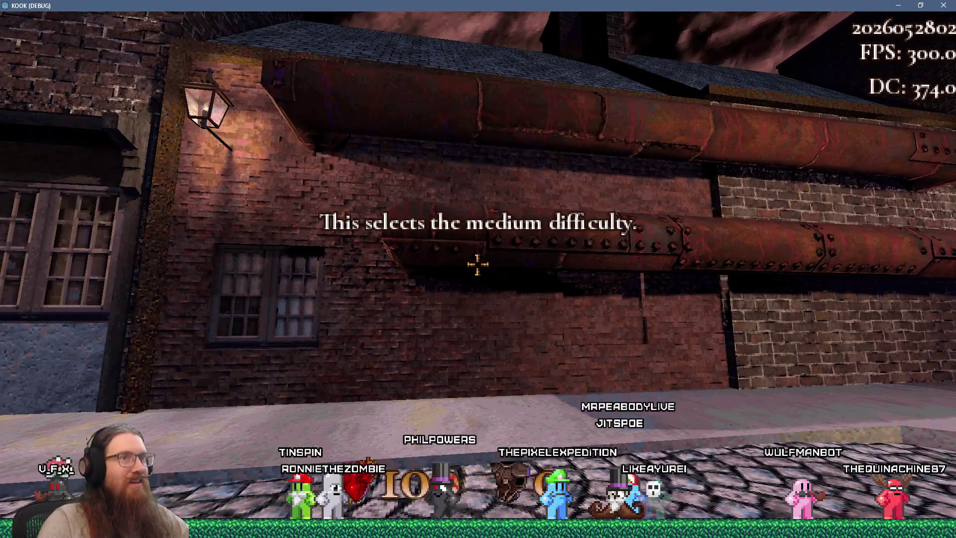
key("w")
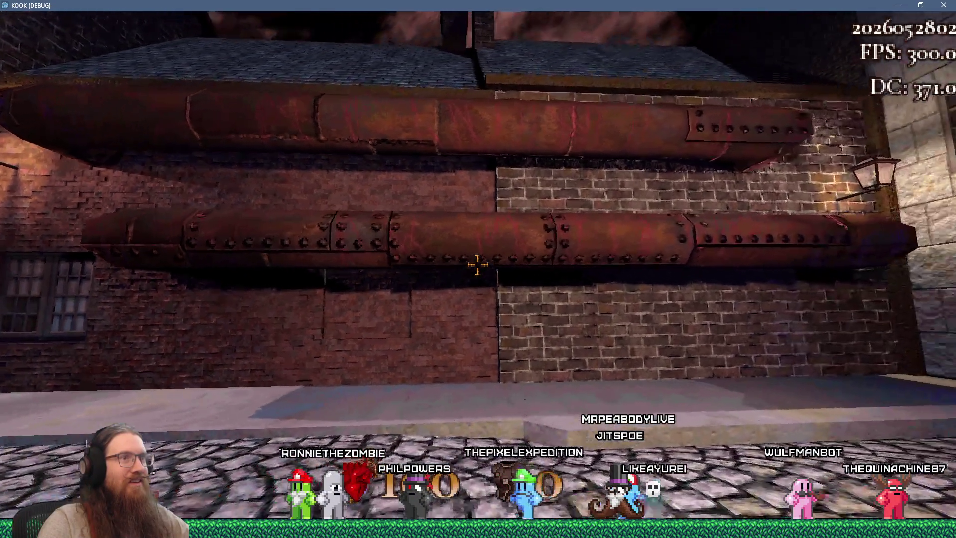
key("d")
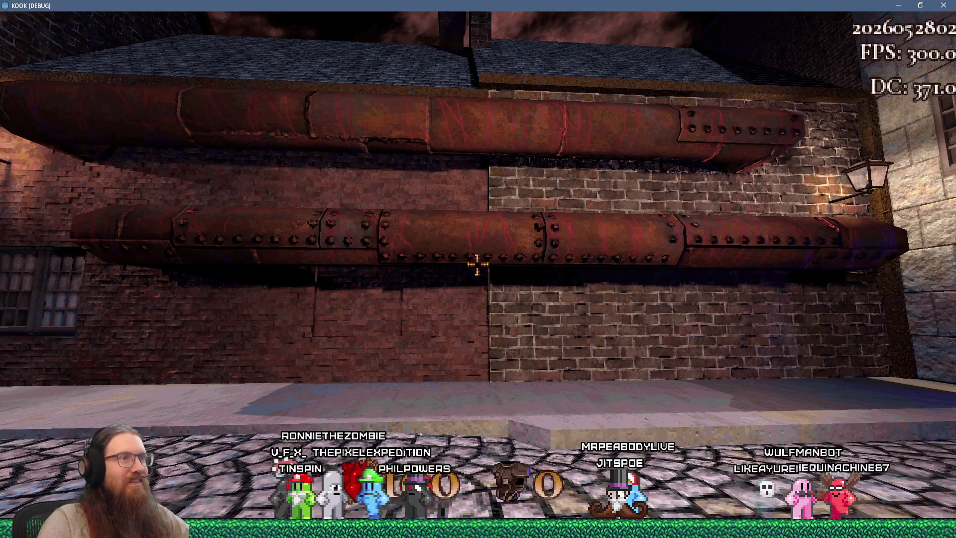
key("w")
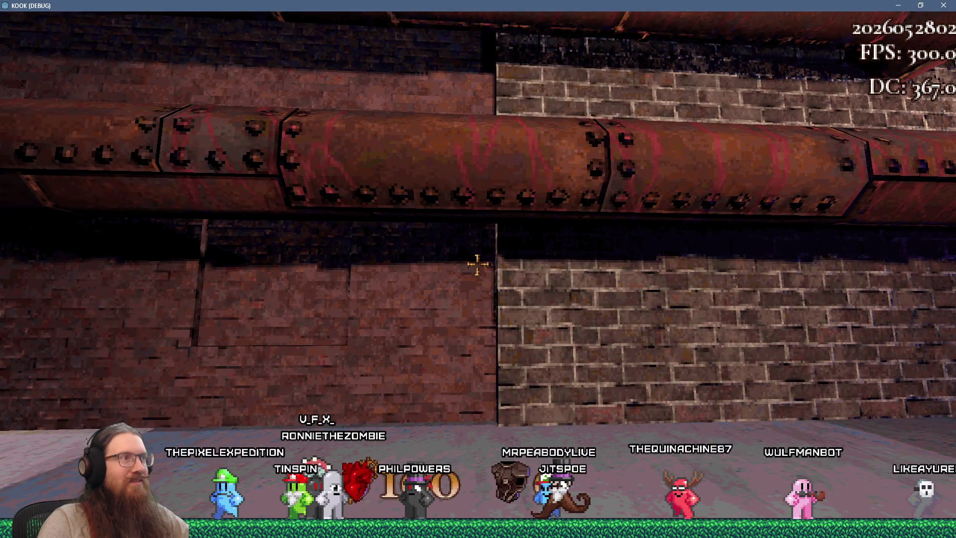
key("a")
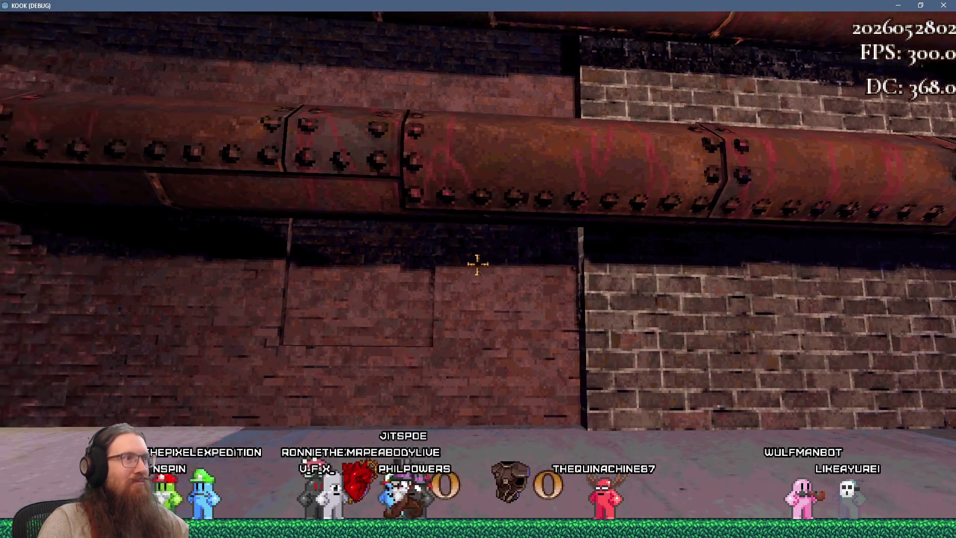
key("s")
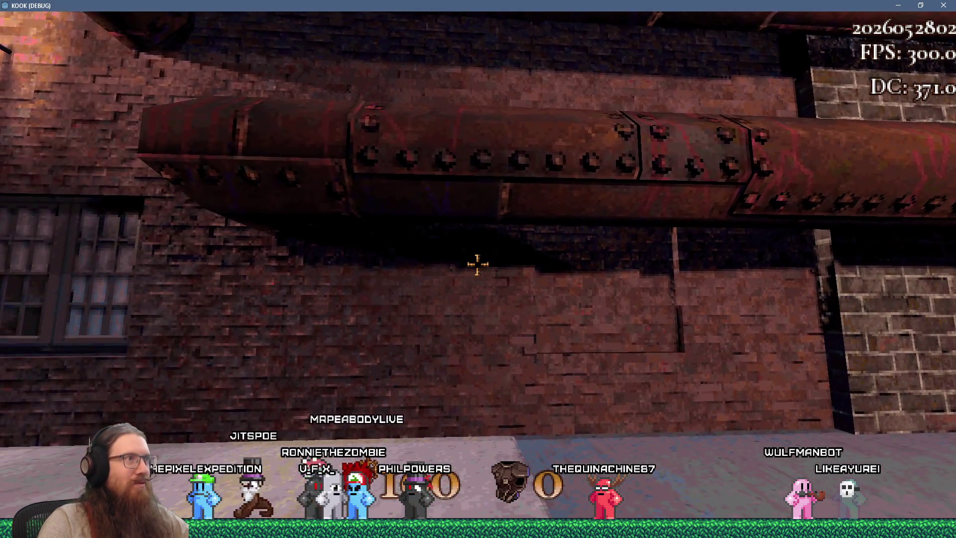
key("w")
key("d")
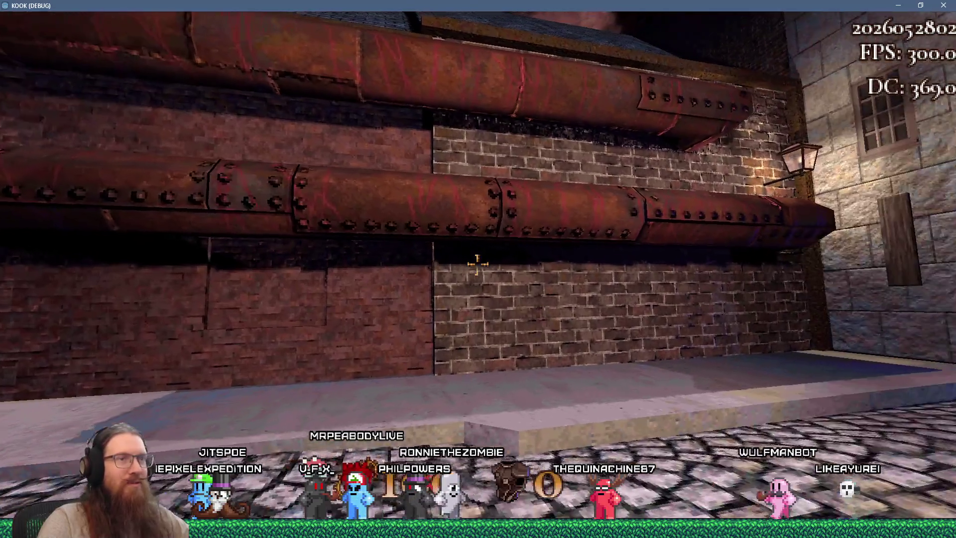
key("a")
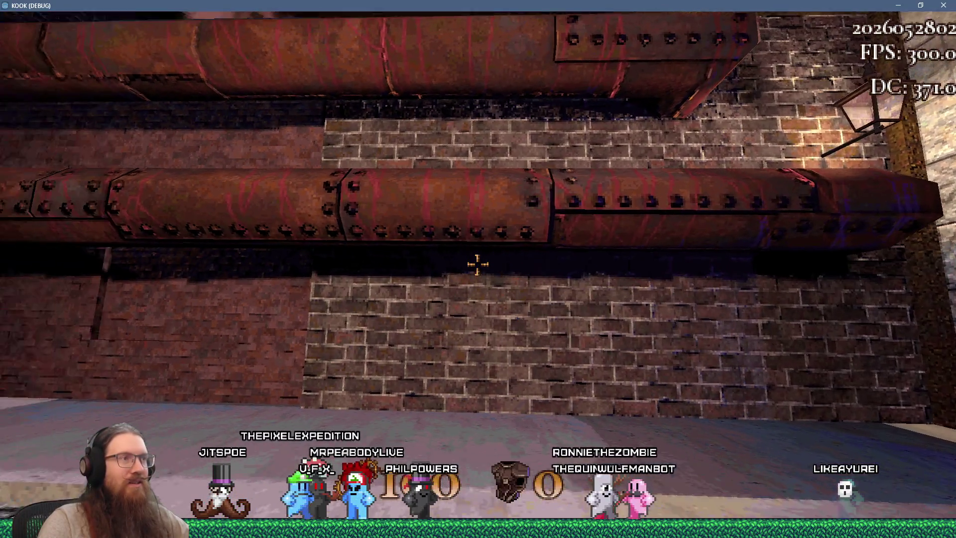
key("w")
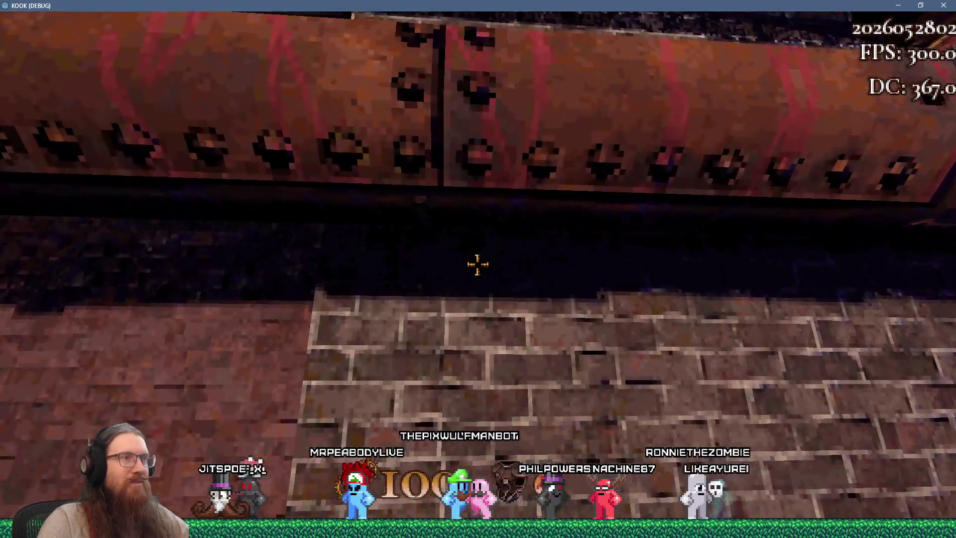
- Open the development console and submit 'quit' to close the game
key("s")
key("grave")
type("qui")
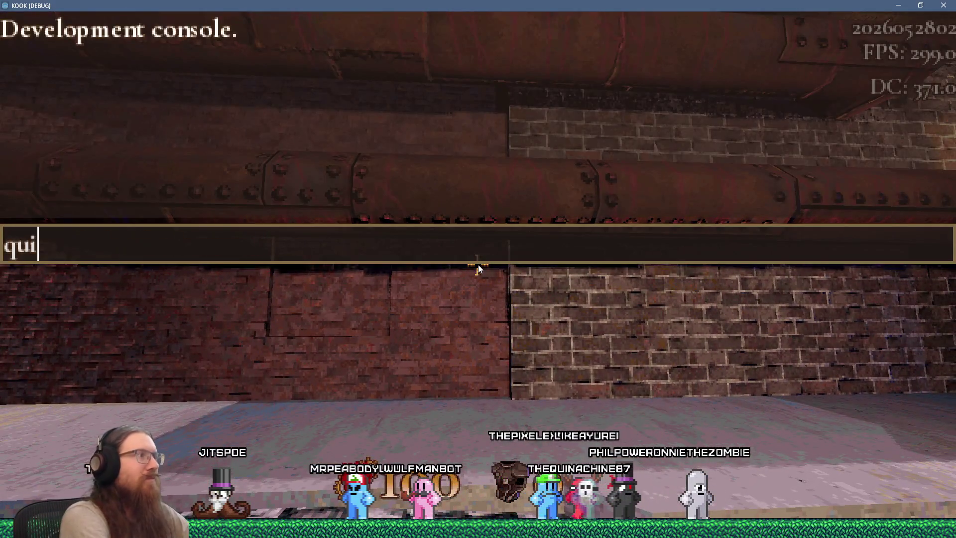
type("t")
key("Return")
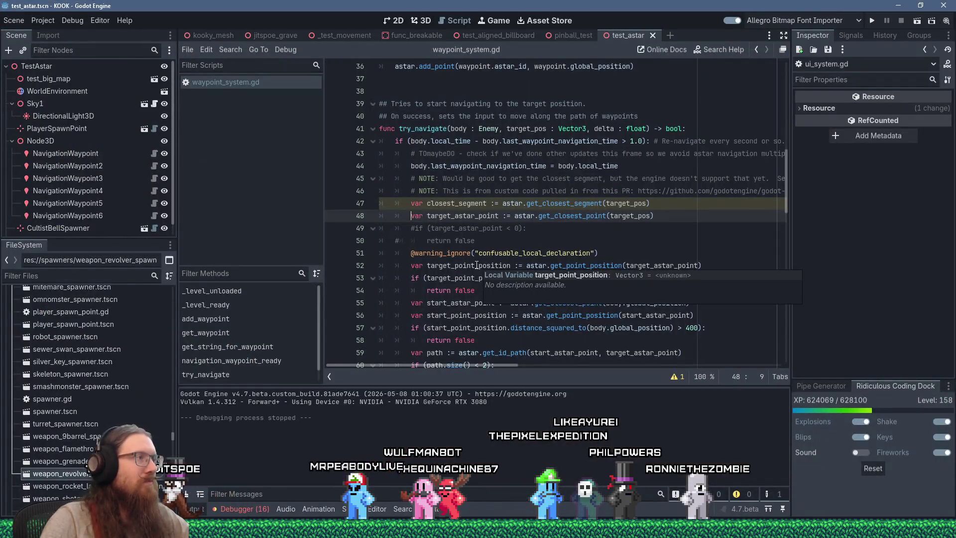
- Stay in the Godot editor and filter the FileSystem dock by 'metal_04'
key("alt+Tab")
key("Escape")
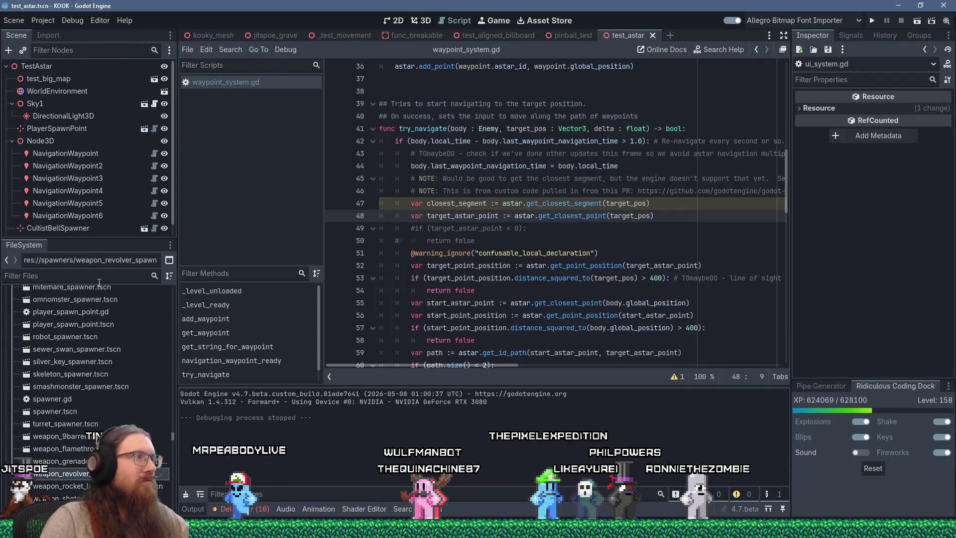
left_click(45, 280)
type("metal_04")
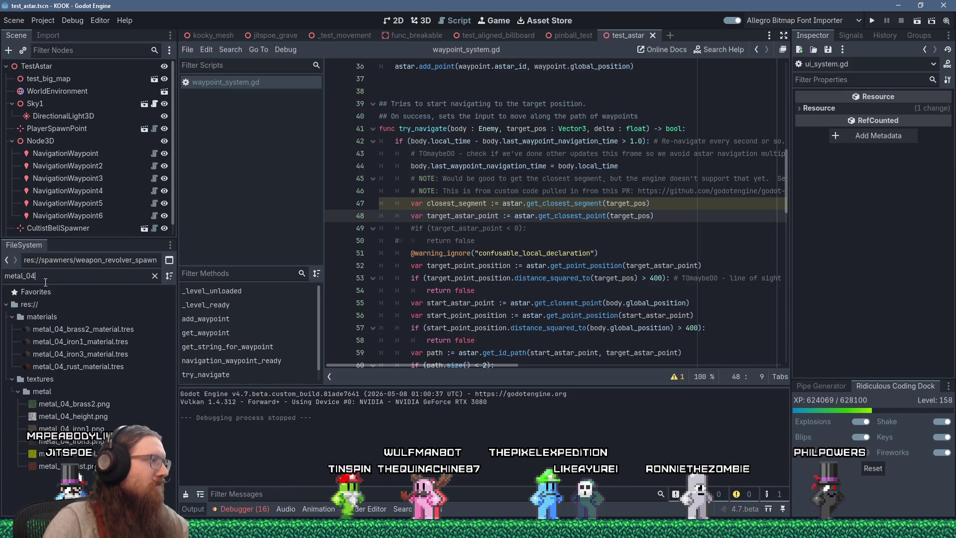
- Reimport metal_04_height.png with Lossless compression, then save and run the project with F5
left_click(109, 417)
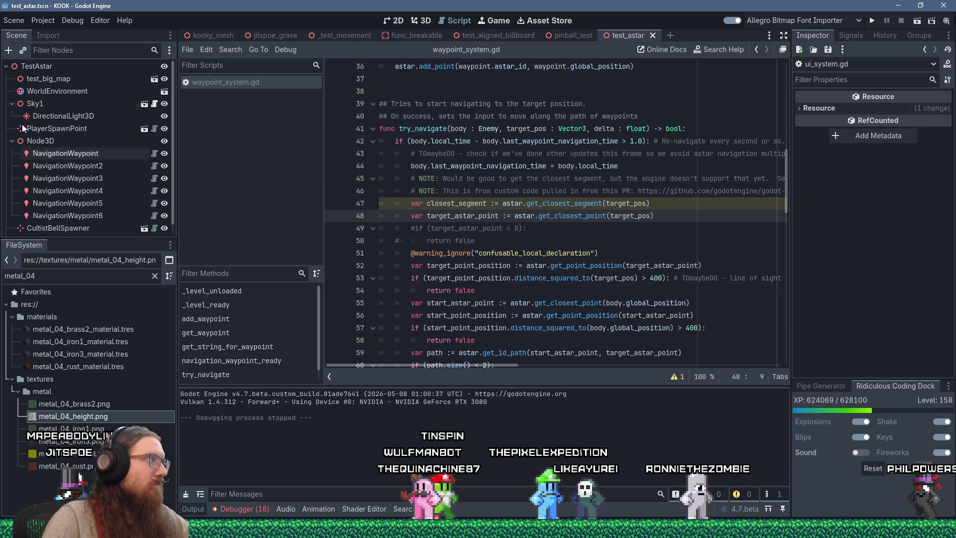
left_click(40, 32)
left_click(145, 112)
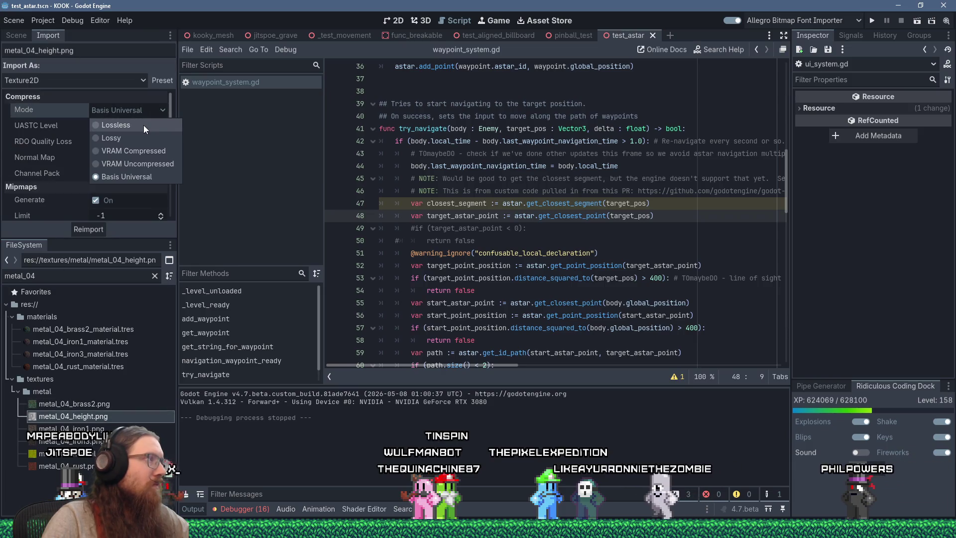
left_click(143, 124)
left_click(88, 229)
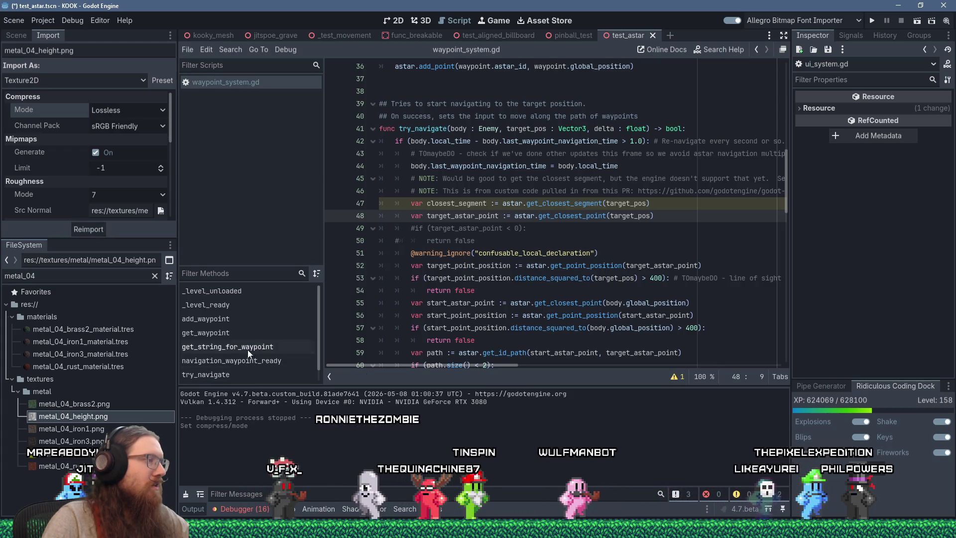
left_click(65, 453)
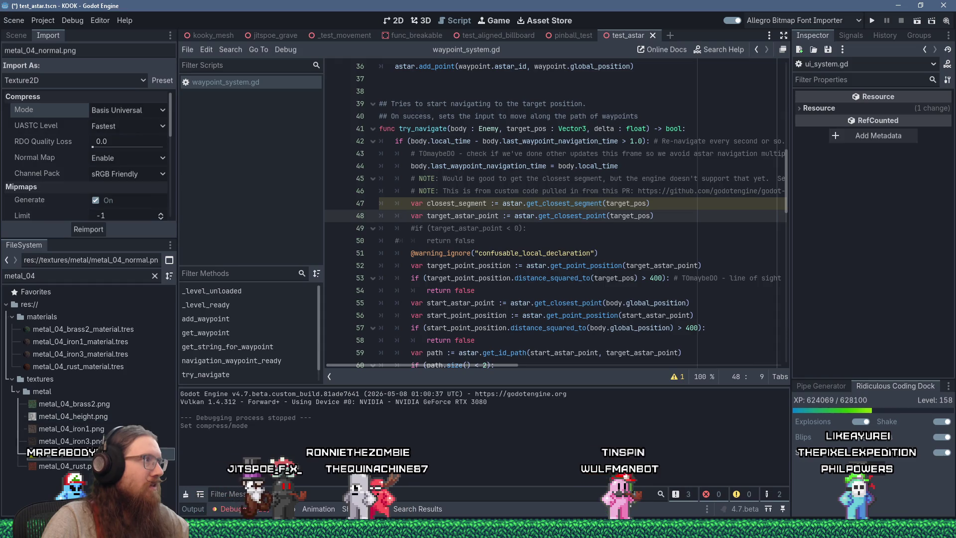
key("F5")
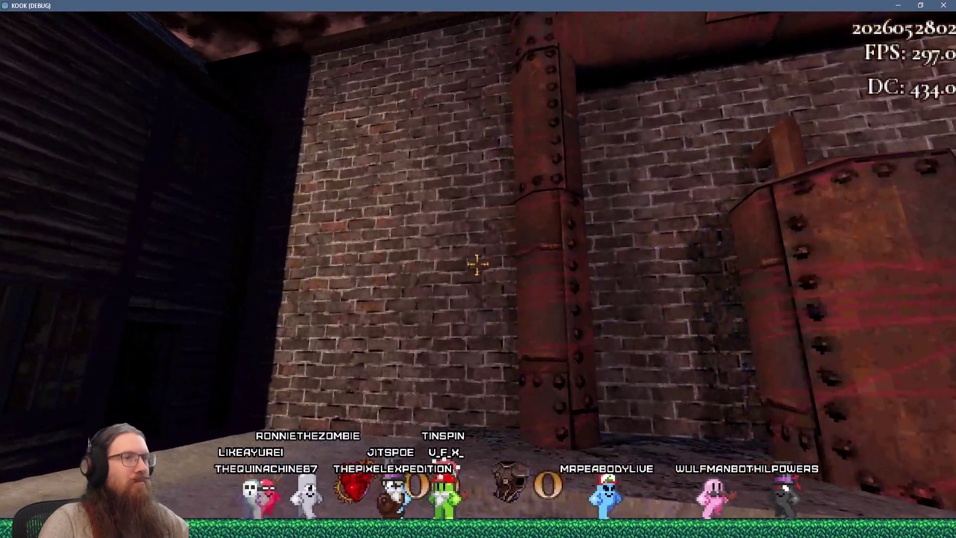
- Walk along the brick wall to view the riveted rust pipes up close
key("w")
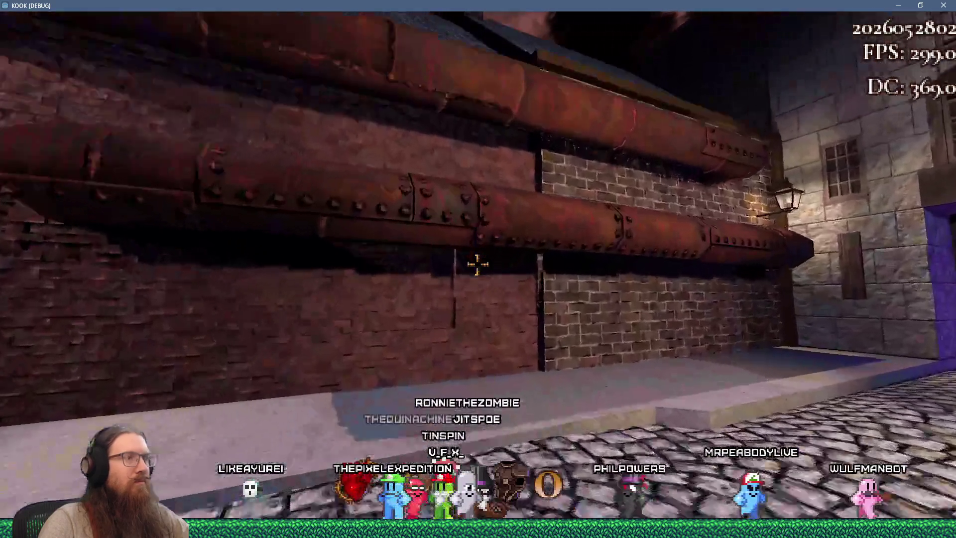
key("w")
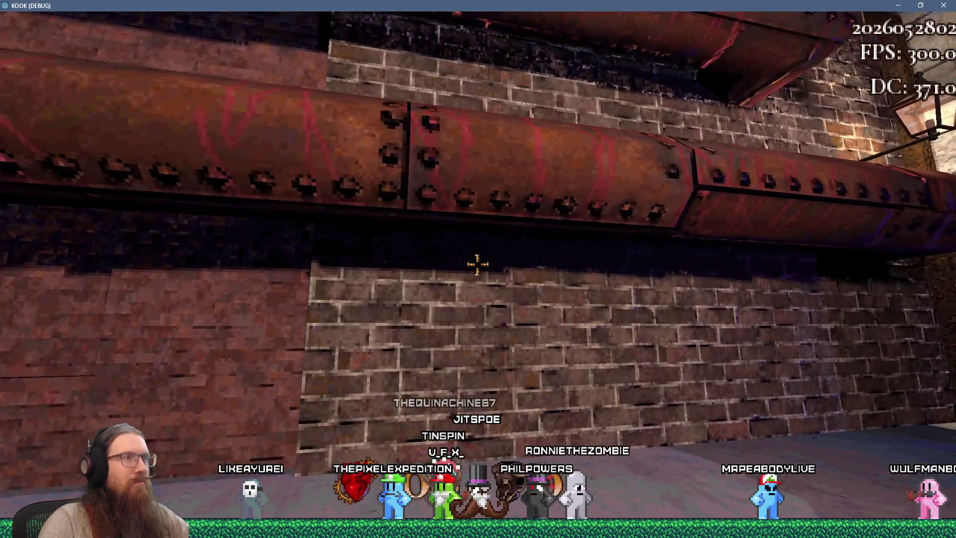
key("d")
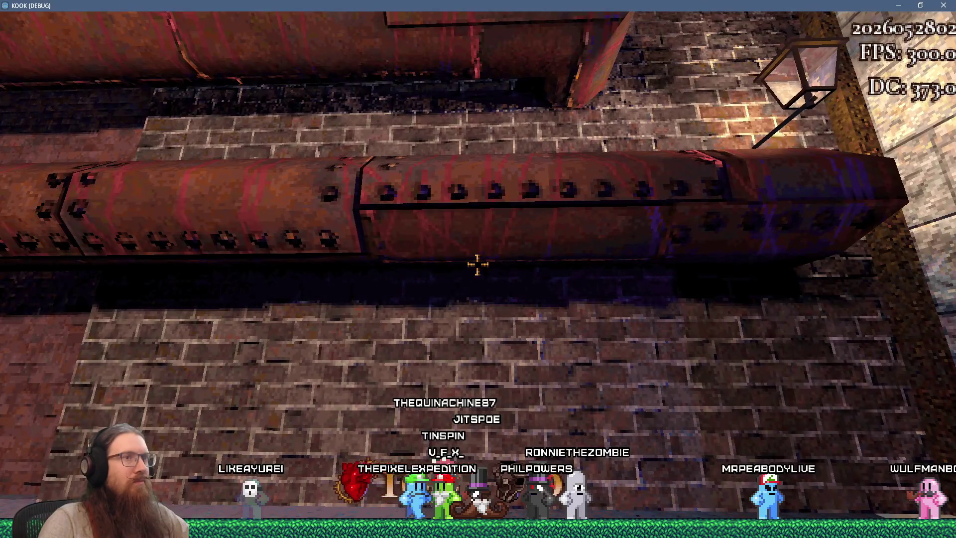
key("s")
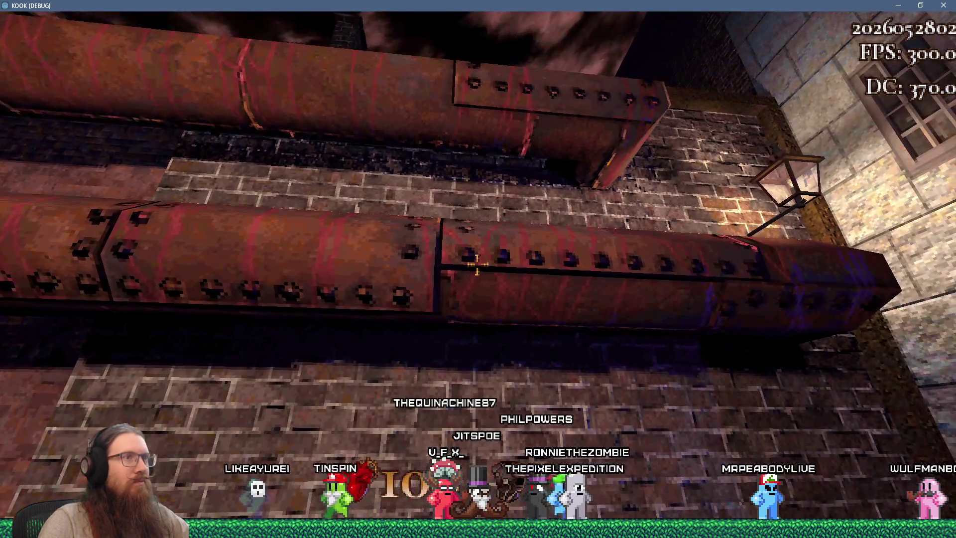
key("d")
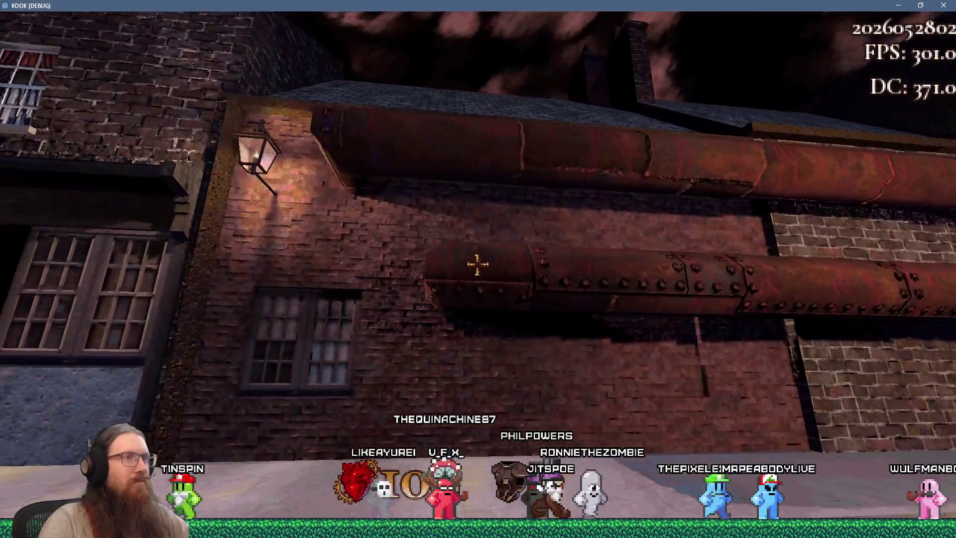
- Enter 'quit' in the development console to close the game
key("grave")
type("qui")
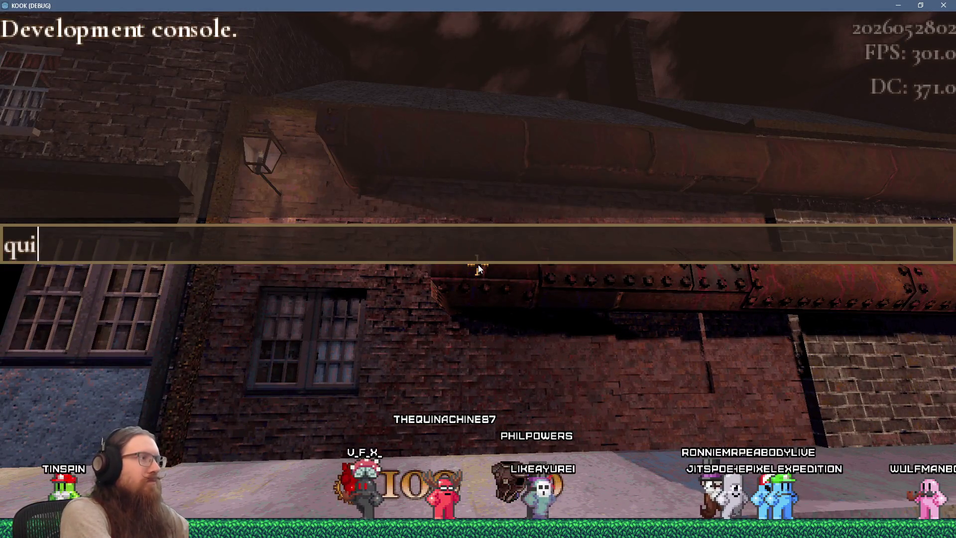
type("t")
key("Return")
key("alt+Tab")
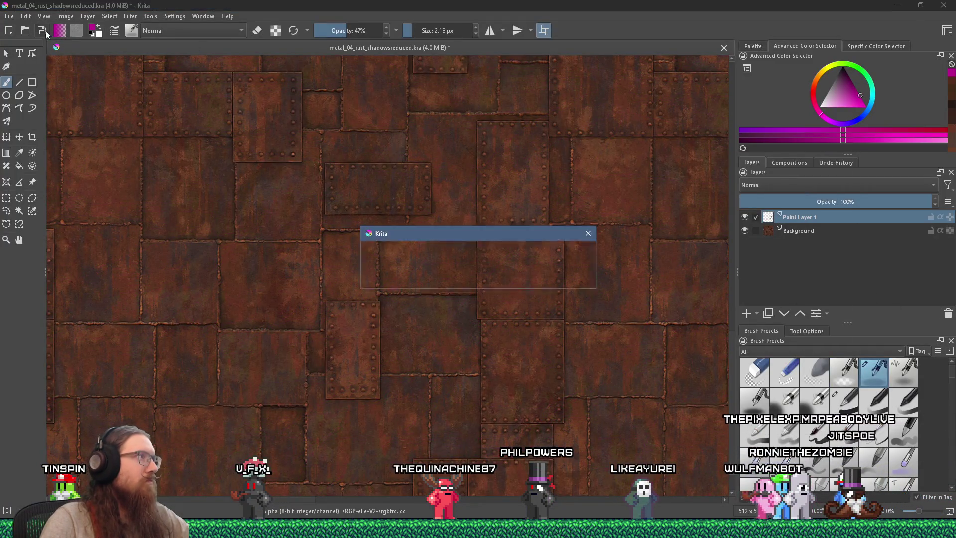
- Export the texture as metal_04_rust.png without '_shadowsreduced', replacing the existing file with default PNG options
left_click(8, 17)
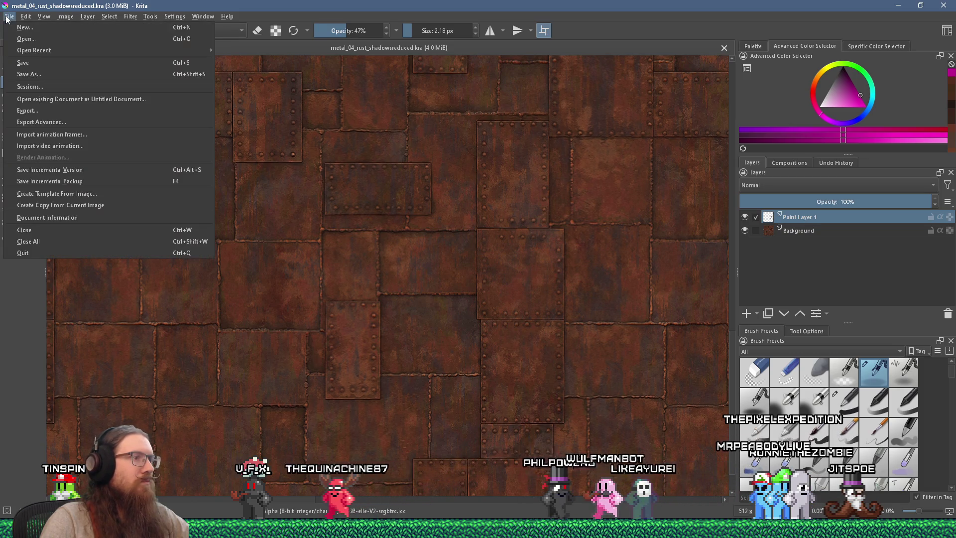
left_click(46, 109)
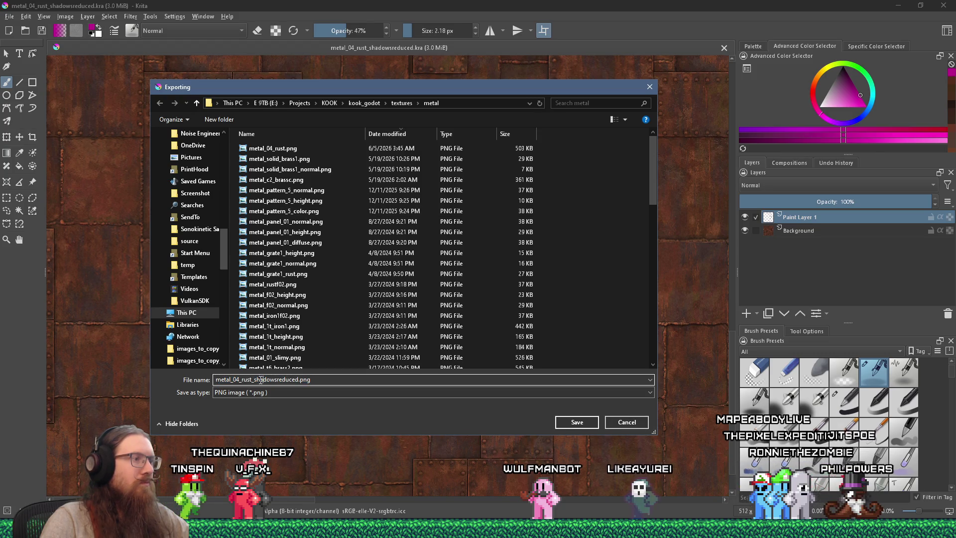
left_click_drag(254, 380, 298, 380)
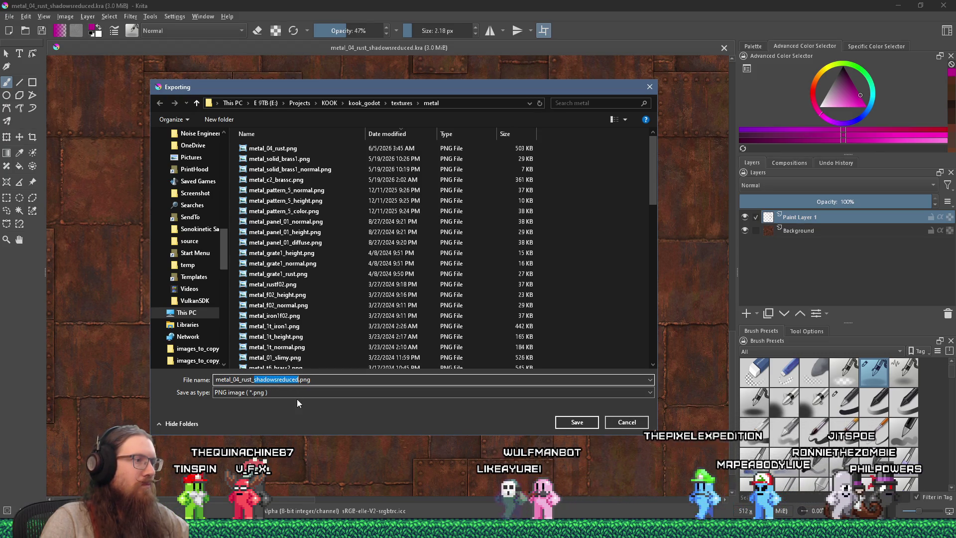
key("BackSpace")
key("BackSpace")
key("Return")
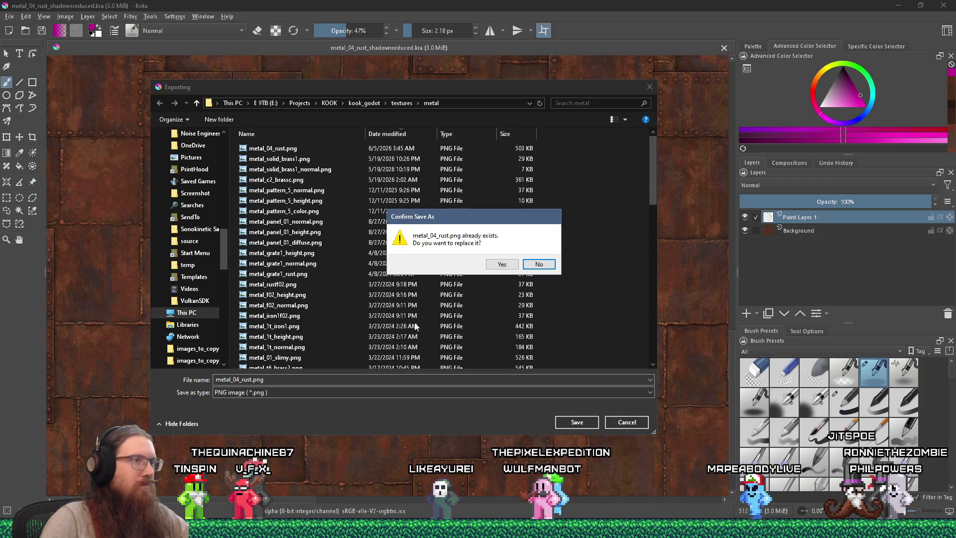
left_click(502, 265)
left_click(527, 381)
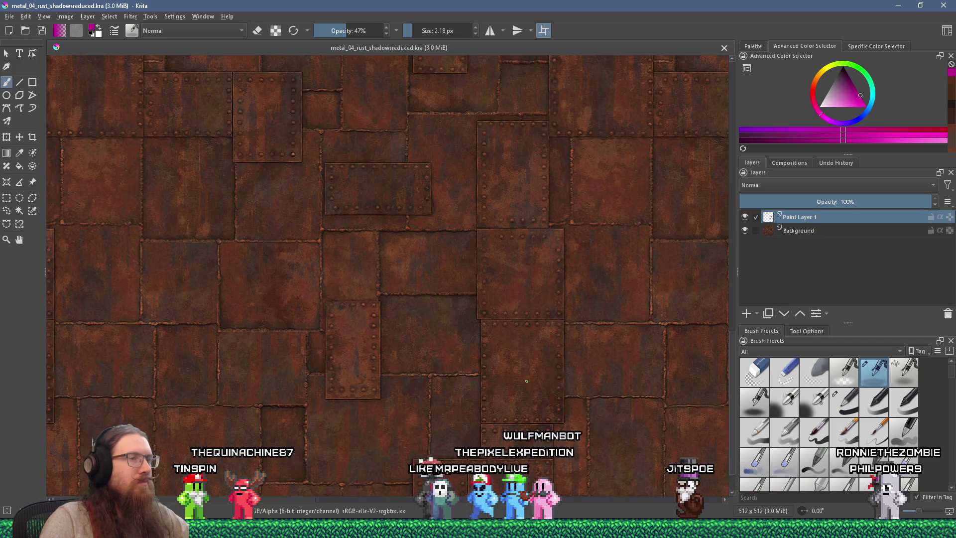
key("alt+Tab")
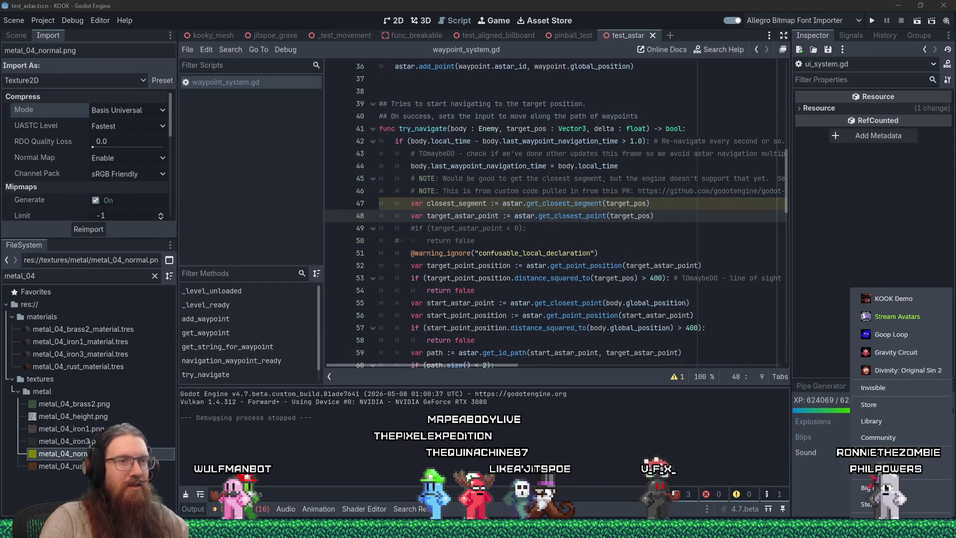
- Start a new KOOK game on medium difficulty and walk toward the alley pipes
left_click(893, 306)
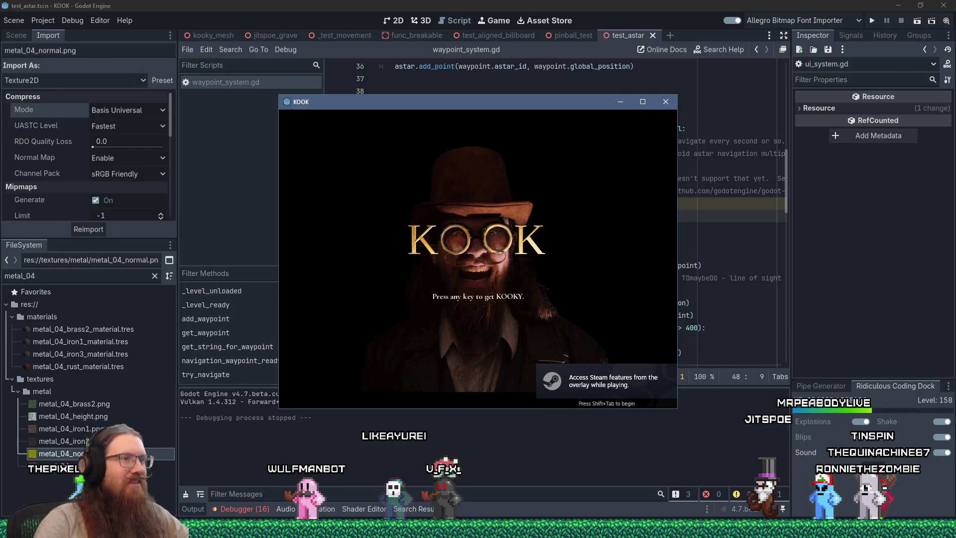
left_click(604, 166)
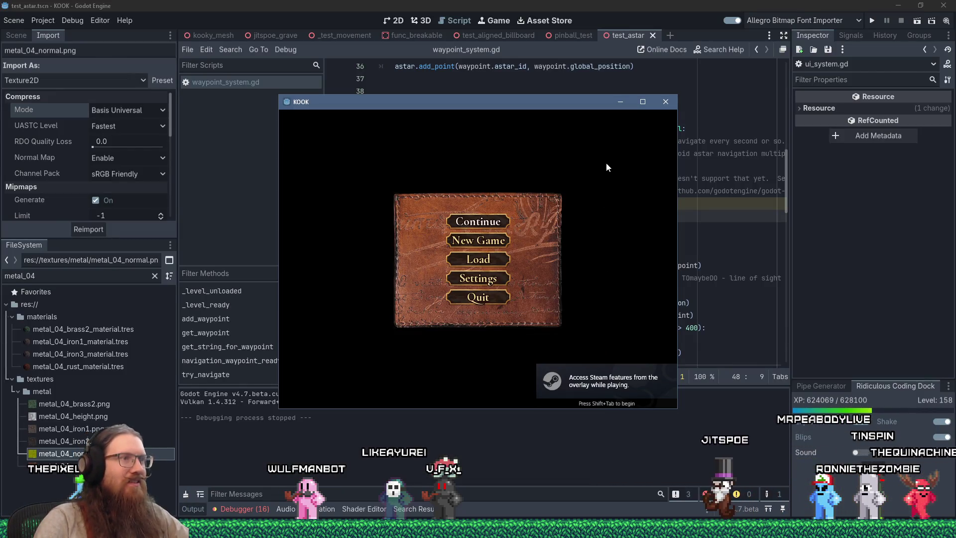
left_click(501, 218)
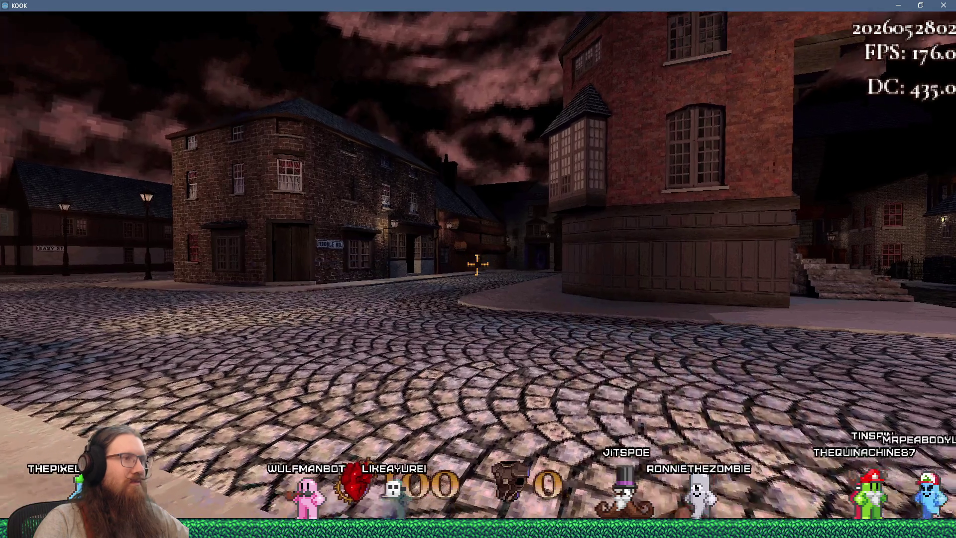
left_click(476, 264)
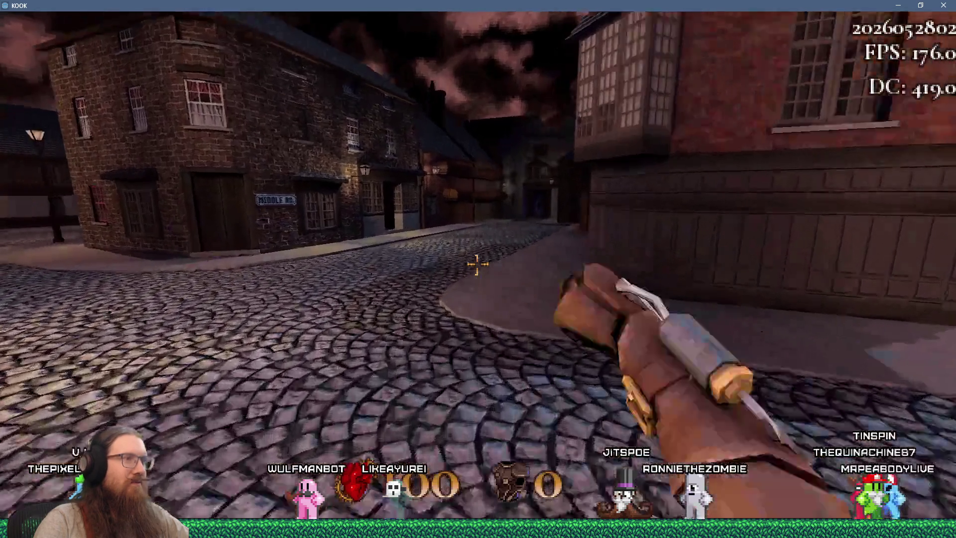
key("w")
key("w")
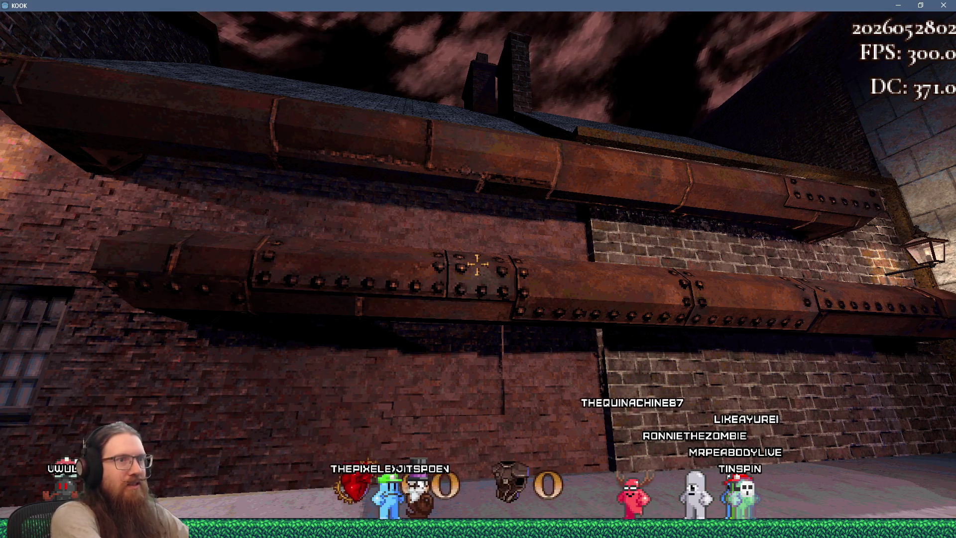
- Take an F12 screenshot of the pipes, quit via the console, and relaunch the project
key("F12")
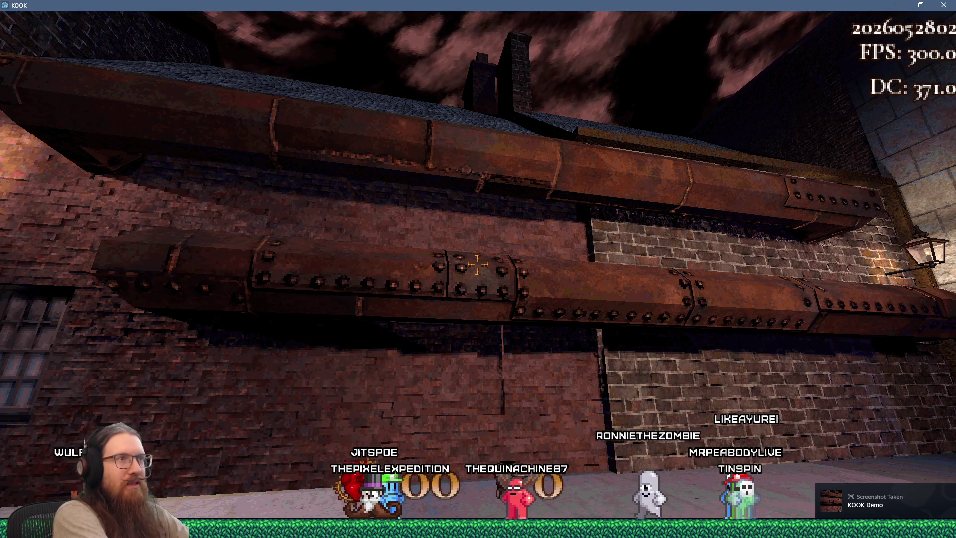
key("grave")
type("quit")
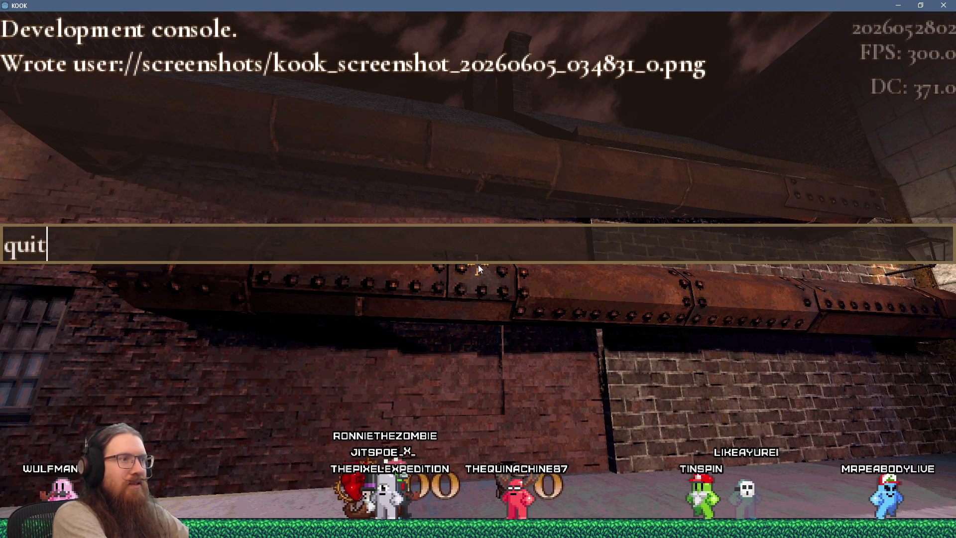
key("Return")
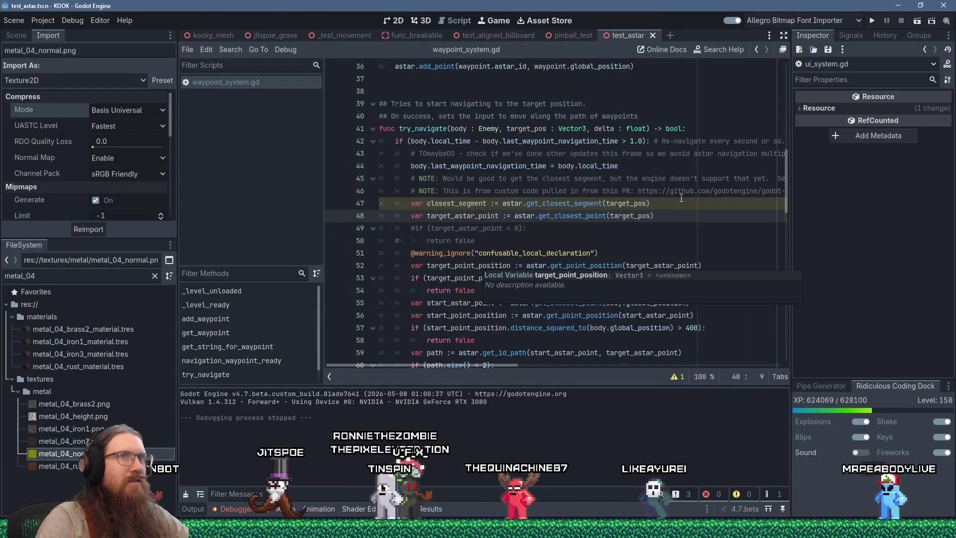
left_click(868, 26)
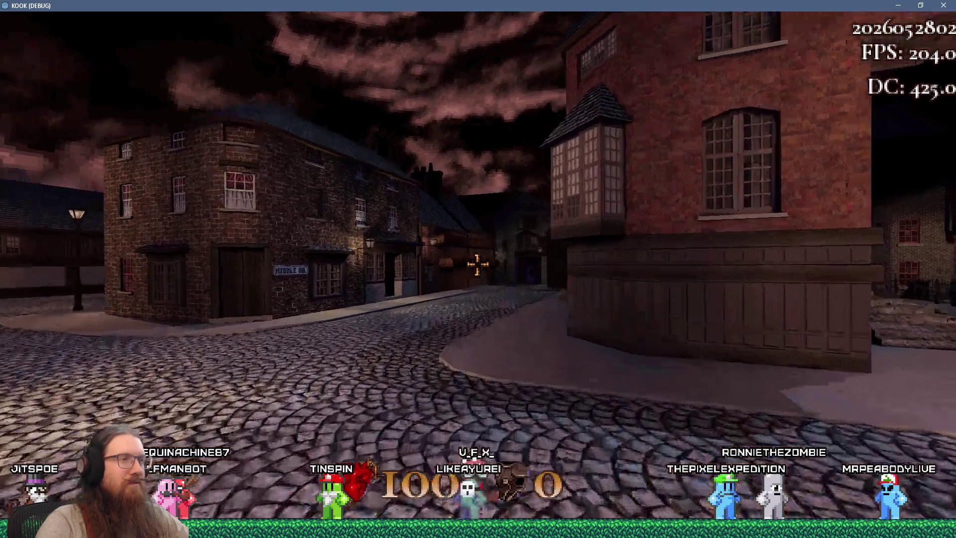
- Walk up to the riveted rust pipes on the brick wall, then quit the game with F8
key("w")
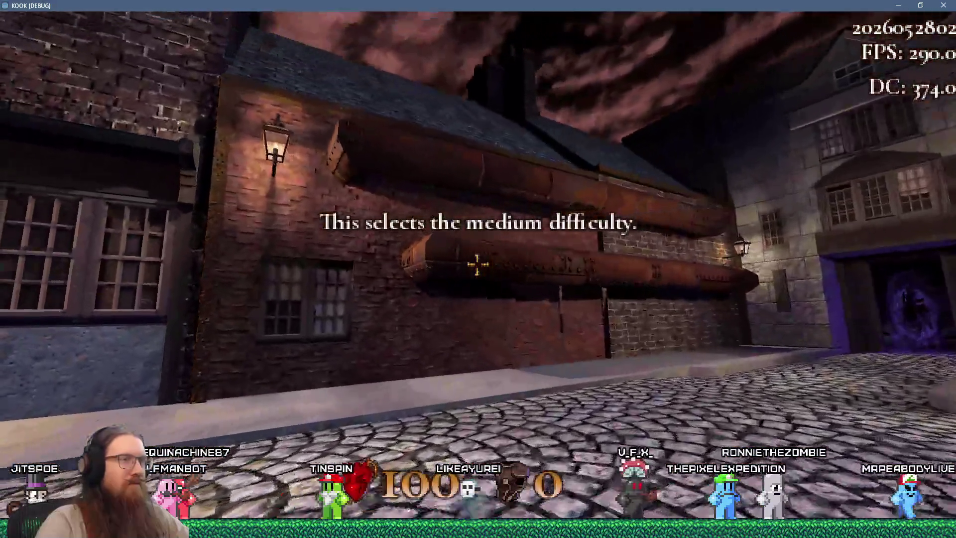
key("a")
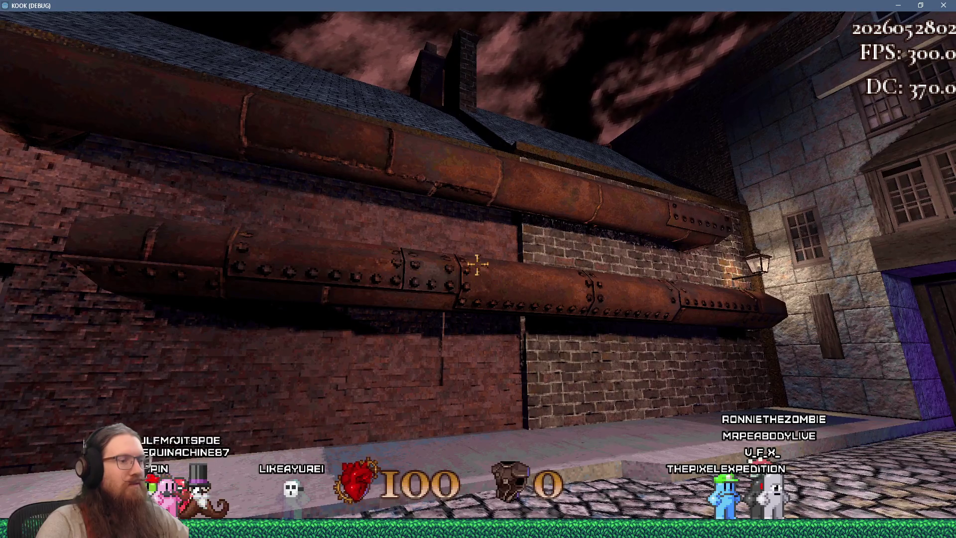
key("F8")
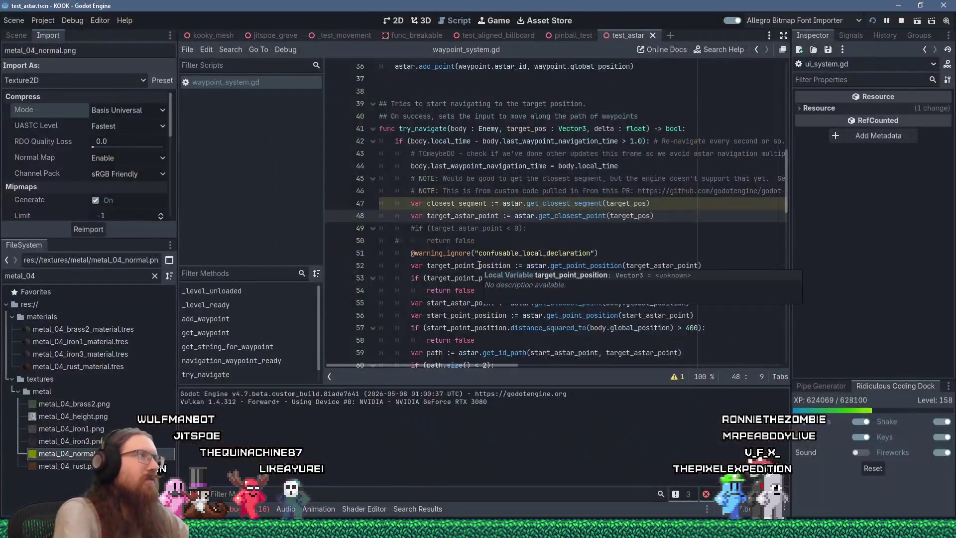
left_click(43, 19)
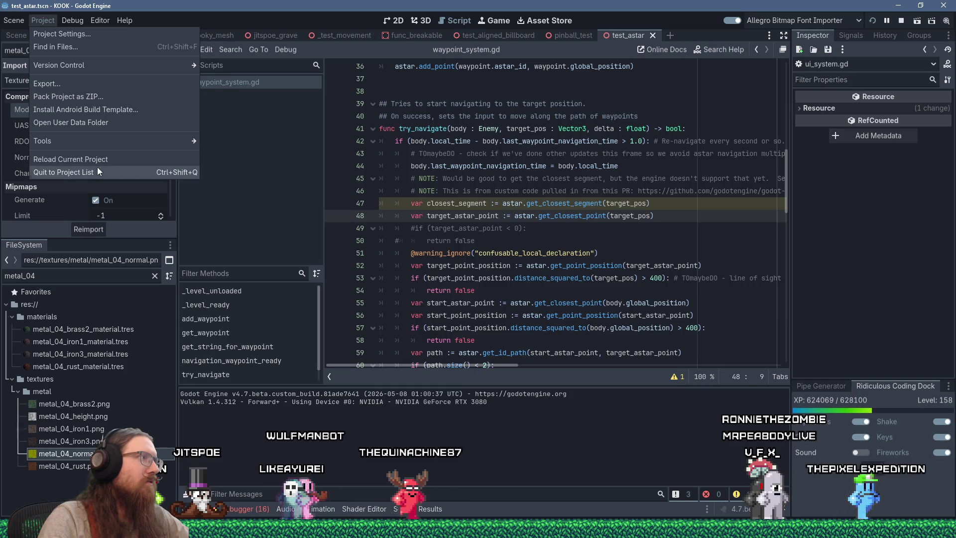
- Open the latest KOOK screenshot from the user data screenshots folder in Photo Viewer
left_click(79, 123)
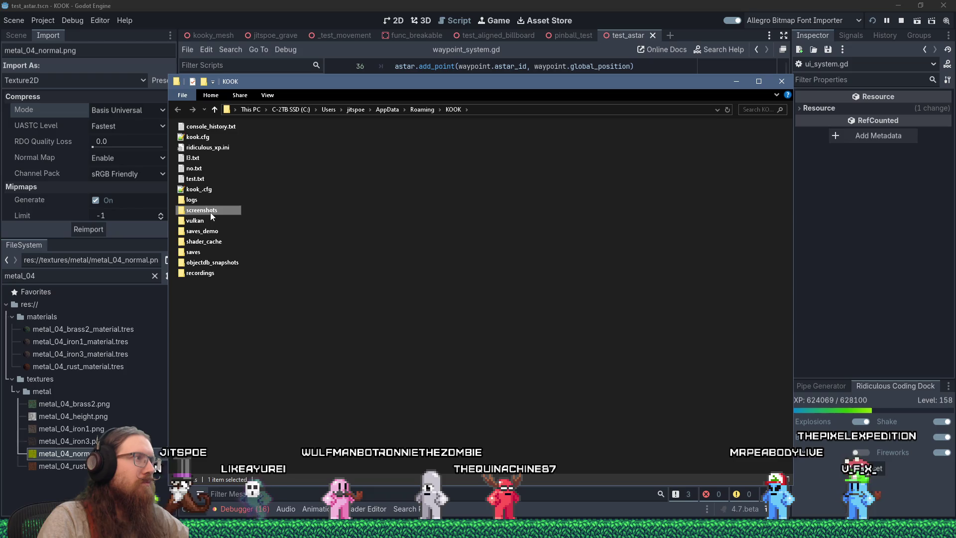
double_click(211, 213)
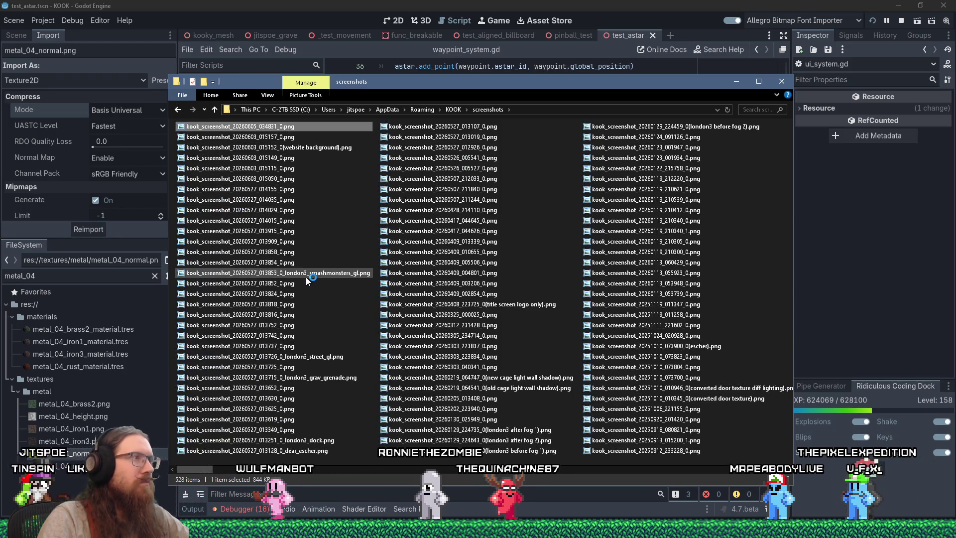
key("Return")
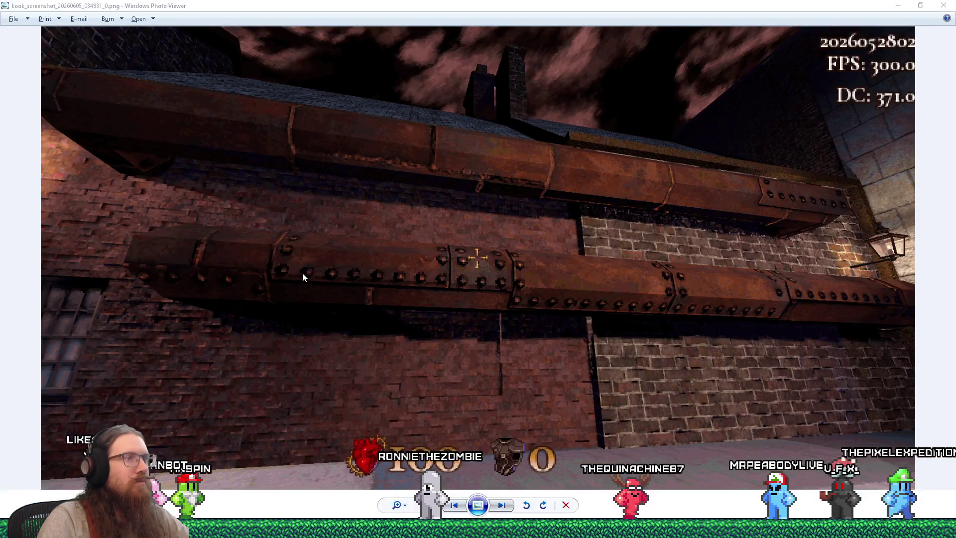
- Flip between the saved screenshot and the live game to compare the pipes
key("alt+Tab")
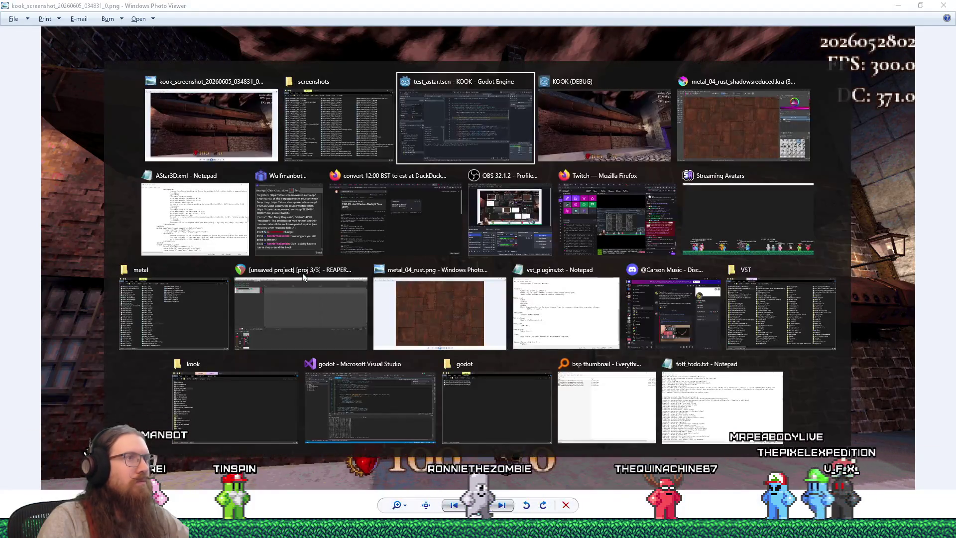
key("alt+Tab")
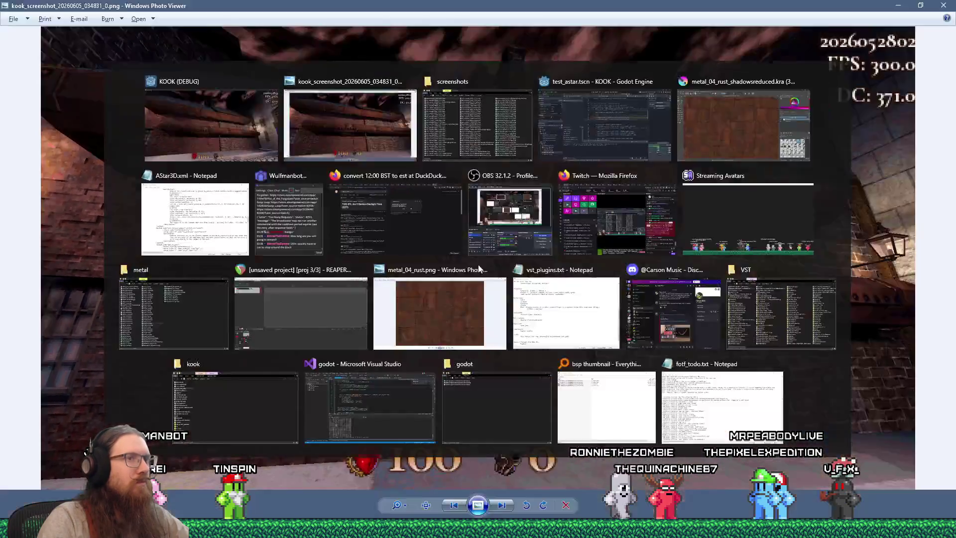
key("alt+Tab")
key("alt+Tab")
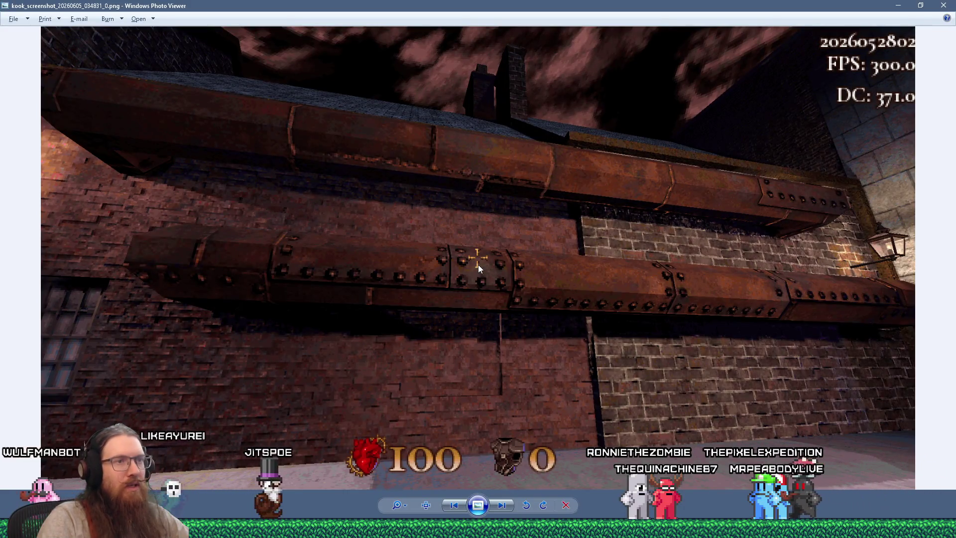
key("alt+Tab")
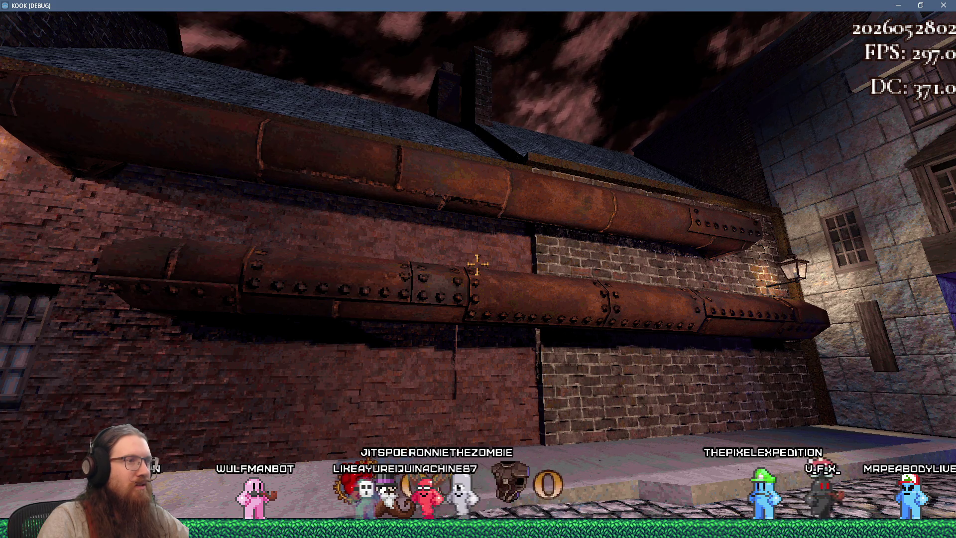
key("alt+Tab")
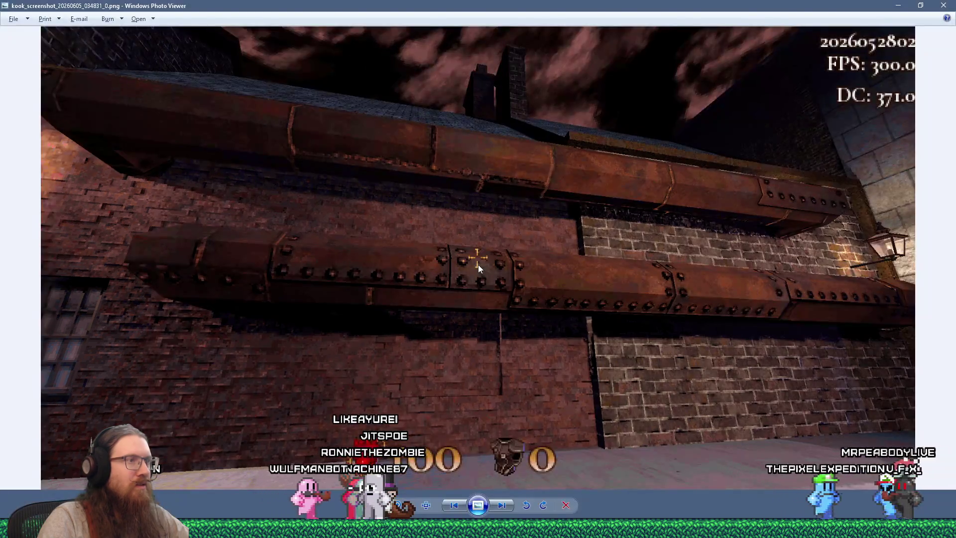
key("alt+Tab")
- Quit the game with the console quit command and bring the Godot editor forward
key("Escape")
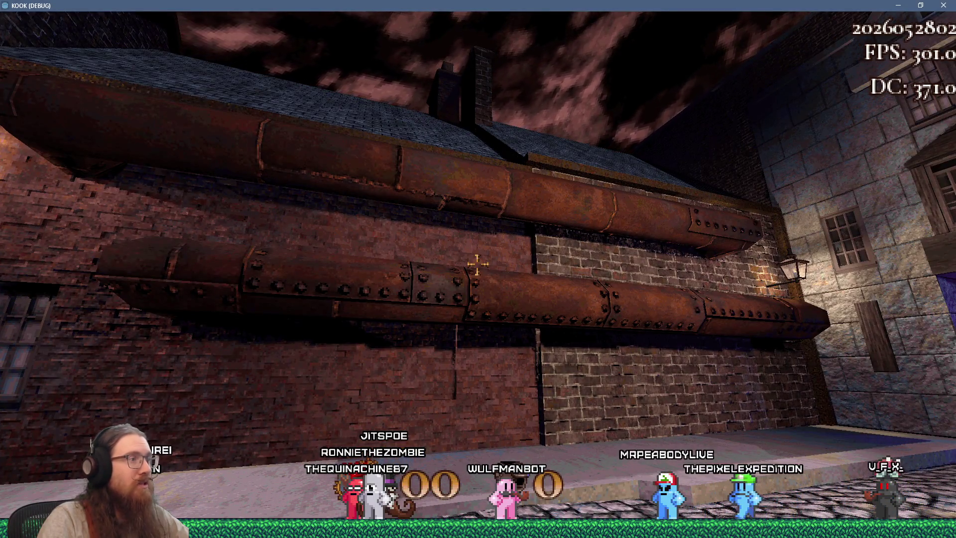
key("grave")
type("quit")
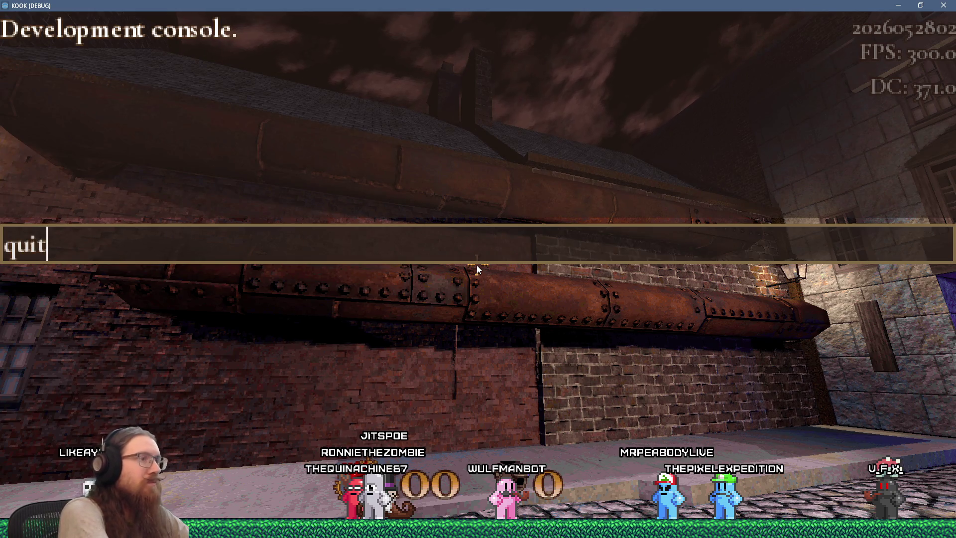
key("Return")
key("alt+Tab")
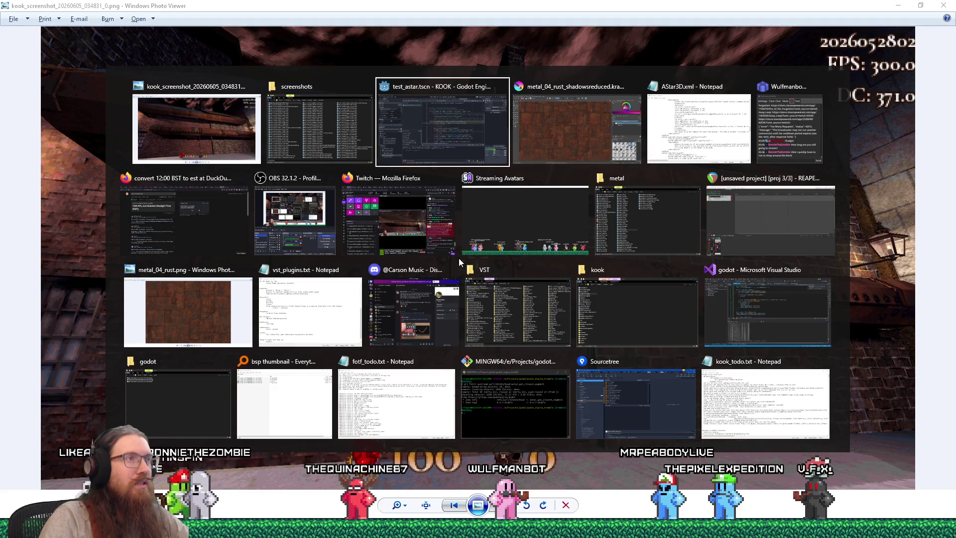
key("alt+shift+Tab")
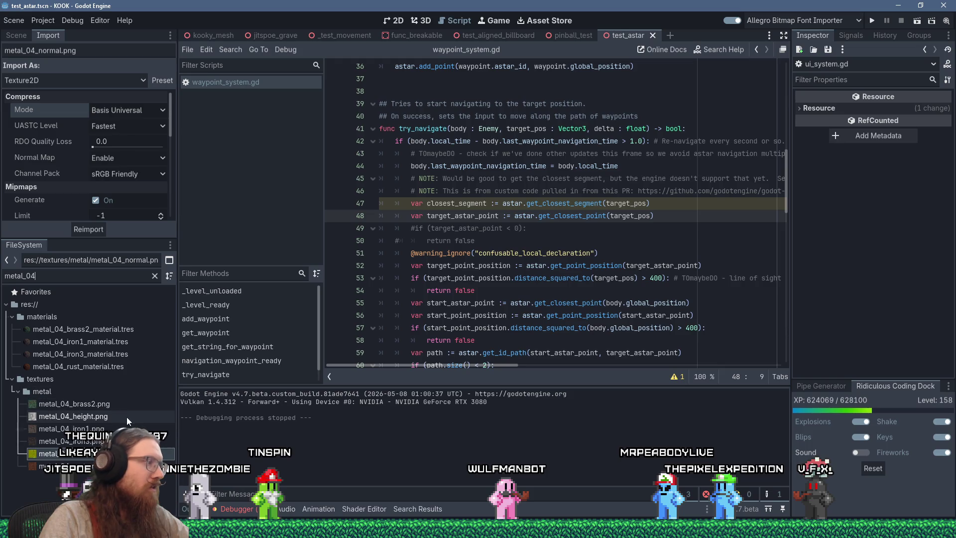
- Lower metal_04_rust_material's Heightmap Scale from 32 to 16 and run the project
right_click(97, 418)
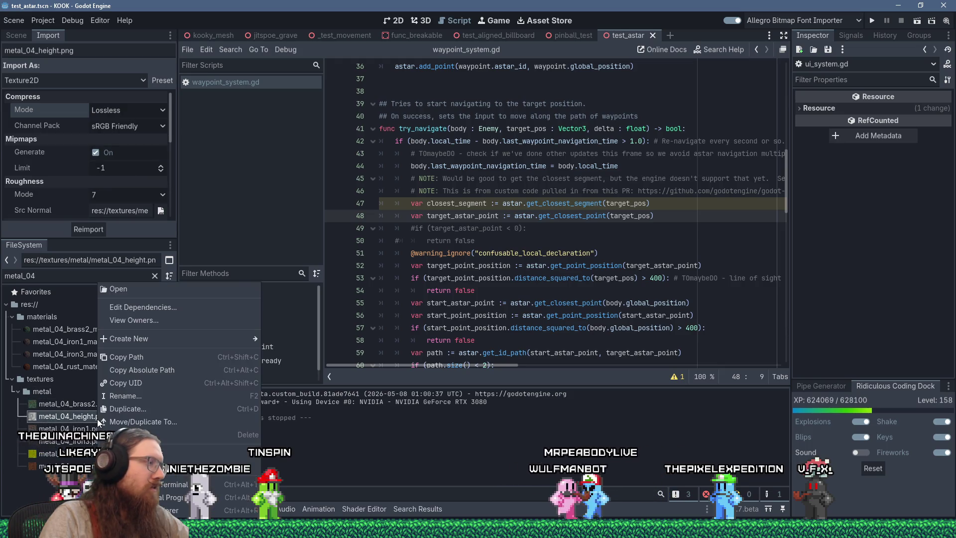
left_click(69, 348)
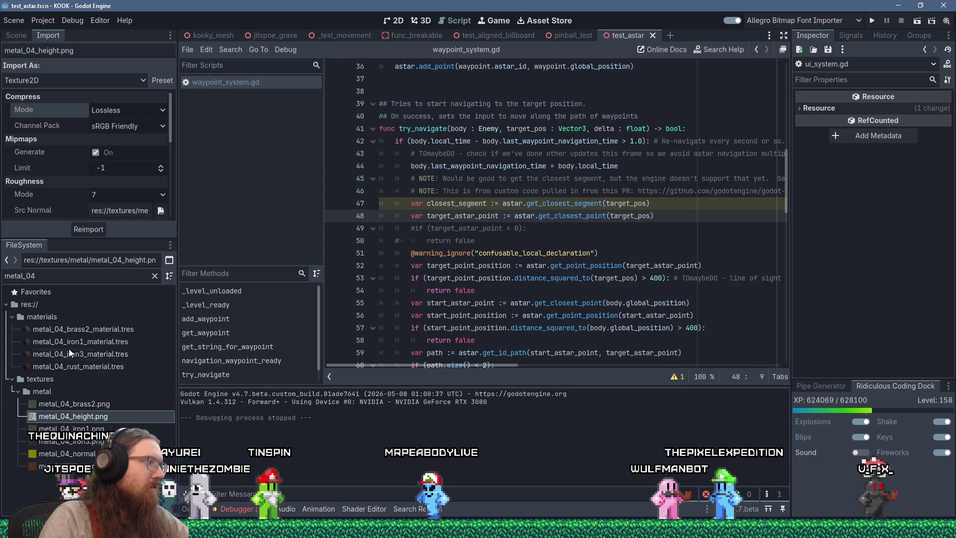
left_click(104, 366)
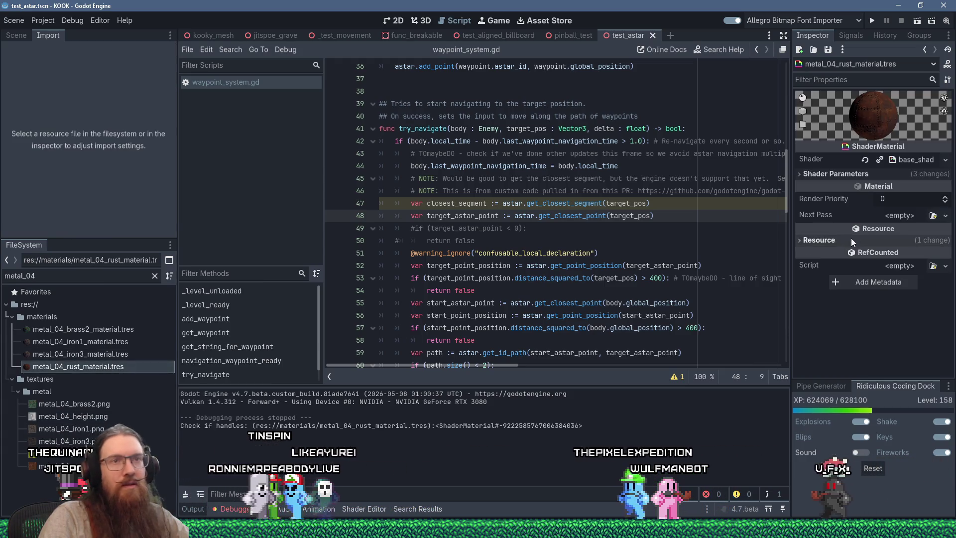
left_click(854, 173)
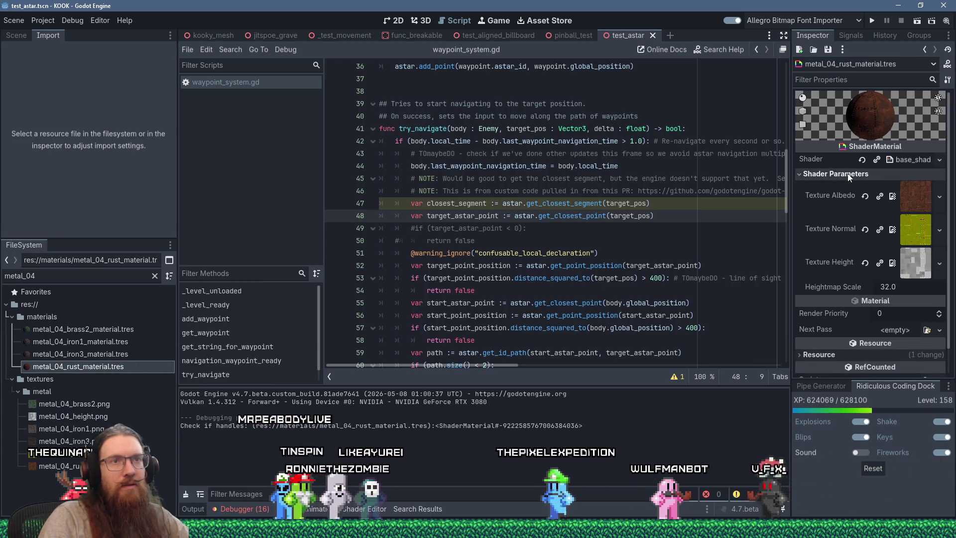
left_click(891, 286)
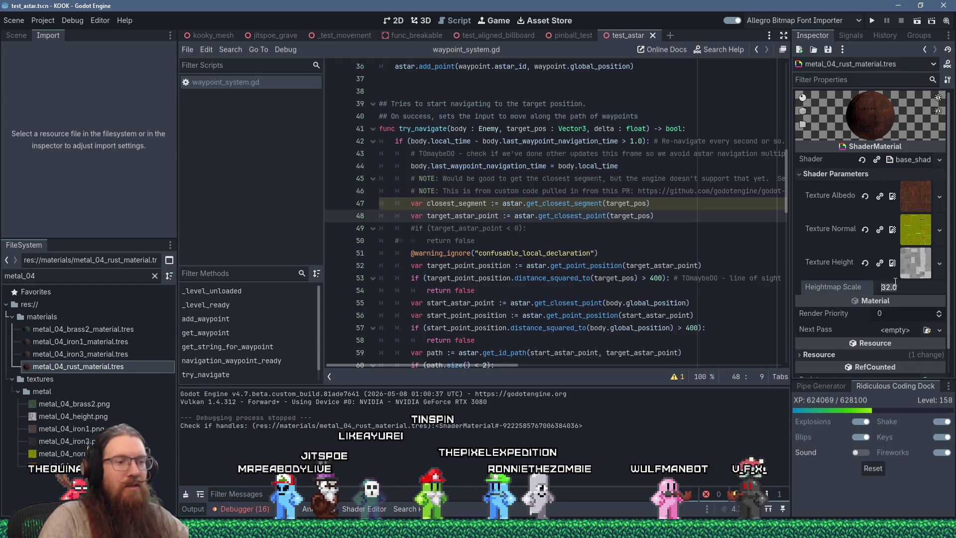
type("16")
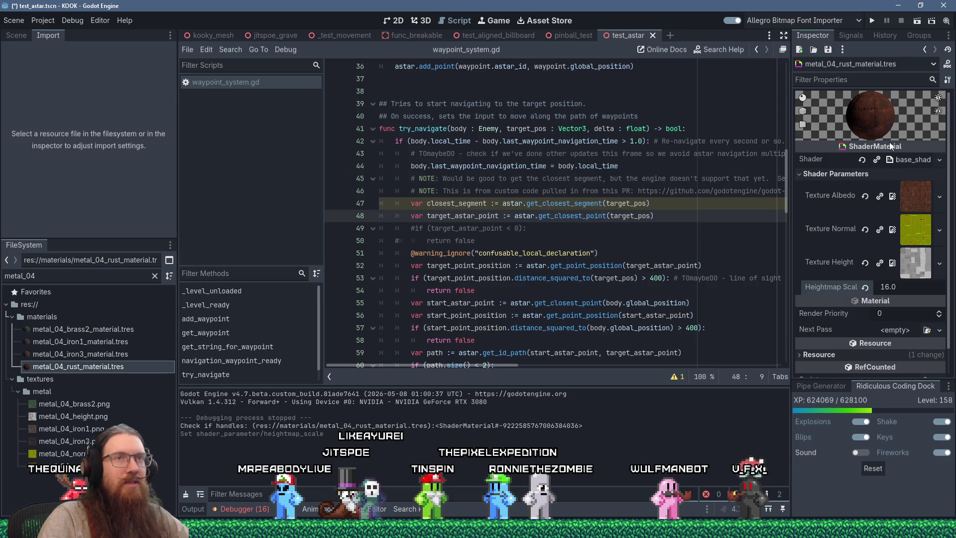
left_click(873, 20)
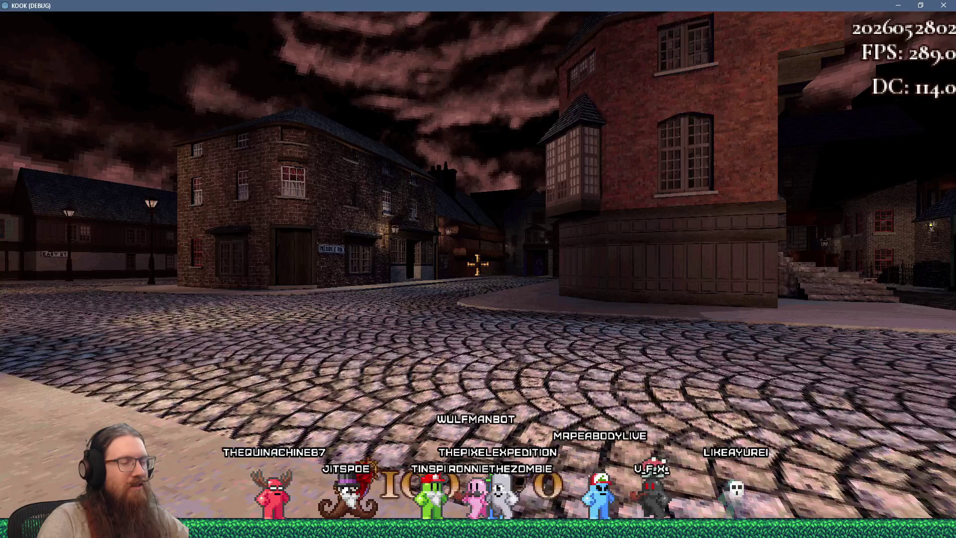
- Walk down the street to the wall and inspect the pipes at 16.0 heightmap scale
key("w")
key("w")
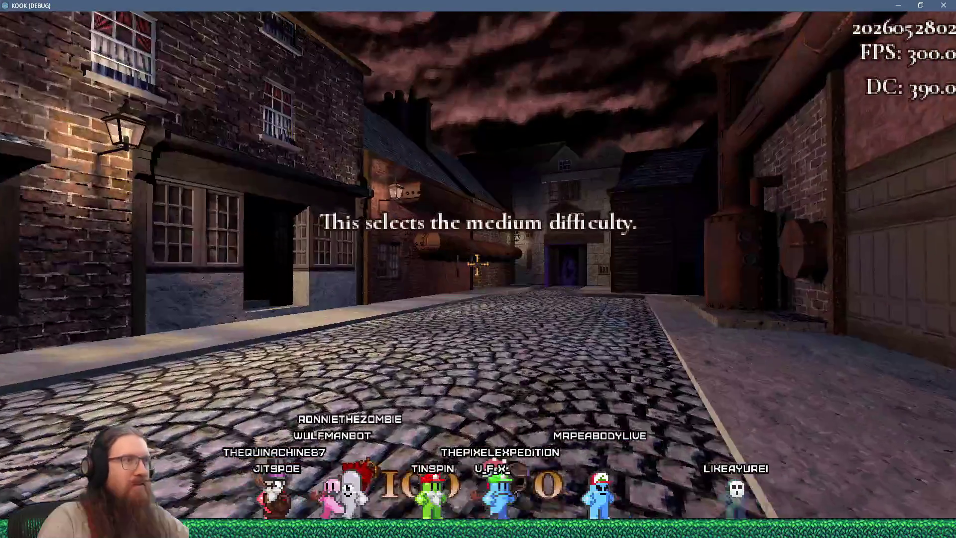
key("w")
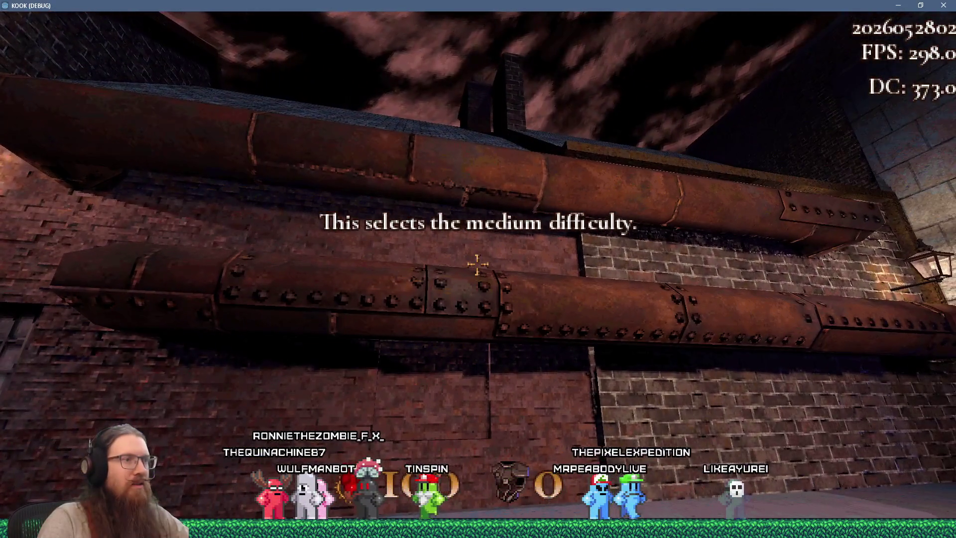
key("d")
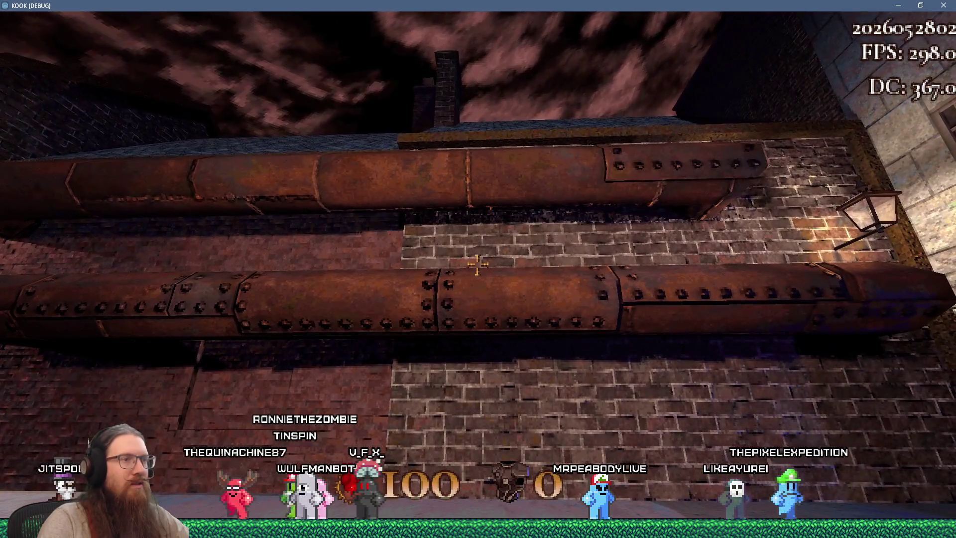
key("a")
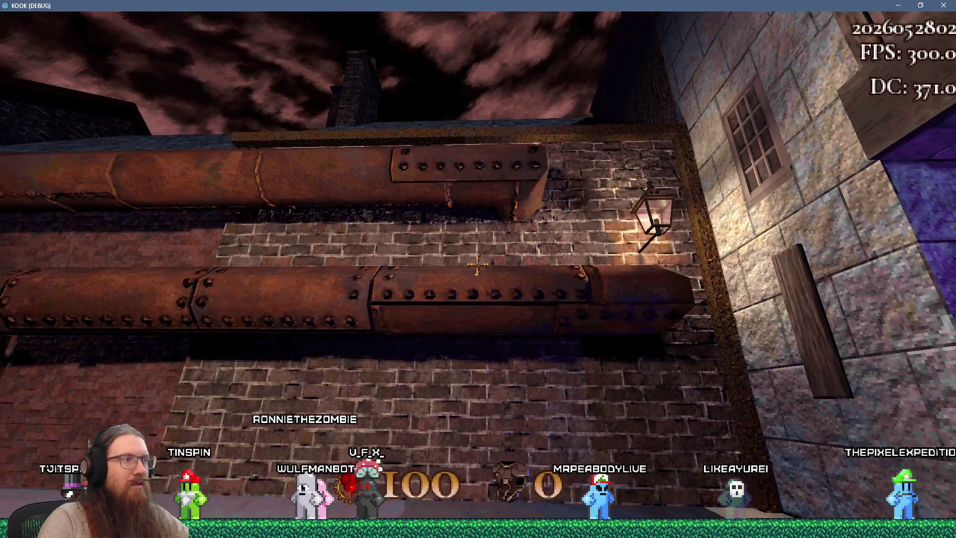
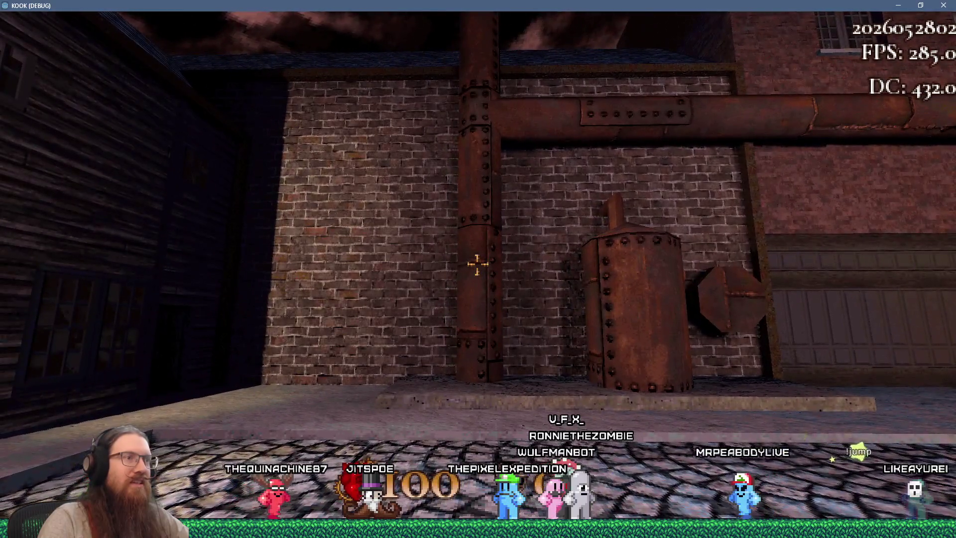
- Walk the player up to the rusty riveted tank in KOOK, then leave the game window
key("w")
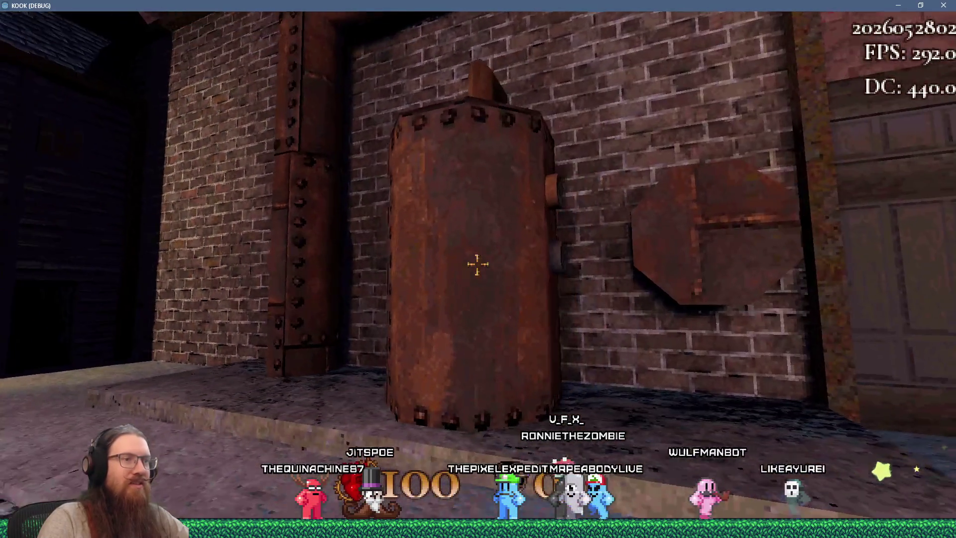
key("alt+Tab")
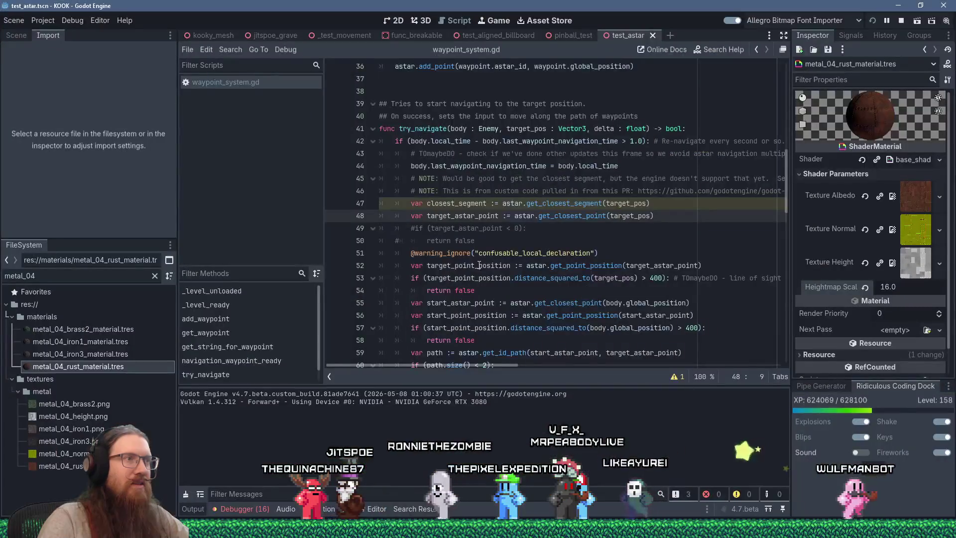
- Go to the metal textures folder from Explorer's jump list and open metal_04_N.png
key("alt+Tab")
key("Tab")
key("Tab")
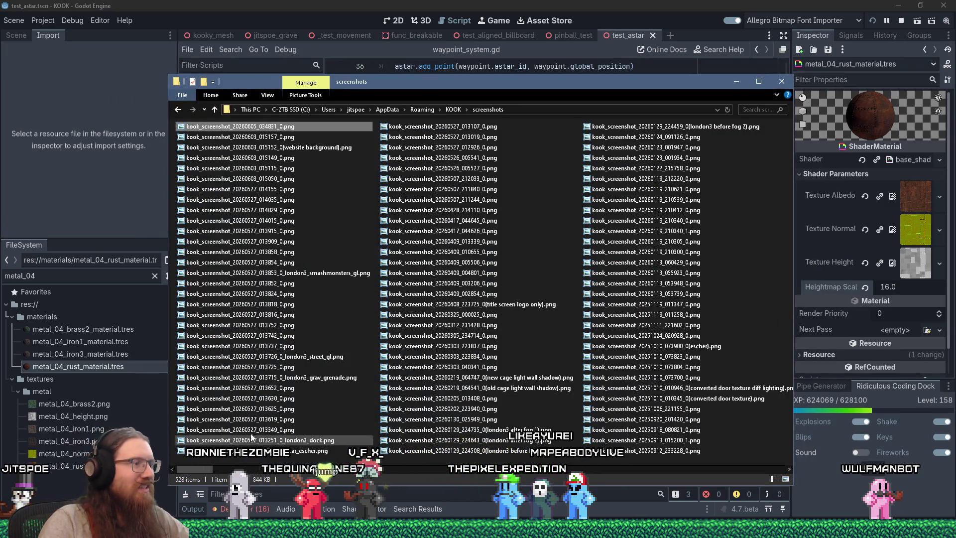
right_click(120, 527)
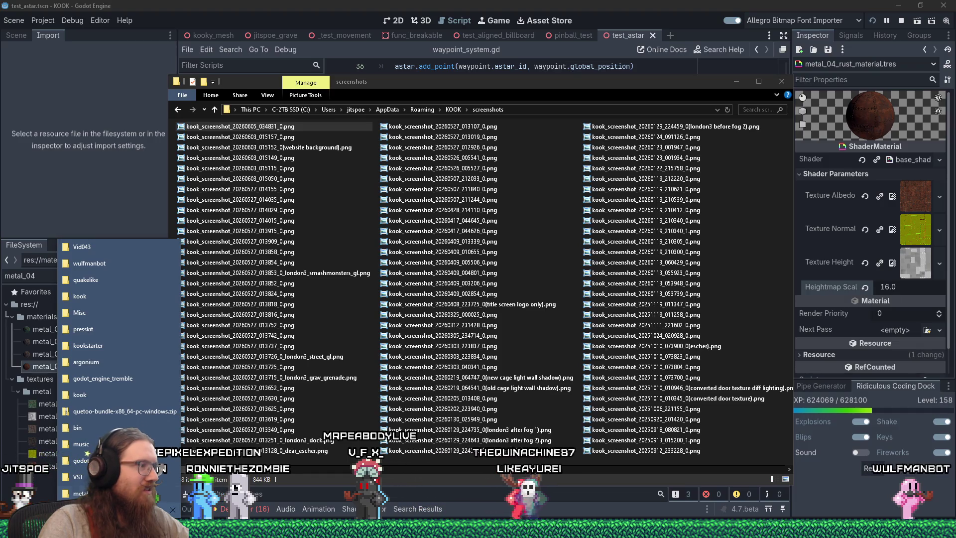
left_click(80, 493)
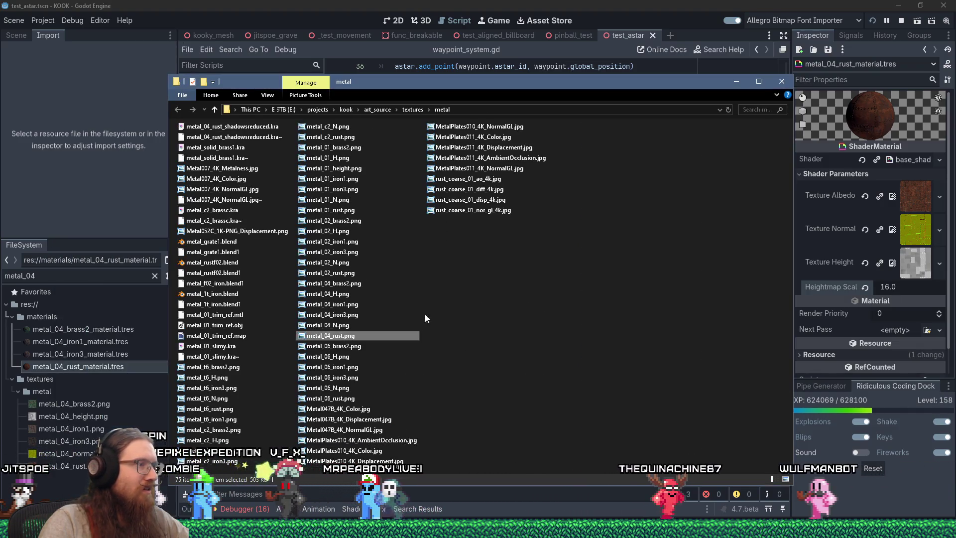
left_click(347, 326)
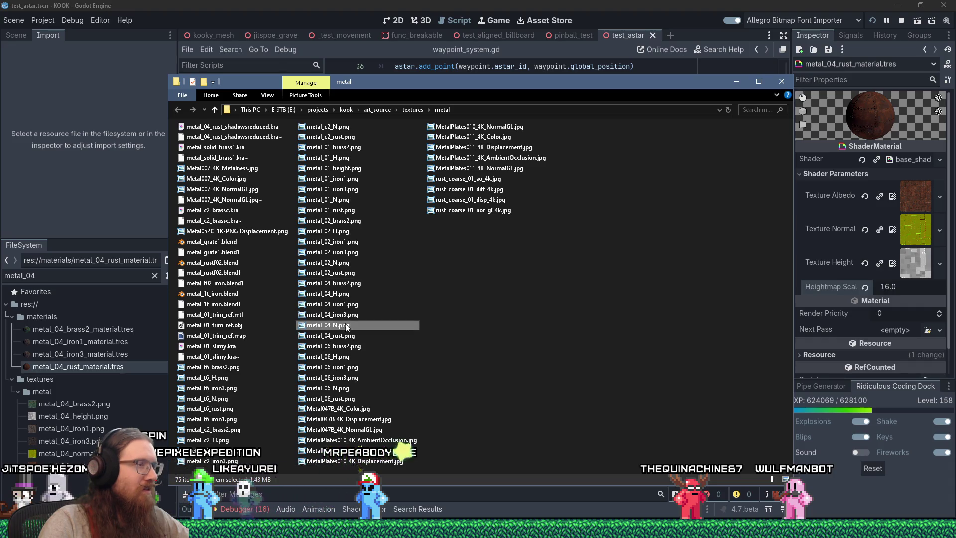
double_click(347, 326)
- Zoom and pan around the riveted-plate metal_04_N.png normal map, then close Photo Viewer
scroll(371, 334, "up", 5)
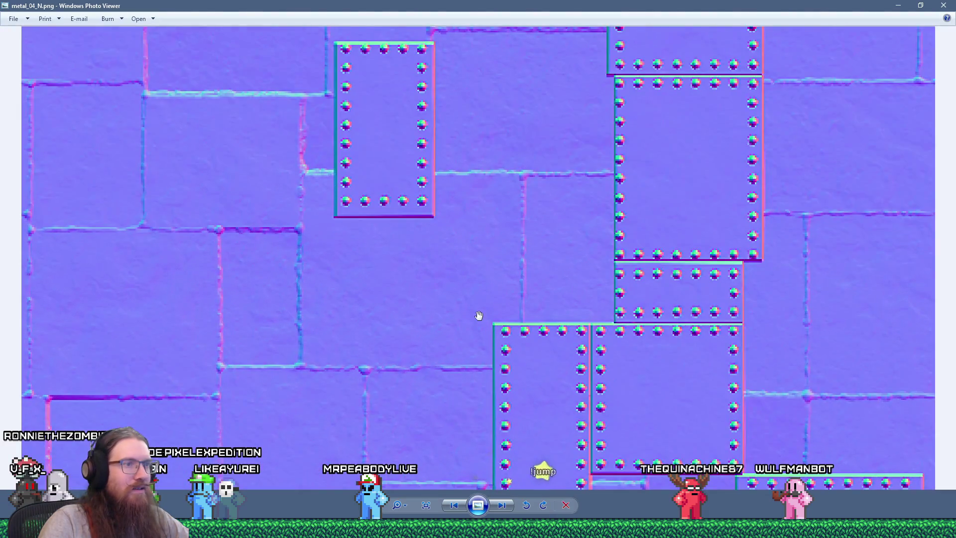
scroll(478, 315, "up", 4)
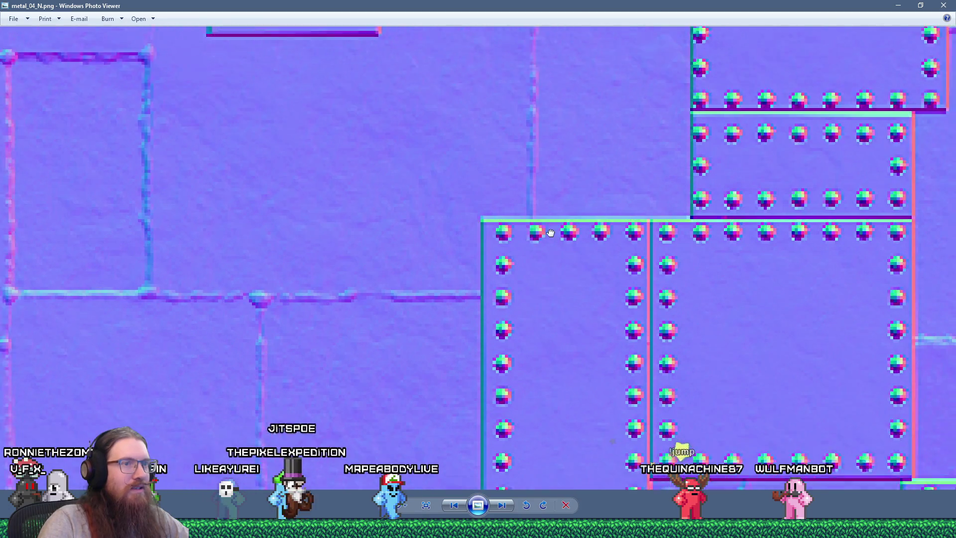
left_click_drag(556, 248, 525, 156)
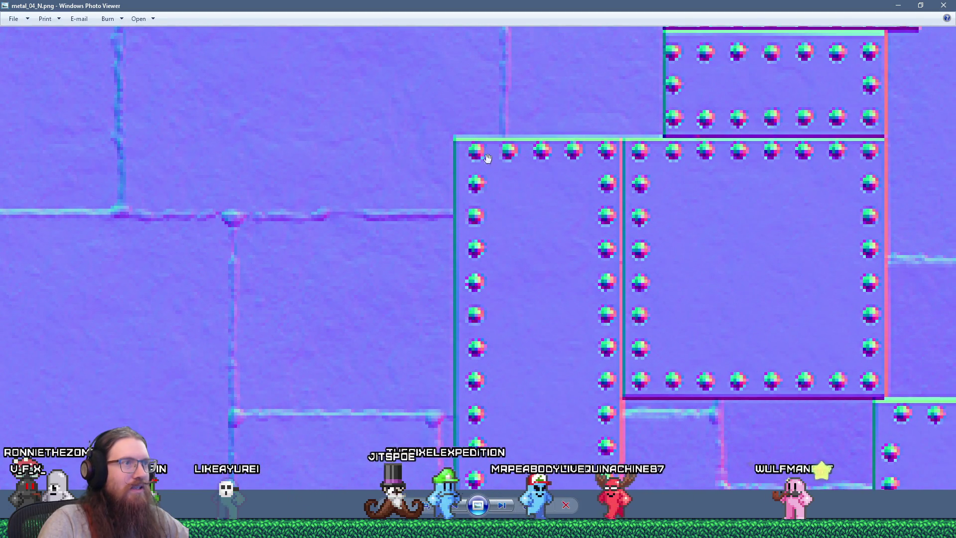
scroll(513, 325, "down", 2)
scroll(487, 329, "down", 1)
scroll(463, 238, "up", 2)
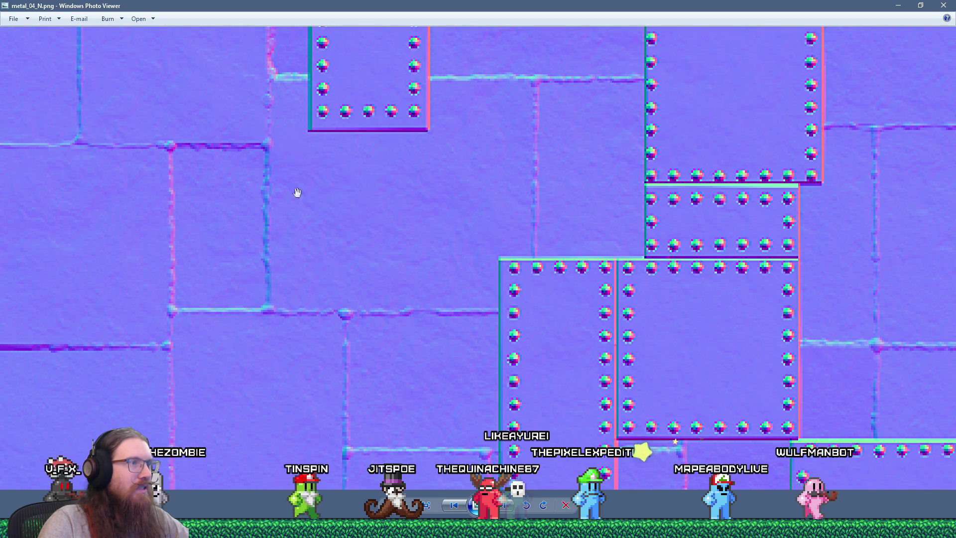
left_click_drag(268, 194, 363, 335)
scroll(367, 169, "up", 1)
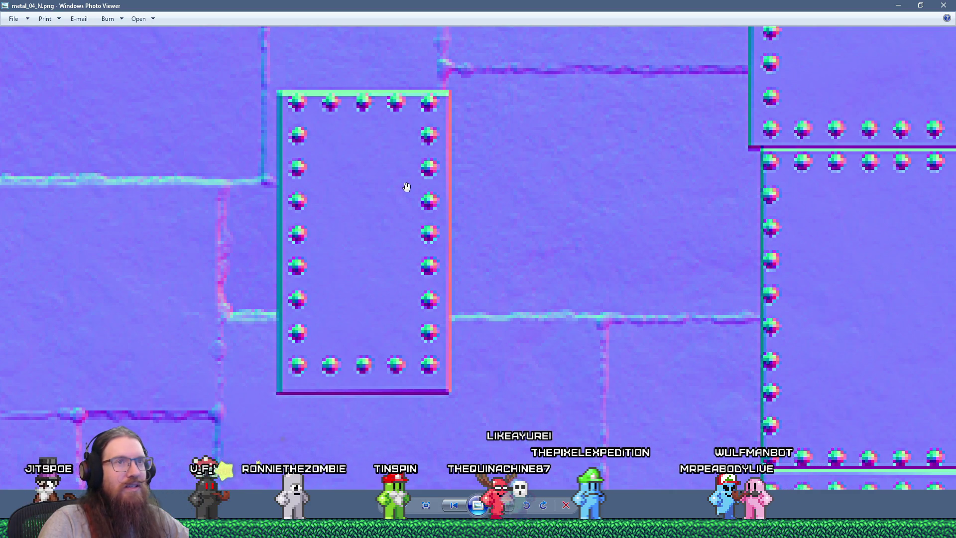
scroll(406, 187, "up", 1)
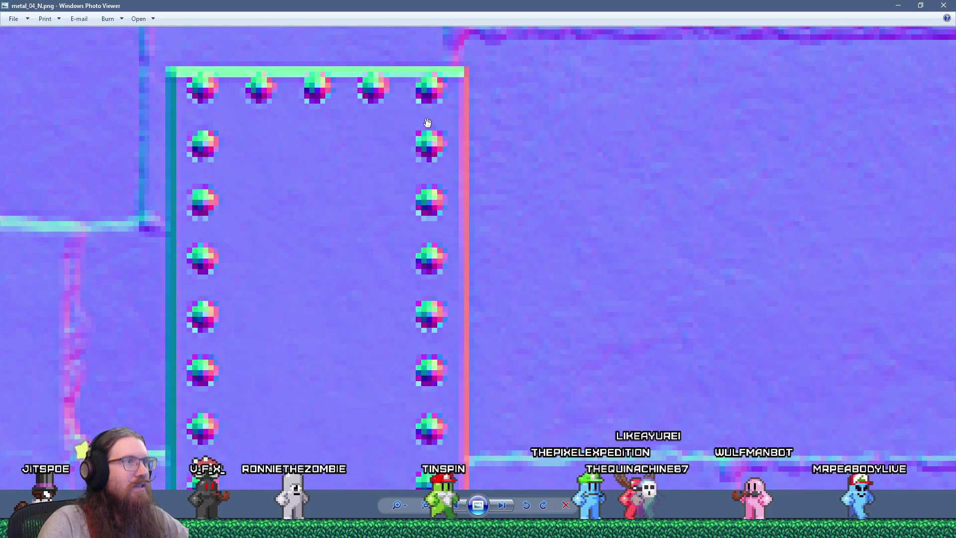
scroll(454, 279, "down", 3)
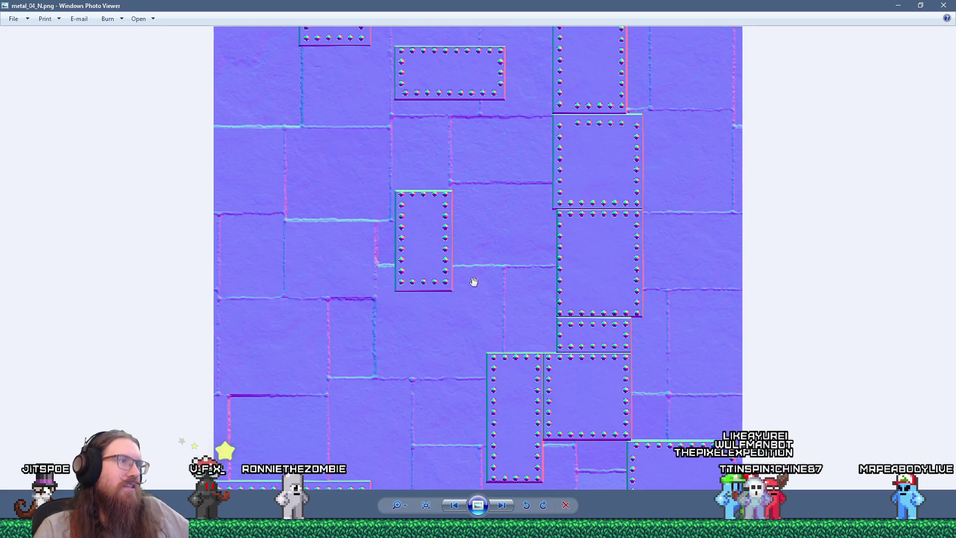
left_click_drag(474, 279, 478, 200)
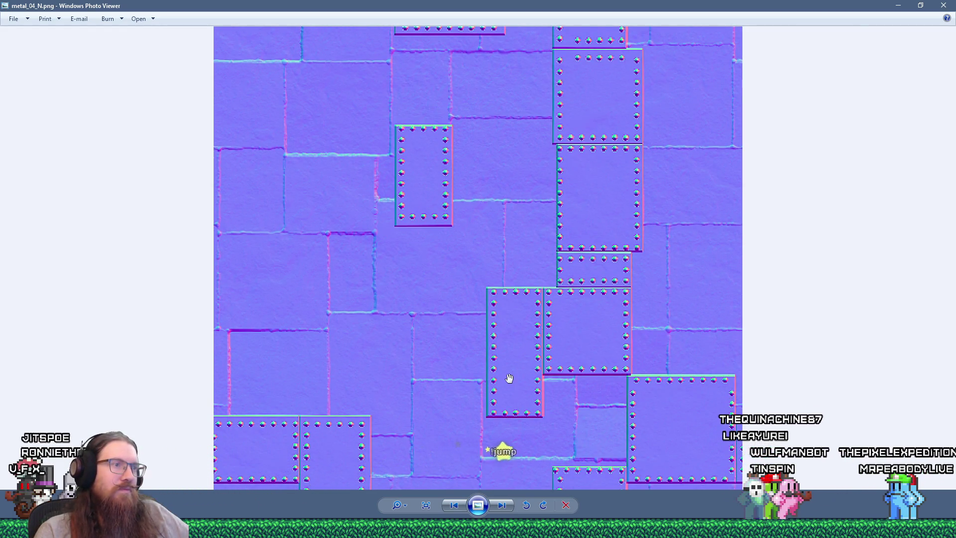
scroll(509, 378, "up", 1)
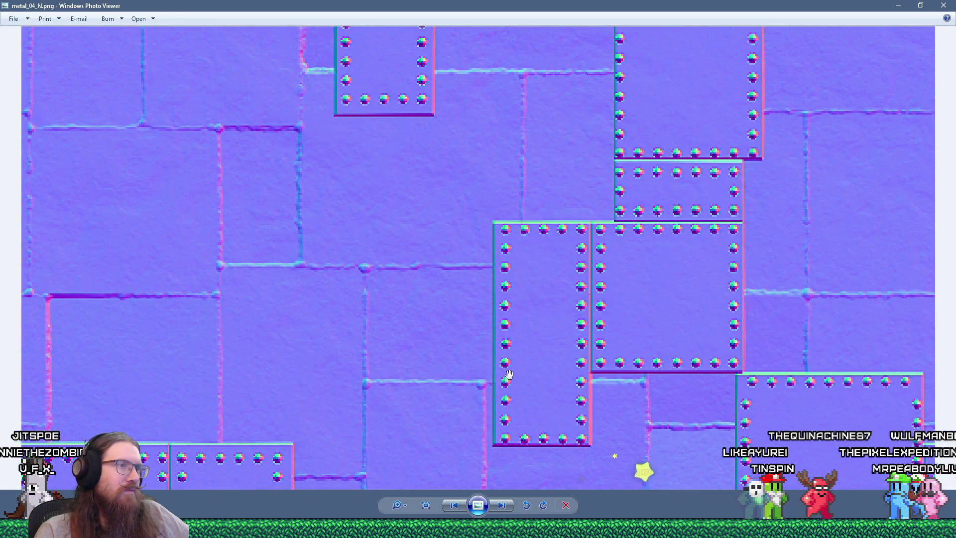
scroll(509, 372, "down", 3)
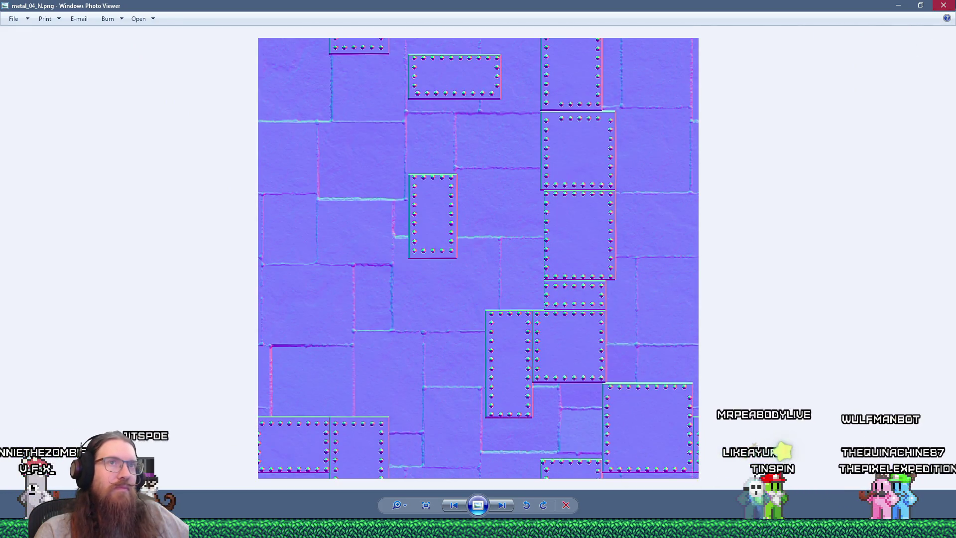
key("alt+F4")
- Return to the running game and quit it from the developer console
key("alt+Tab")
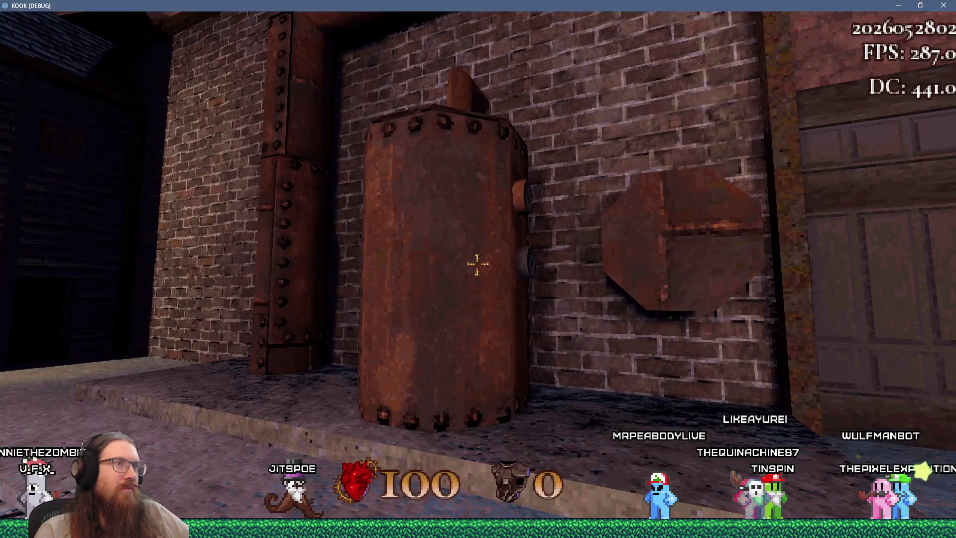
key("w")
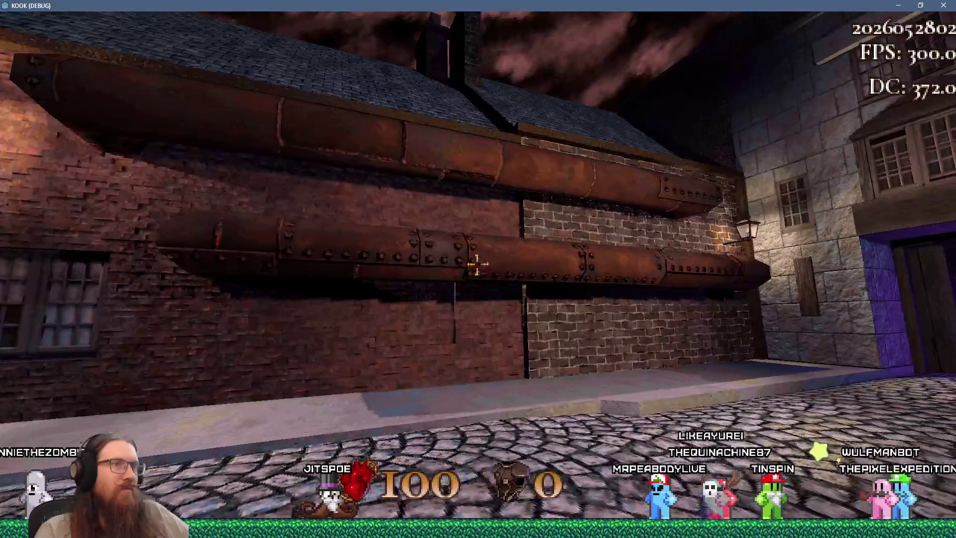
key("grave")
type("t")
key("Return")
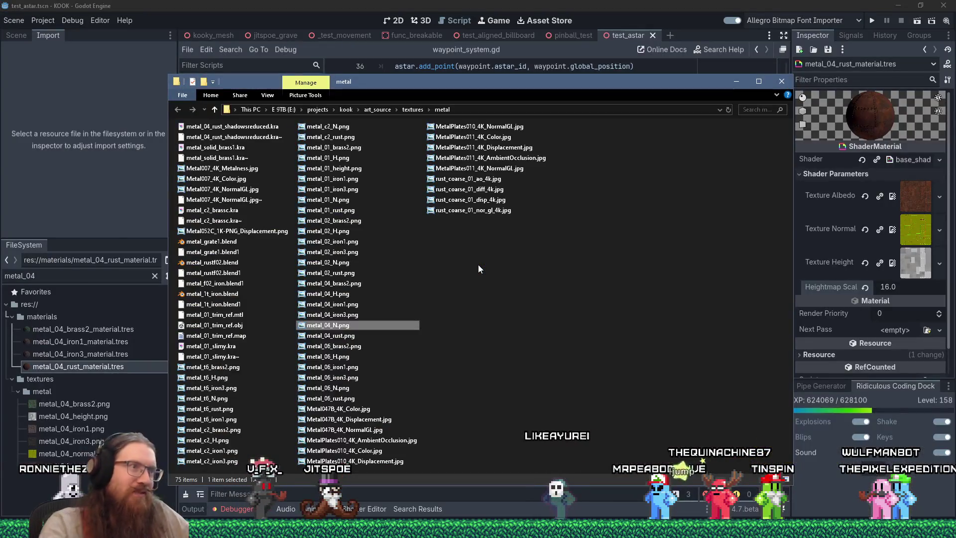
- Bring Krita to the front and close its open document
key("alt+Tab")
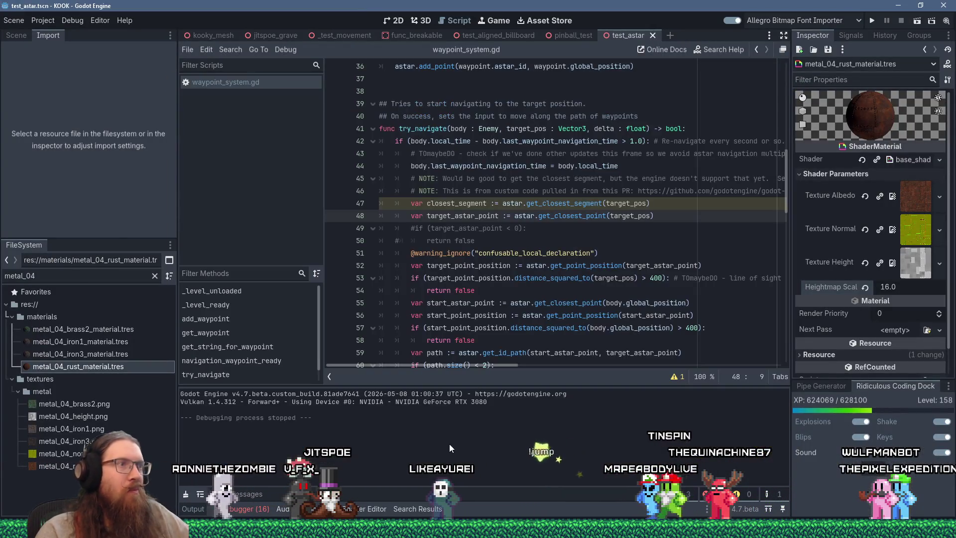
key("alt+Tab")
key("Tab")
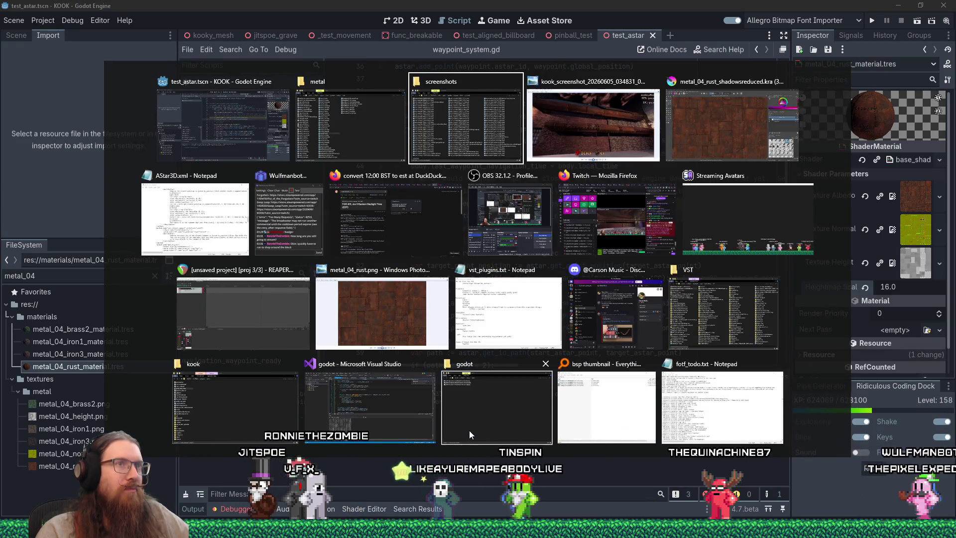
key("Tab")
key("Tab")
left_click(723, 47)
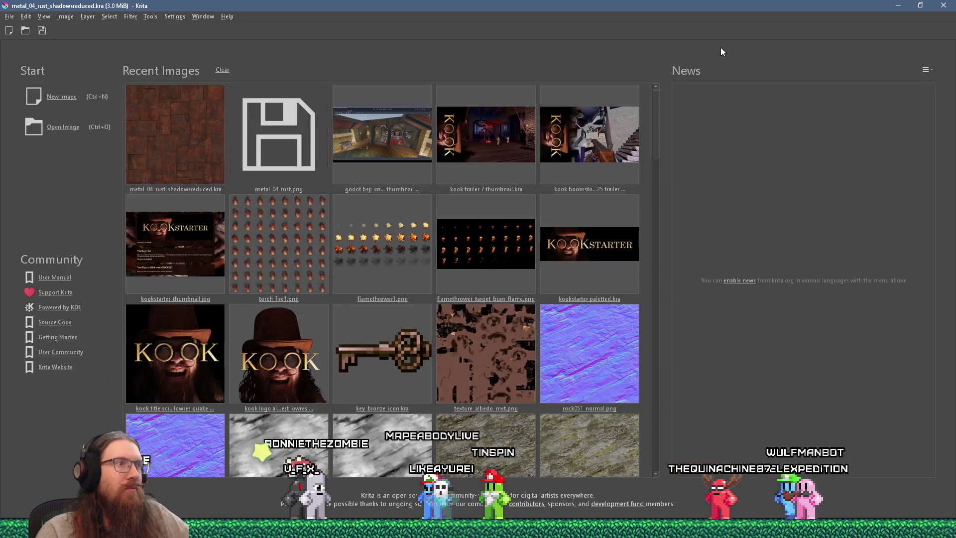
- Switch back to the Godot script editor showing waypoint_system.gd
key("alt+Tab")
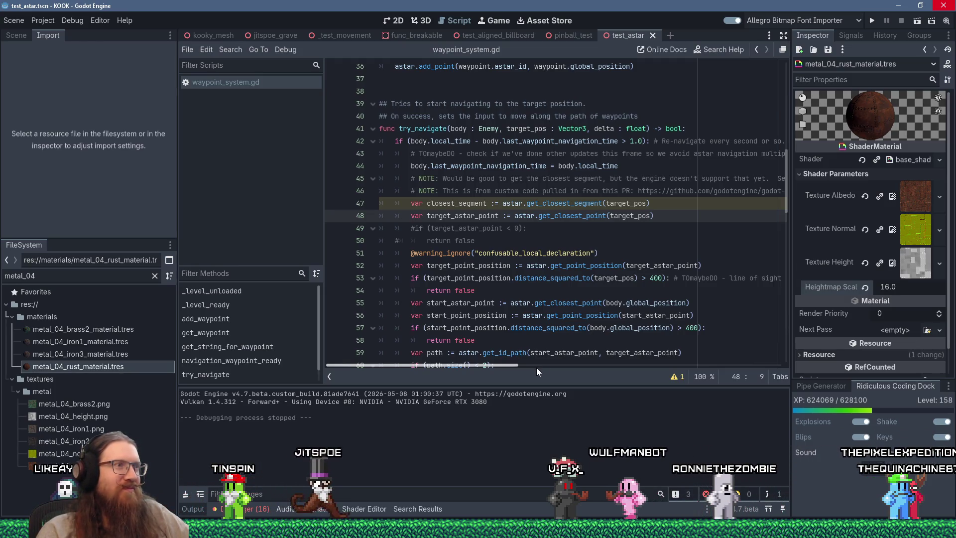
- Insert a new empty line after the closest_segment line 47
left_click(483, 229)
left_click(415, 205)
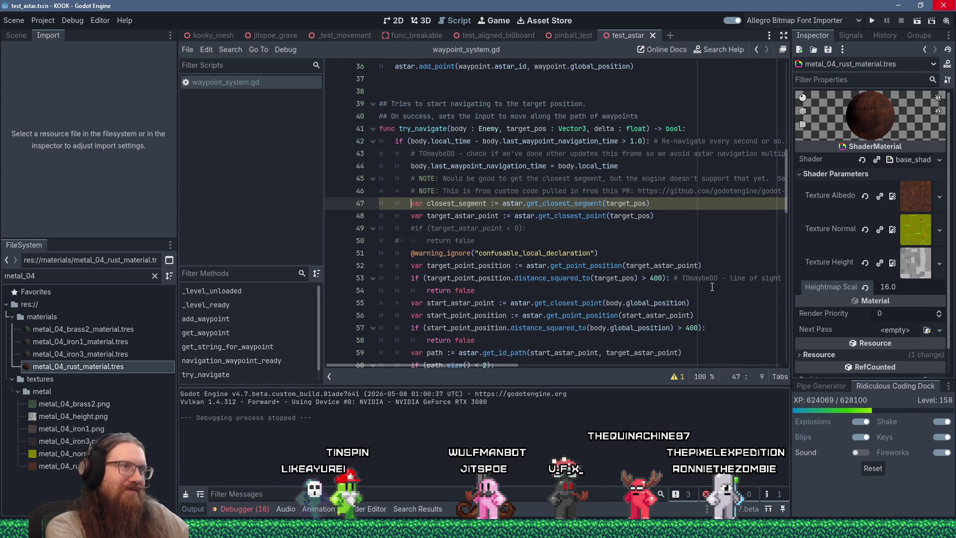
key("Down")
key("Up")
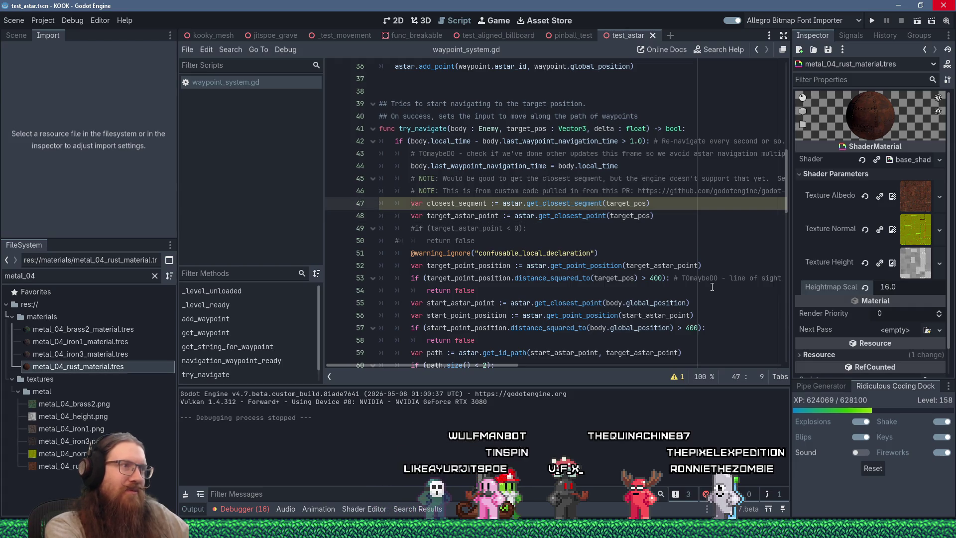
key("shift+End")
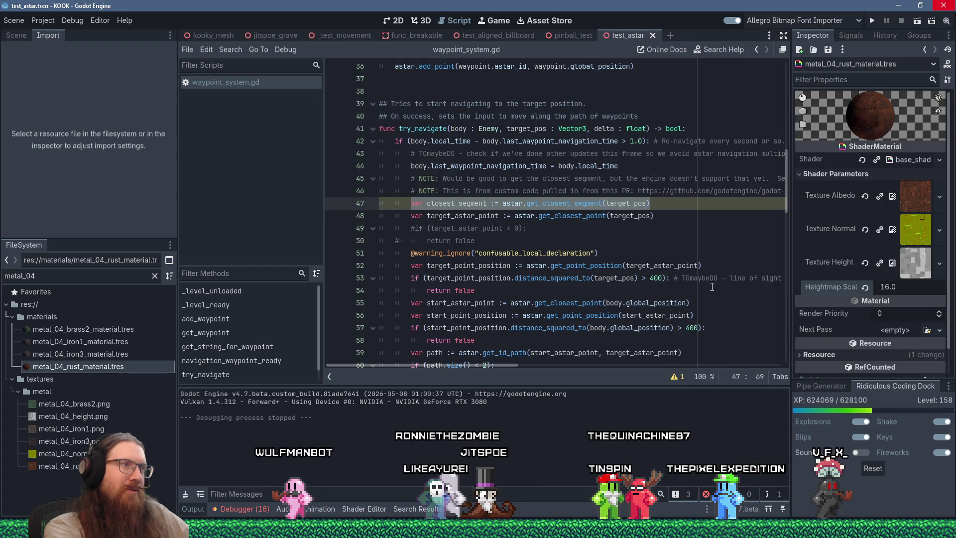
key("End")
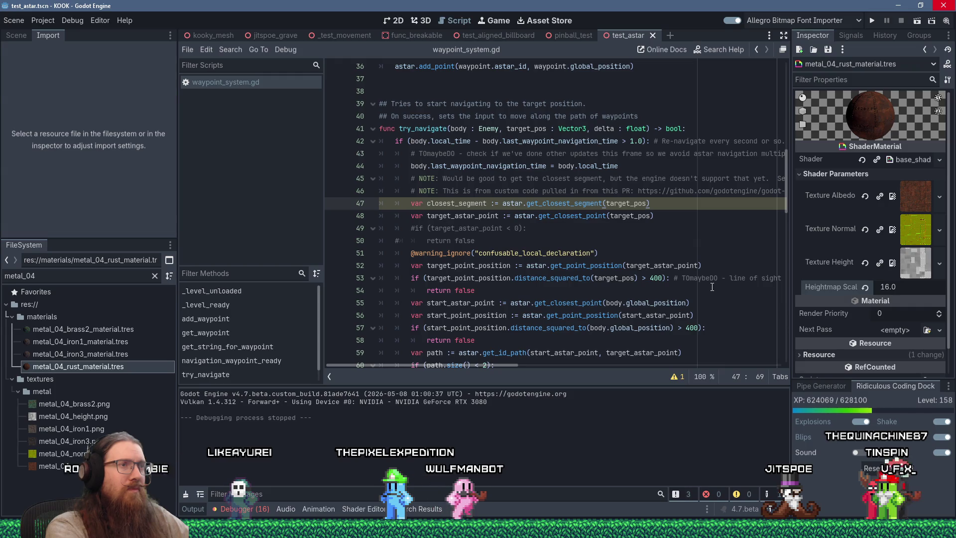
key("Return")
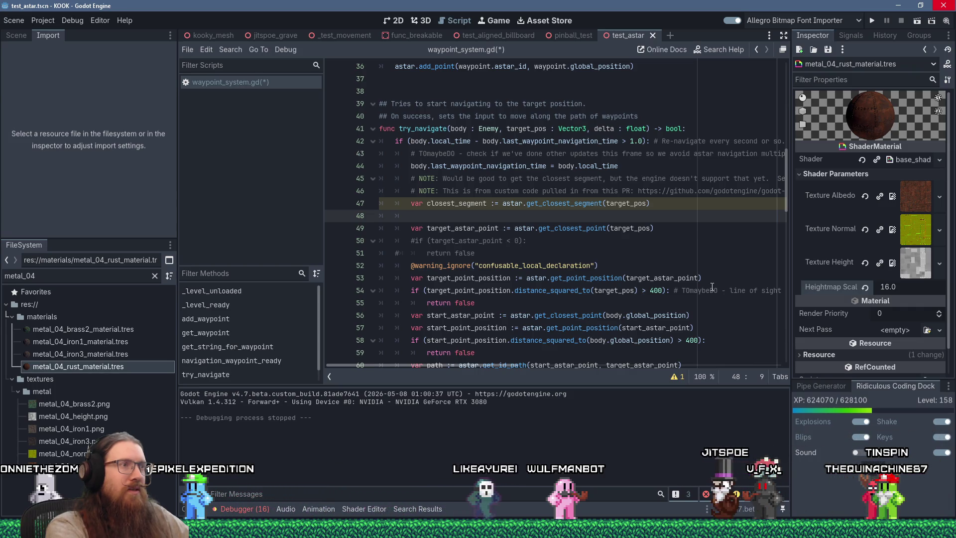
- Write the comment '# Find the closest point of the two segment points.' with a blank line below
type("# Rem")
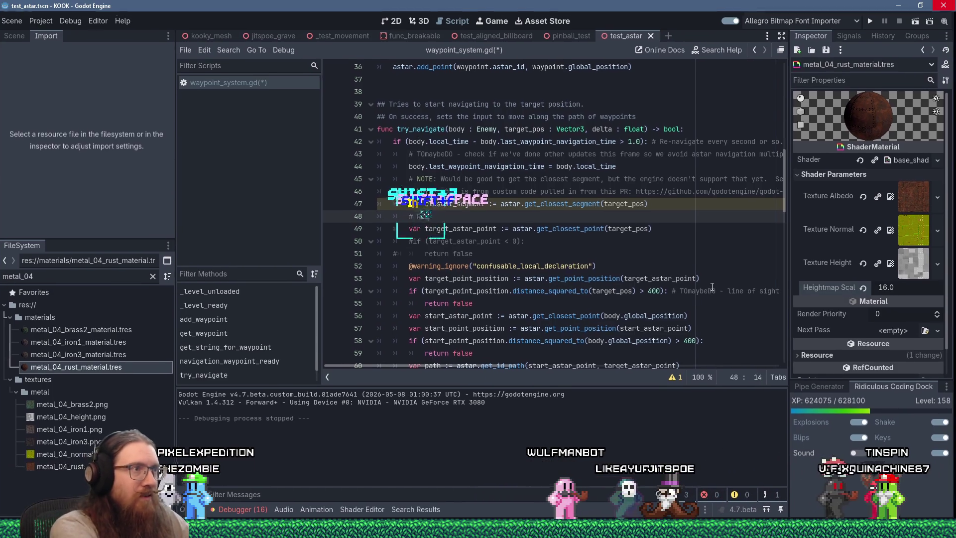
key("ctrl+BackSpace")
type("Find the closest point of the two segments")
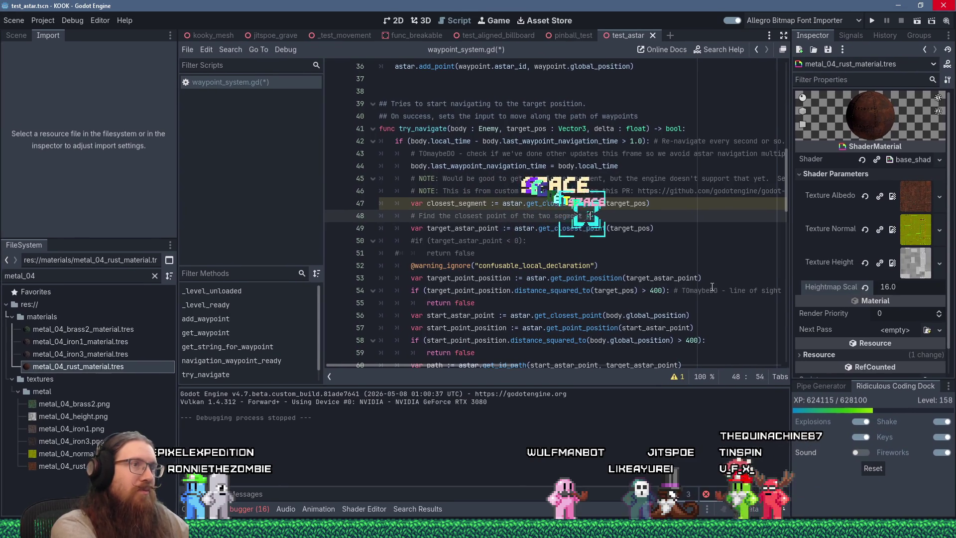
key("BackSpace")
key("BackSpace")
type("poni")
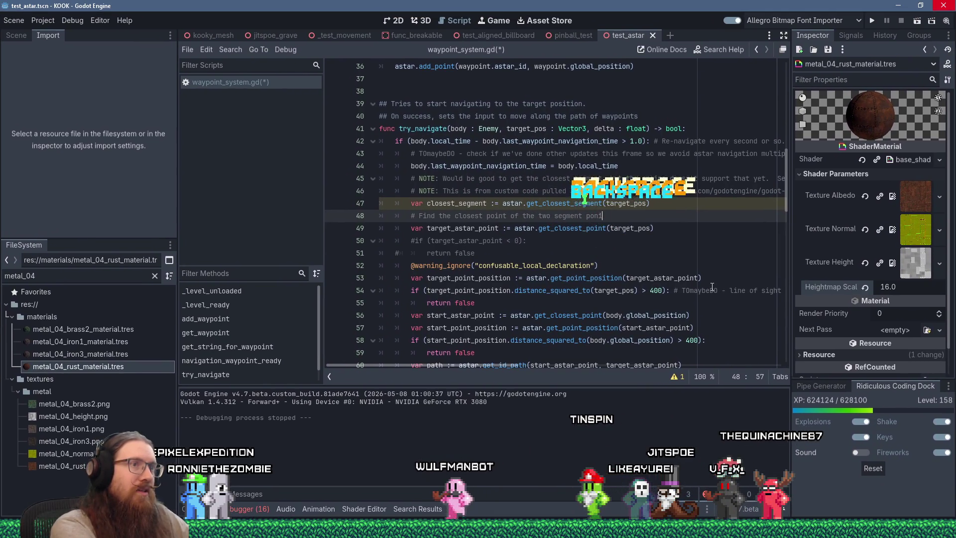
key("BackSpace")
key("BackSpace")
type("ints:")
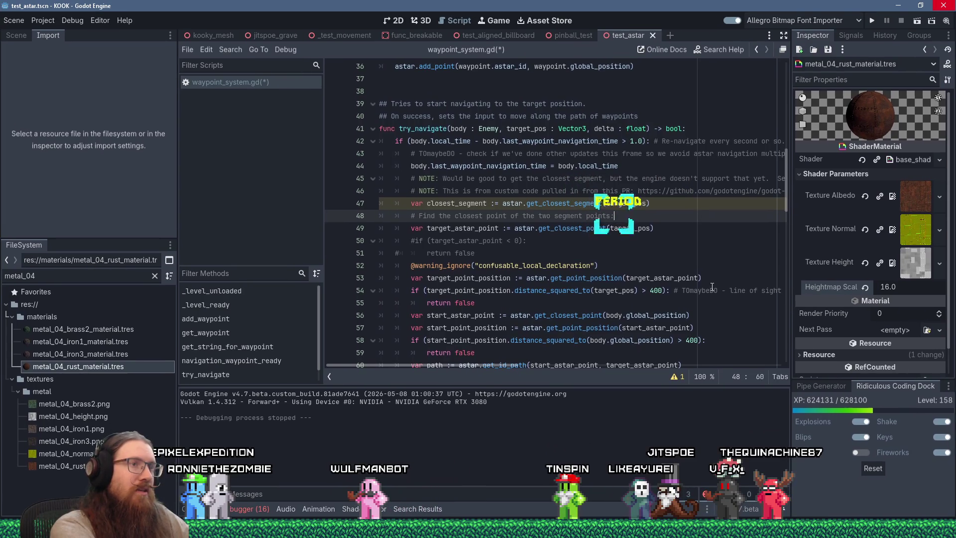
key("Return")
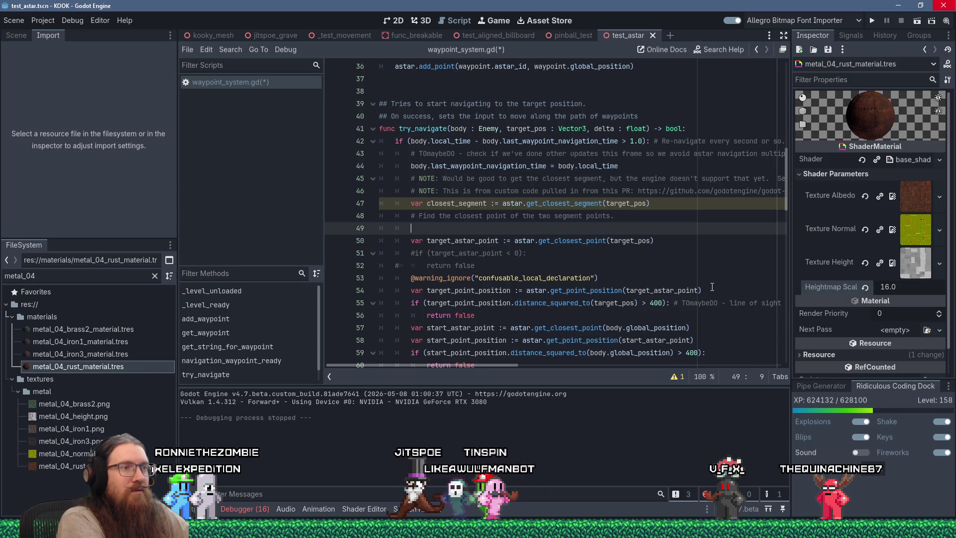
- Filter the FileSystem for london1, open london1.tscn and show it in 3D
left_click(74, 273)
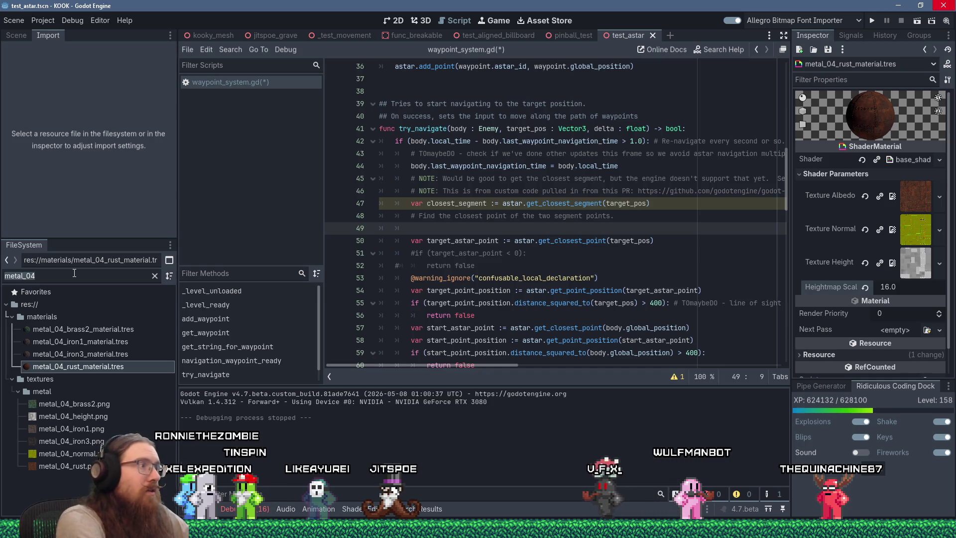
type("london1")
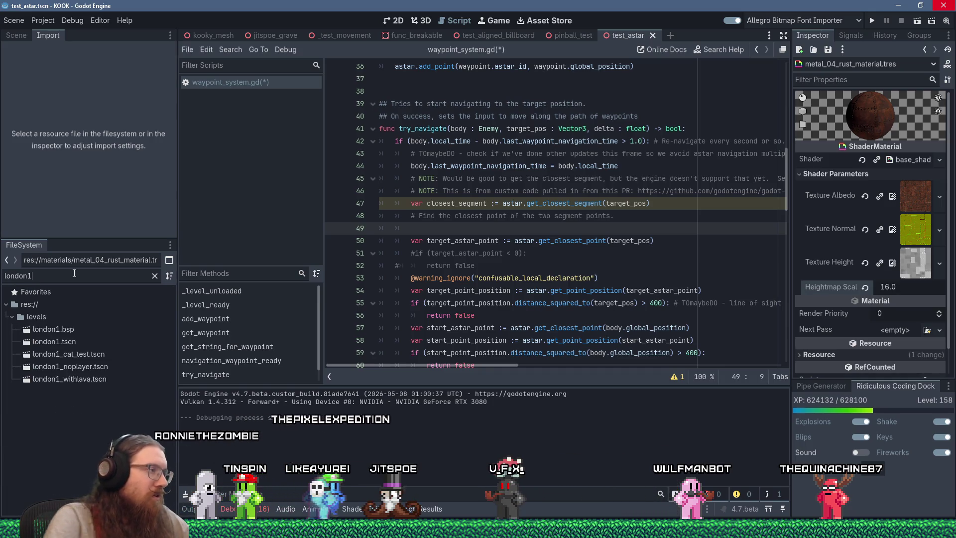
left_click(70, 344)
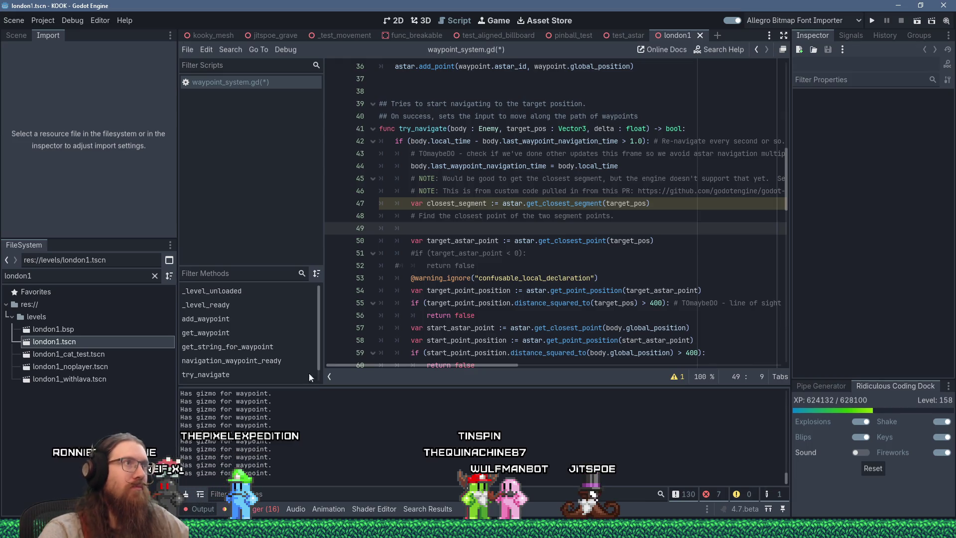
left_click(422, 21)
- Select NavigationWaypoint3 by the stairwell and drag it along its X axis
mouse_move(465, 132)
left_mouse_down()
mouse_move(480, 264)
mouse_move(464, 282)
mouse_move(369, 208)
mouse_move(436, 189)
mouse_move(433, 199)
mouse_move(537, 240)
mouse_move(527, 224)
left_mouse_up()
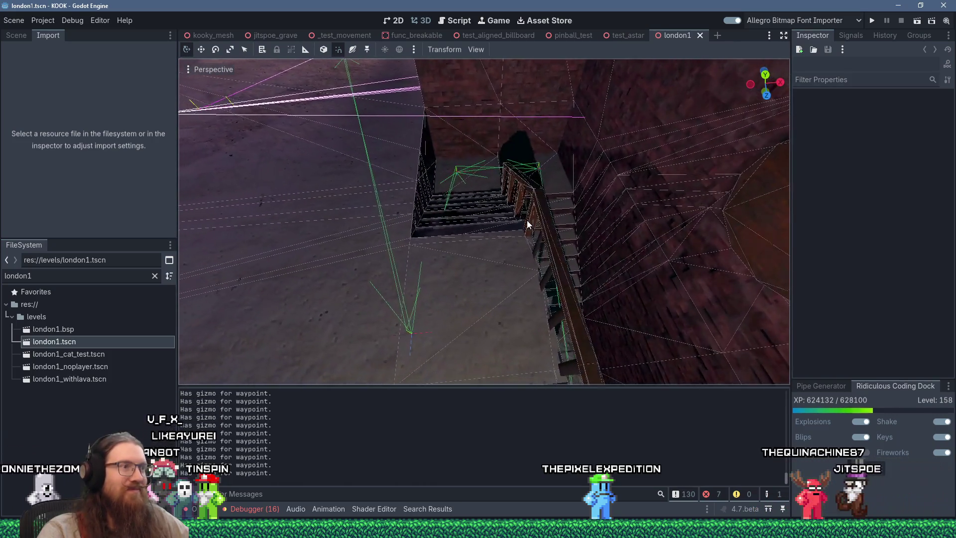
left_click(416, 332)
mouse_move(416, 333)
left_mouse_down()
mouse_move(451, 304)
mouse_move(415, 299)
mouse_move(424, 298)
left_mouse_up()
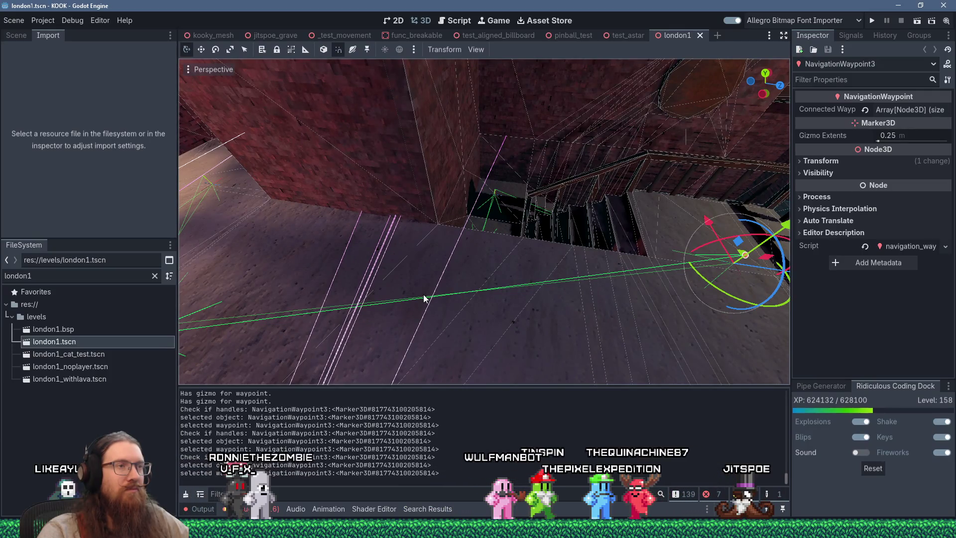
left_click_drag(424, 298, 413, 299)
left_click_drag(549, 277, 554, 253)
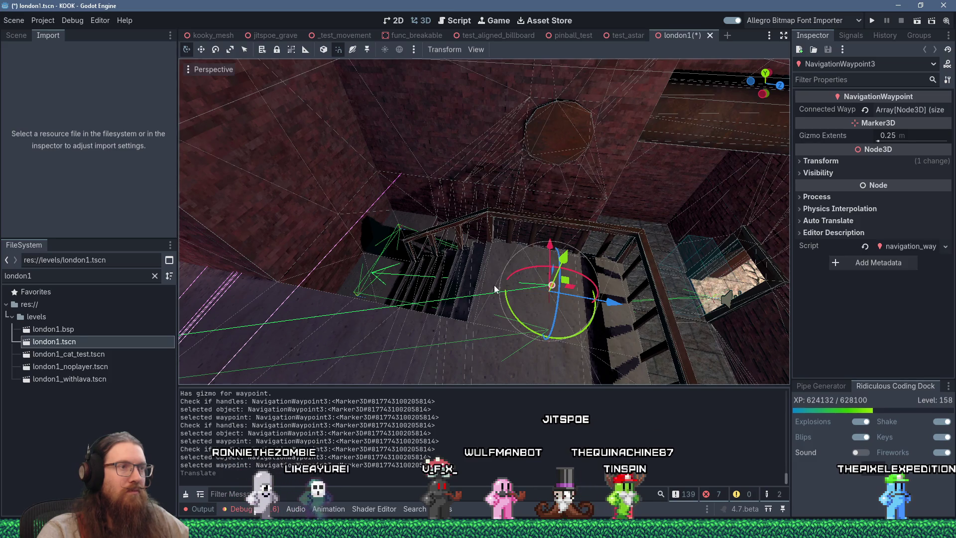
- Adjust the view across the stairwell and select NavigationWaypoint29
scroll(514, 277, "up", 5)
mouse_move(512, 277)
left_mouse_down()
mouse_move(498, 282)
mouse_move(514, 282)
left_mouse_up()
scroll(506, 279, "down", 5)
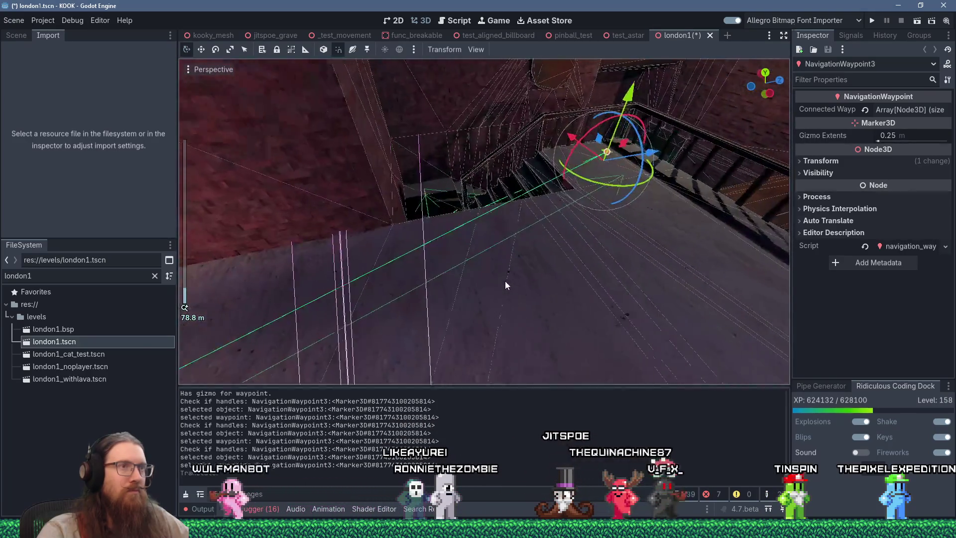
left_click_drag(505, 284, 503, 281)
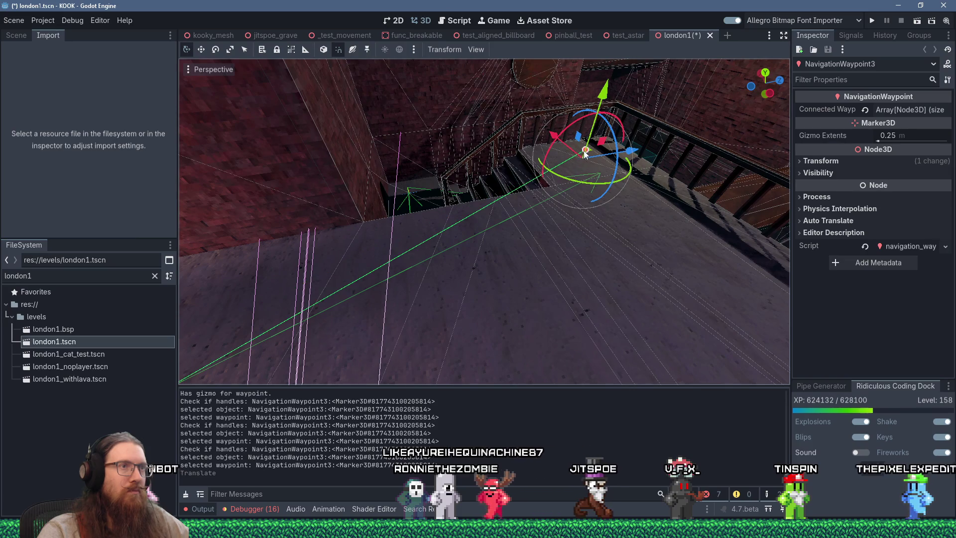
left_click(648, 221)
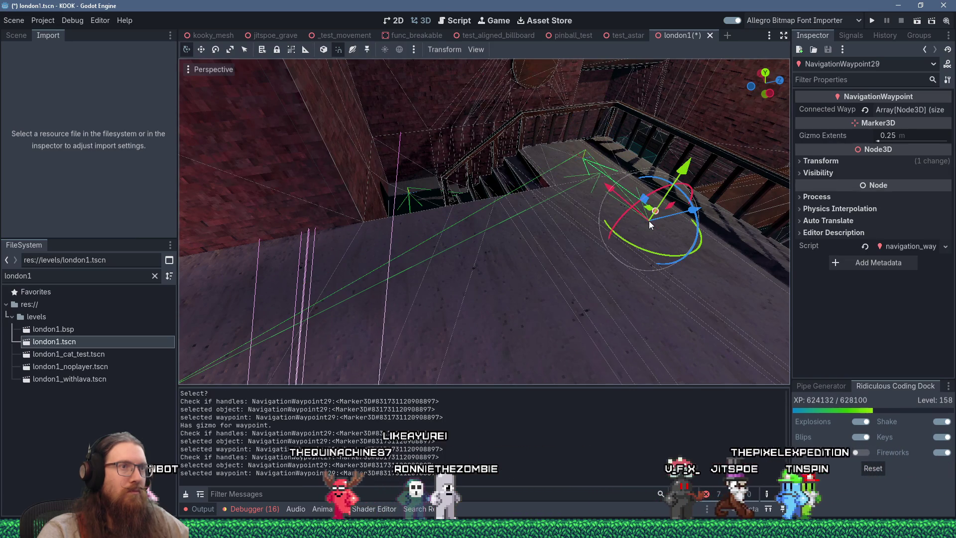
scroll(602, 246, "up", 3)
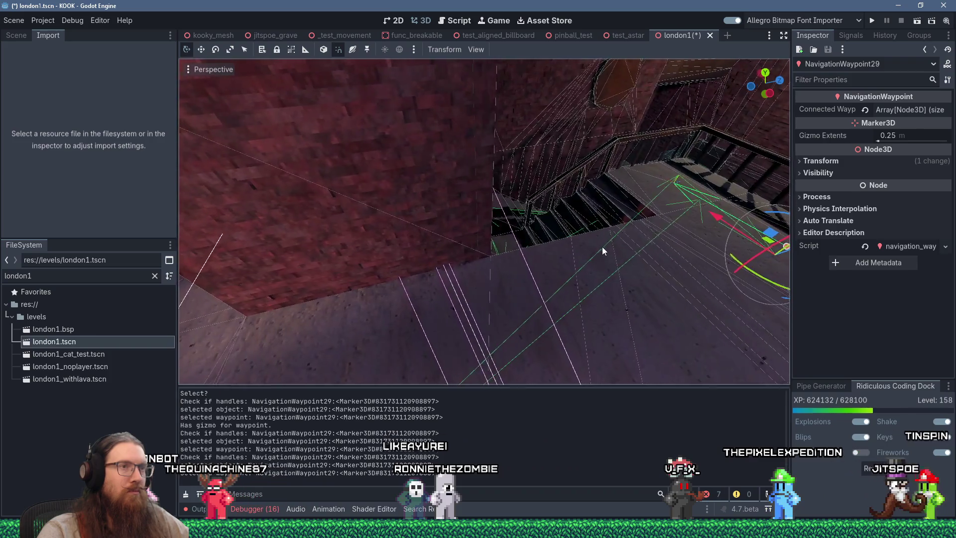
scroll(565, 268, "down", 2)
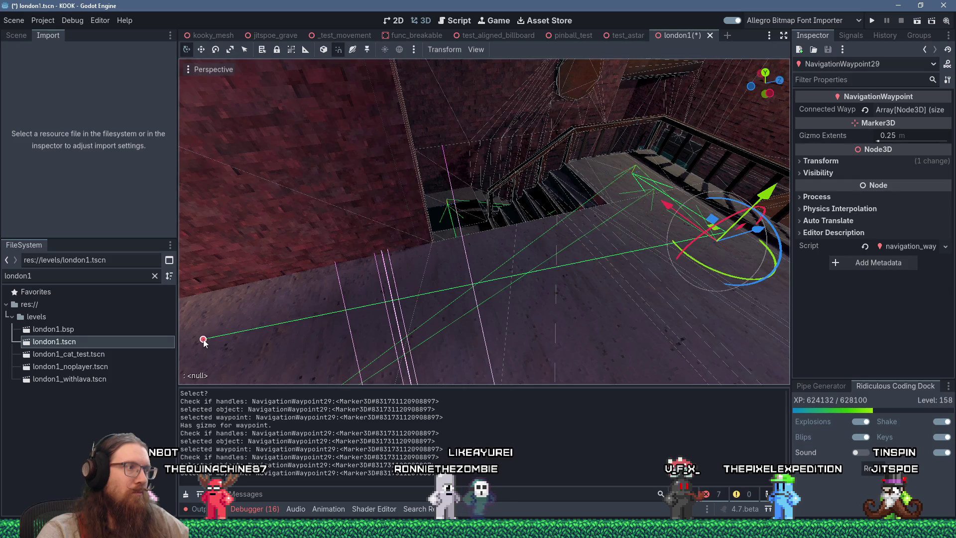
- Select NavigationWaypoint30 and zoom in around it
left_click(199, 345)
scroll(298, 331, "up", 3)
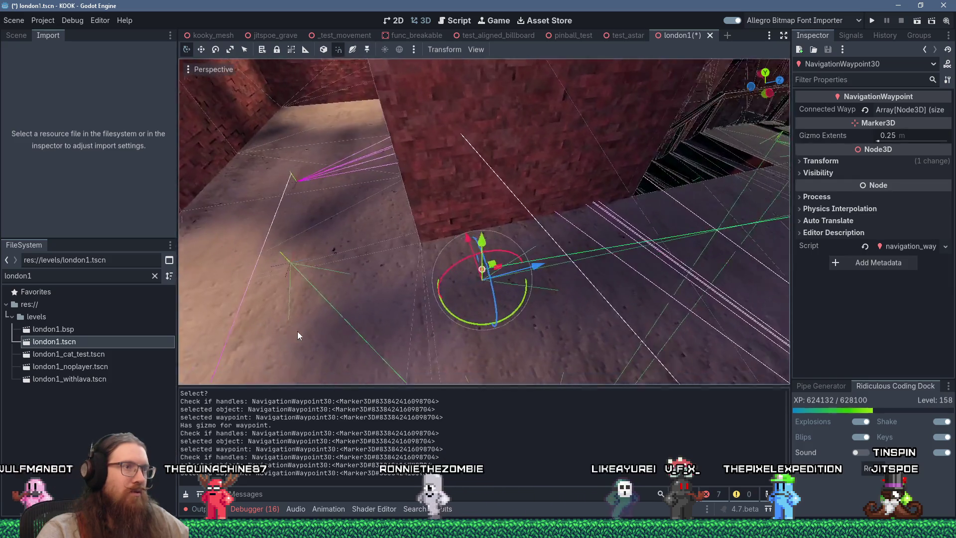
scroll(287, 331, "down", 2)
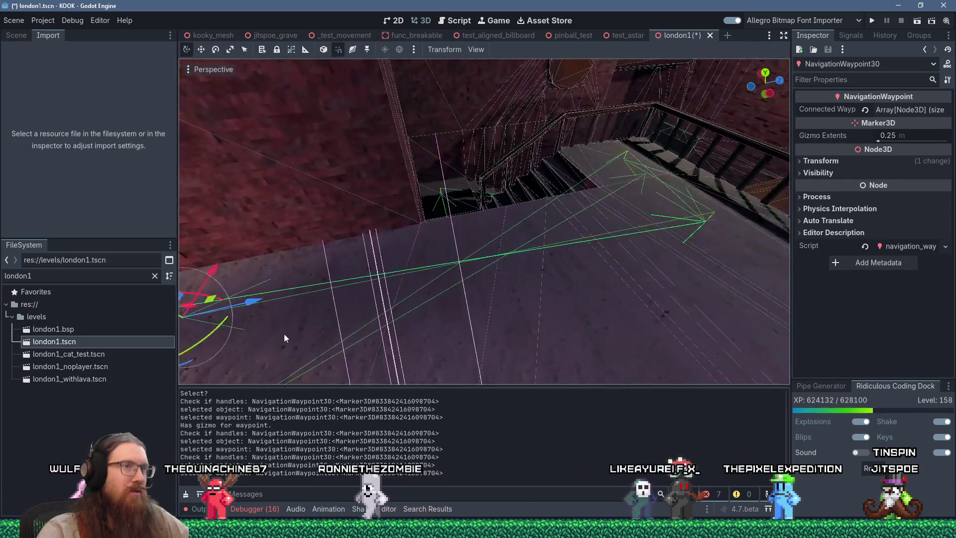
scroll(296, 329, "up", 3)
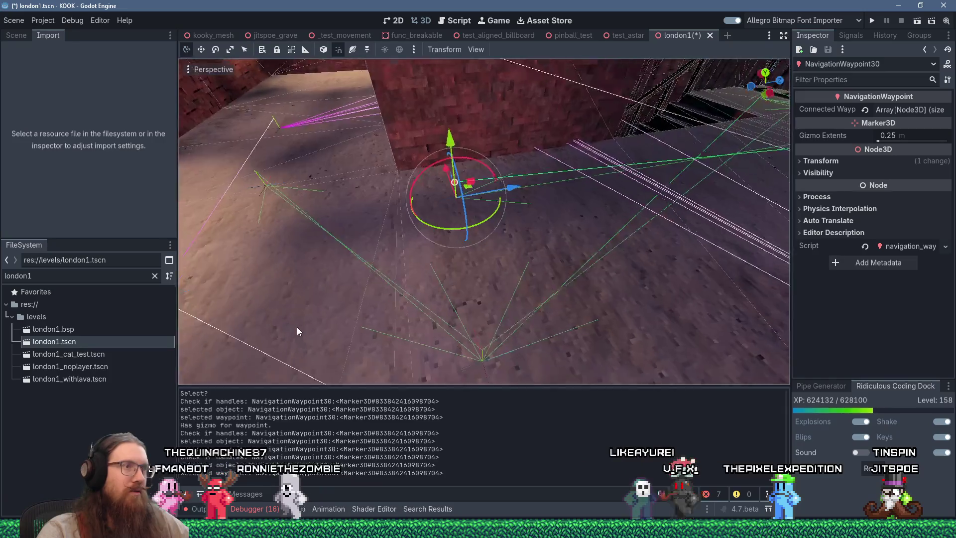
scroll(290, 333, "up", 3)
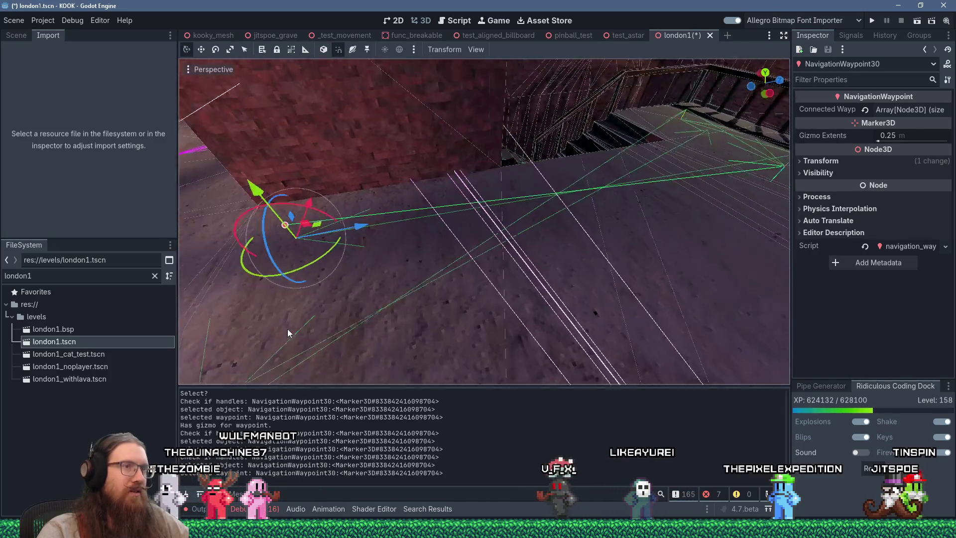
scroll(428, 308, "up", 3)
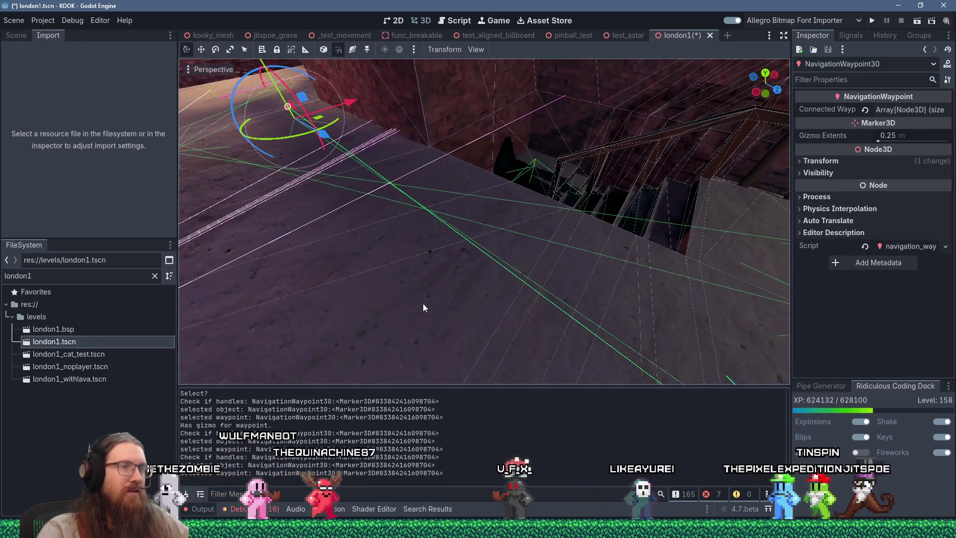
scroll(485, 289, "up", 3)
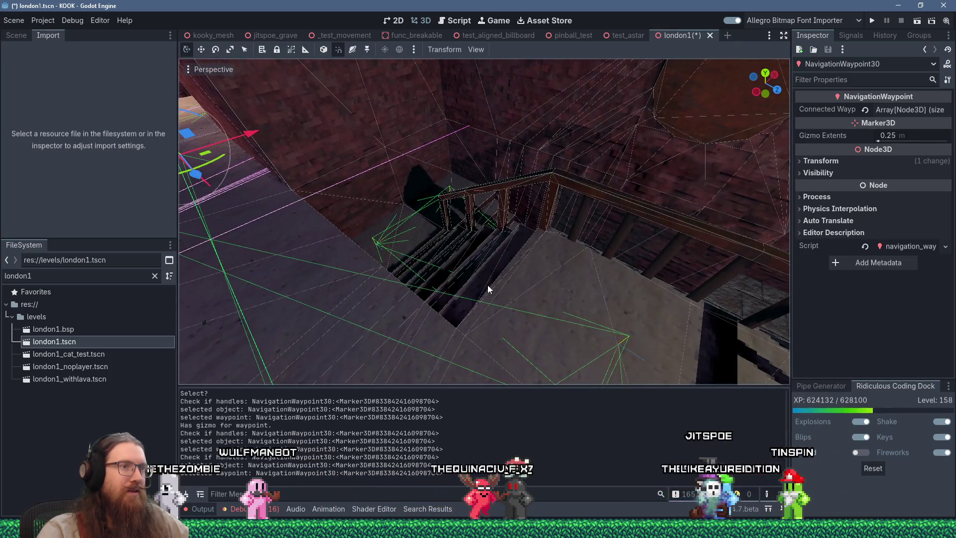
- Select NavigationWaypoint3 and NavigationWaypoint2, framing the camera on them in the alley
left_click(622, 341)
scroll(605, 343, "up", 3)
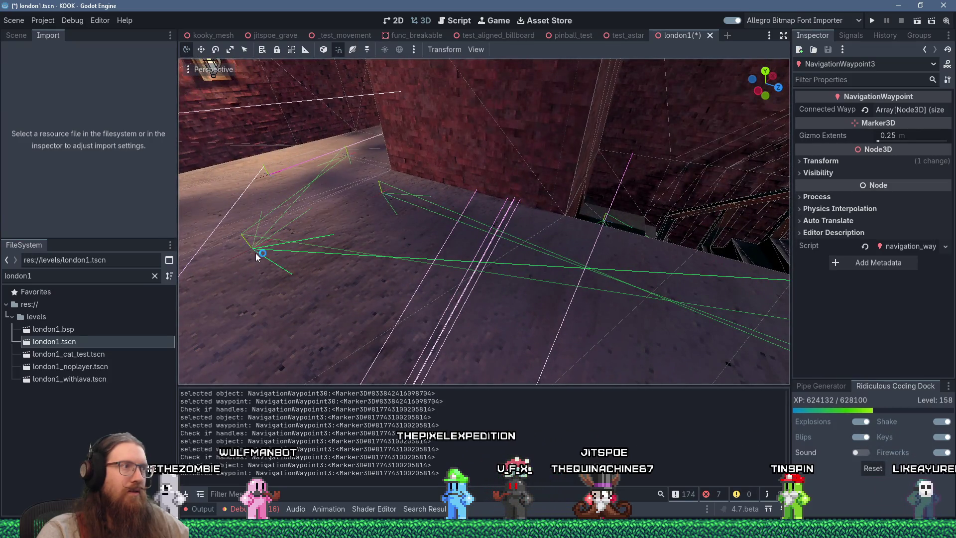
left_click(256, 253)
scroll(283, 258, "up", 3)
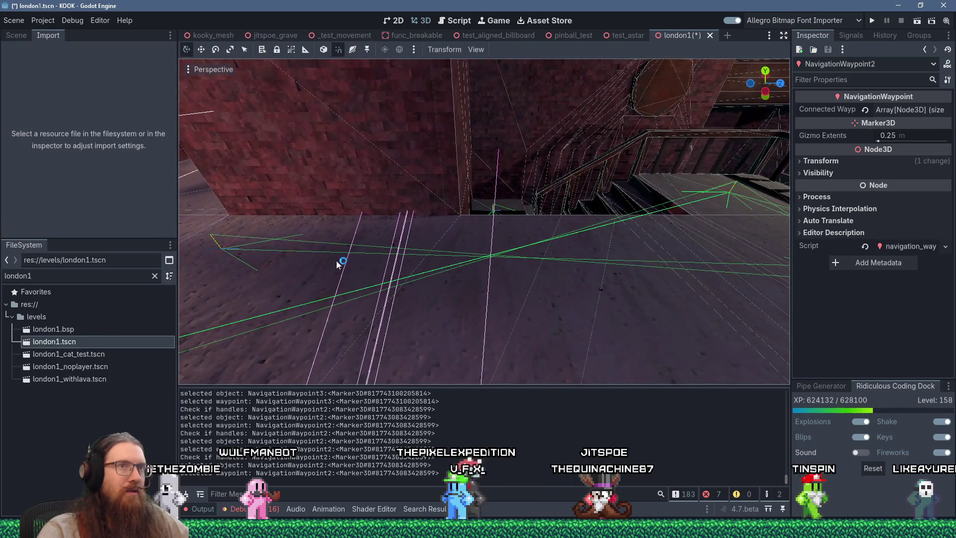
scroll(374, 258, "down", 3)
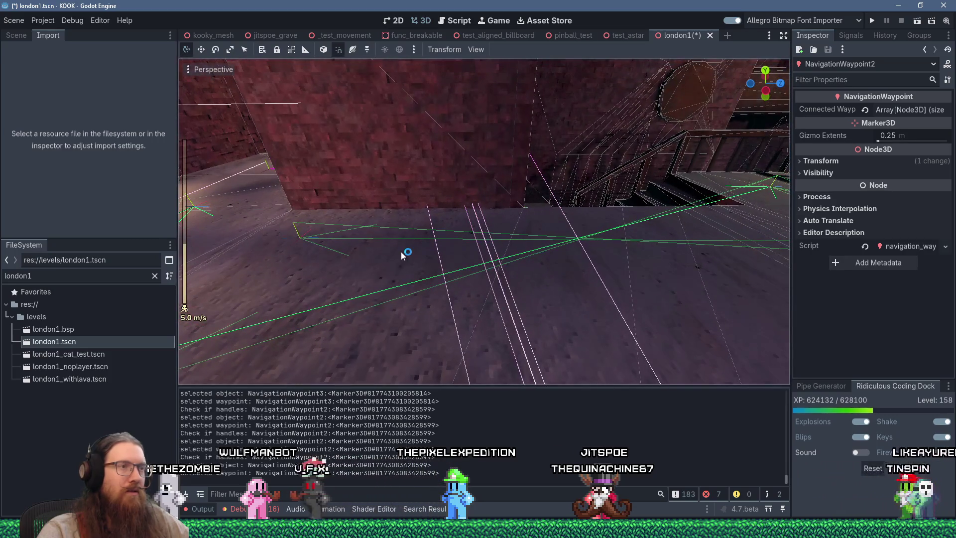
key("f")
scroll(404, 260, "down", 3)
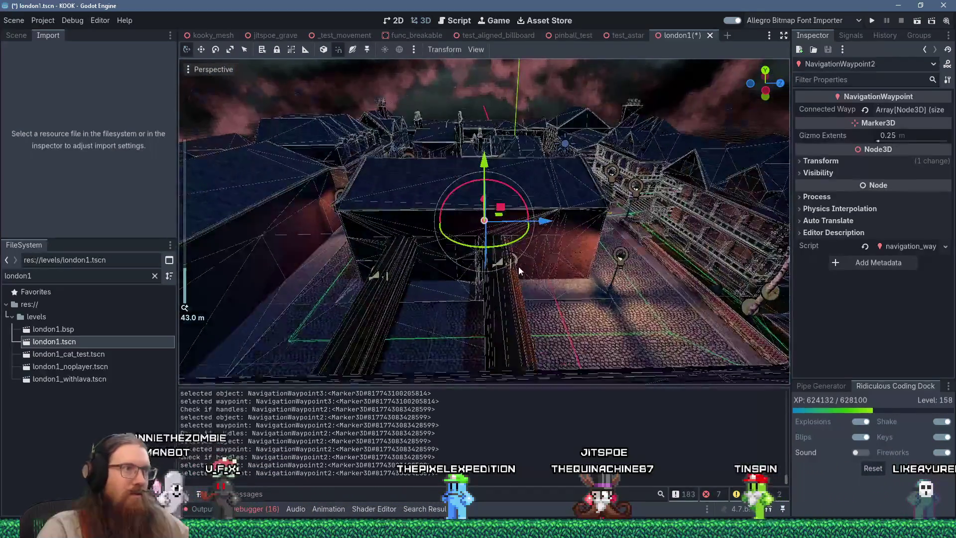
key("w")
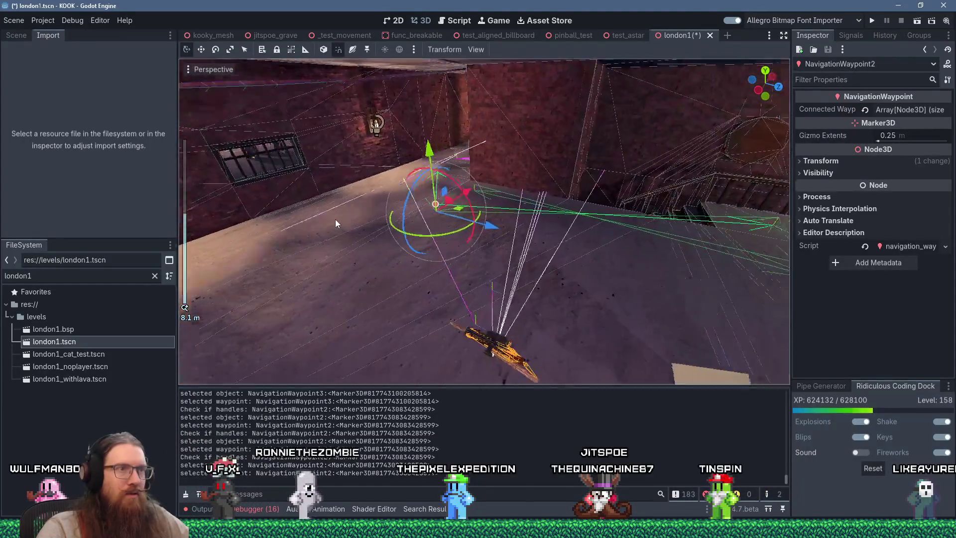
scroll(670, 248, "up", 2)
left_click(674, 244)
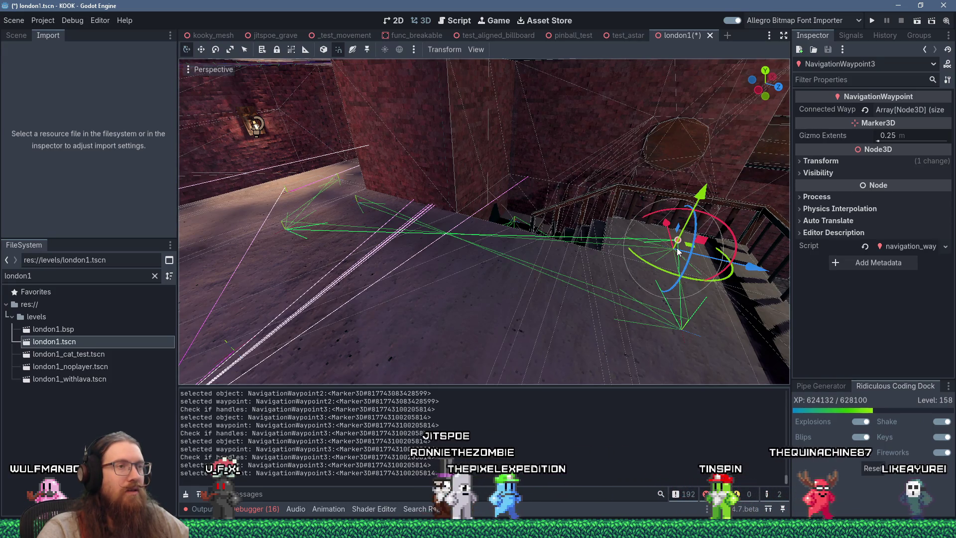
- Move NavigationWaypoint2 3.5 units left along X in the courtyard
key("w")
key("s")
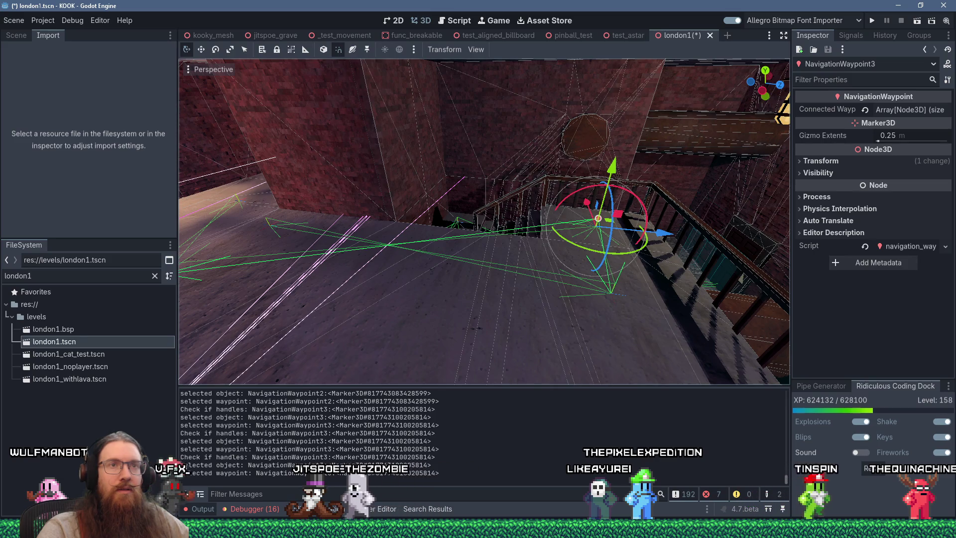
key("w")
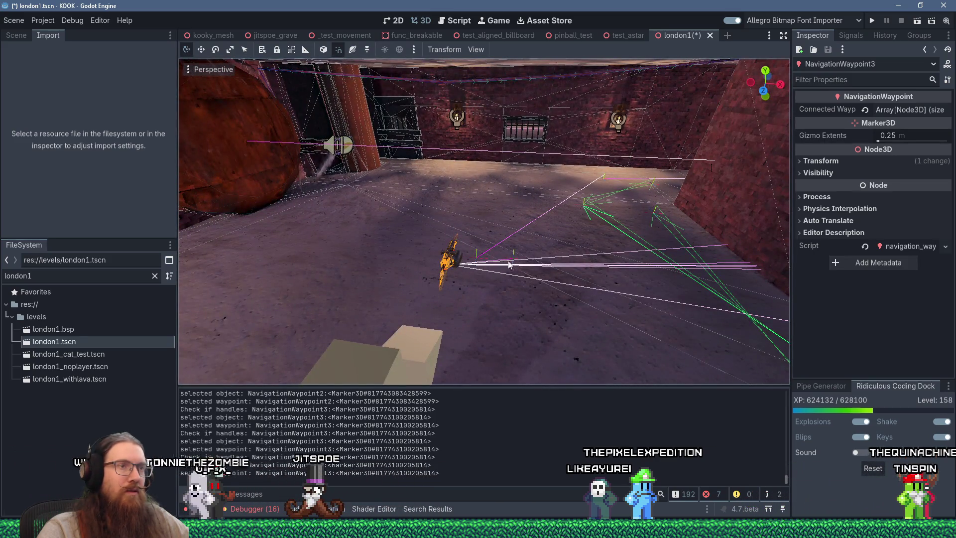
left_click(586, 210)
mouse_move(628, 219)
left_mouse_down()
mouse_move(523, 220)
mouse_move(516, 234)
mouse_move(348, 188)
mouse_move(393, 209)
mouse_move(478, 201)
left_mouse_up()
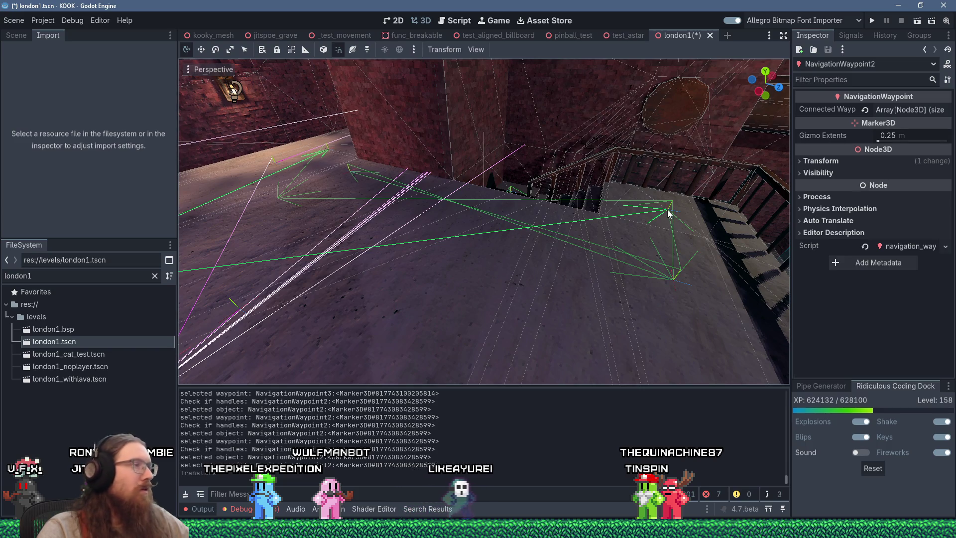
mouse_move(685, 196)
left_mouse_down()
mouse_move(622, 194)
mouse_move(684, 199)
left_mouse_up()
left_click_drag(513, 269, 498, 271)
- Remove NavigationWaypoint3 from NavigationWaypoint2's connected waypoints
left_click(900, 110)
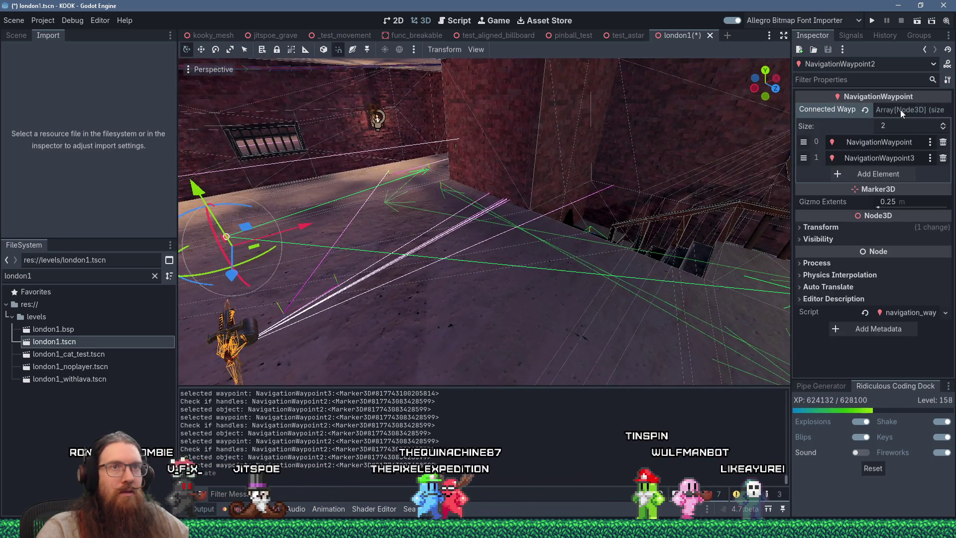
left_click_drag(647, 249, 677, 243)
left_click(689, 231)
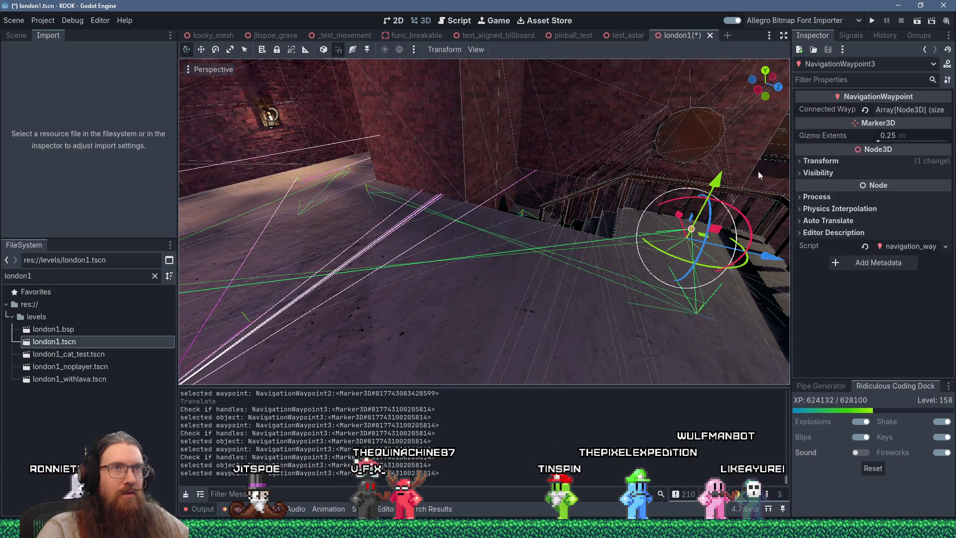
left_click_drag(349, 249, 337, 247)
left_click(380, 205)
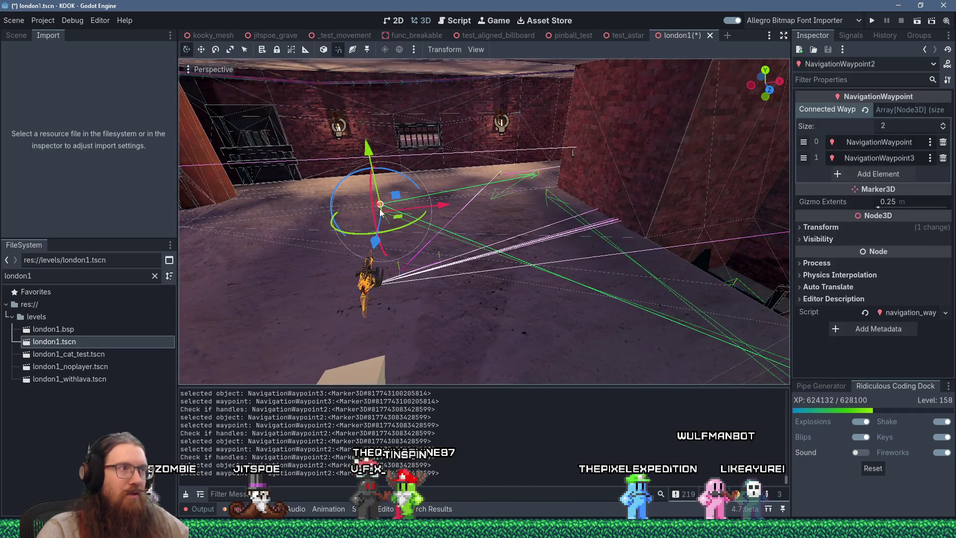
left_click(942, 160)
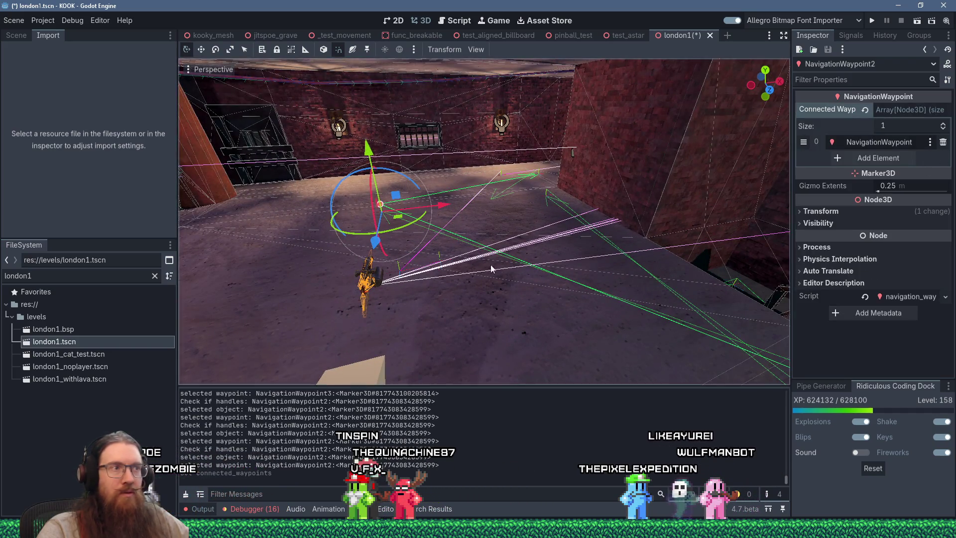
- Connect NavigationWaypoint2 to NavigationWaypoint29, then reselect it to check its connections
mouse_move(485, 270)
left_mouse_down()
mouse_move(470, 280)
mouse_move(238, 274)
left_mouse_up()
mouse_move(594, 303)
left_mouse_down()
mouse_move(663, 309)
mouse_move(674, 321)
mouse_move(447, 304)
mouse_move(626, 302)
mouse_move(665, 260)
mouse_move(460, 281)
mouse_move(348, 271)
left_mouse_up()
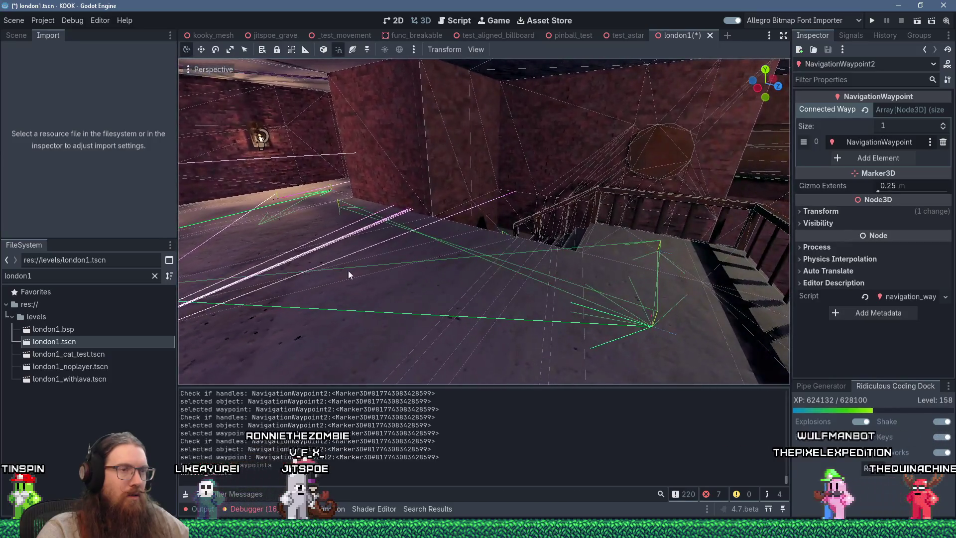
left_click(659, 245)
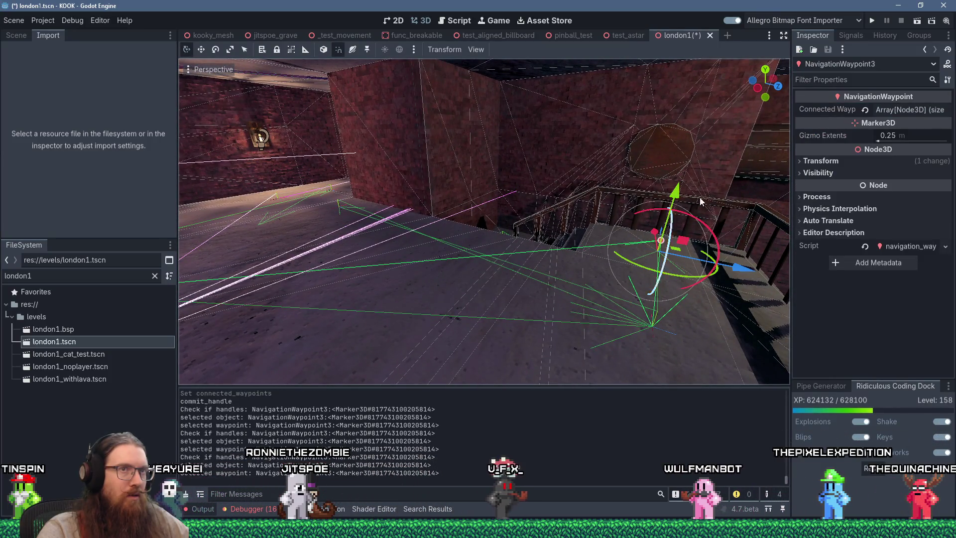
mouse_move(511, 274)
left_mouse_down()
mouse_move(478, 313)
mouse_move(621, 313)
mouse_move(477, 324)
mouse_move(458, 316)
mouse_move(550, 227)
mouse_move(507, 189)
mouse_move(412, 179)
mouse_move(471, 196)
mouse_move(462, 219)
mouse_move(502, 242)
mouse_move(406, 245)
mouse_move(513, 230)
mouse_move(491, 235)
left_mouse_up()
scroll(503, 242, "down", 2)
scroll(405, 246, "down", 2)
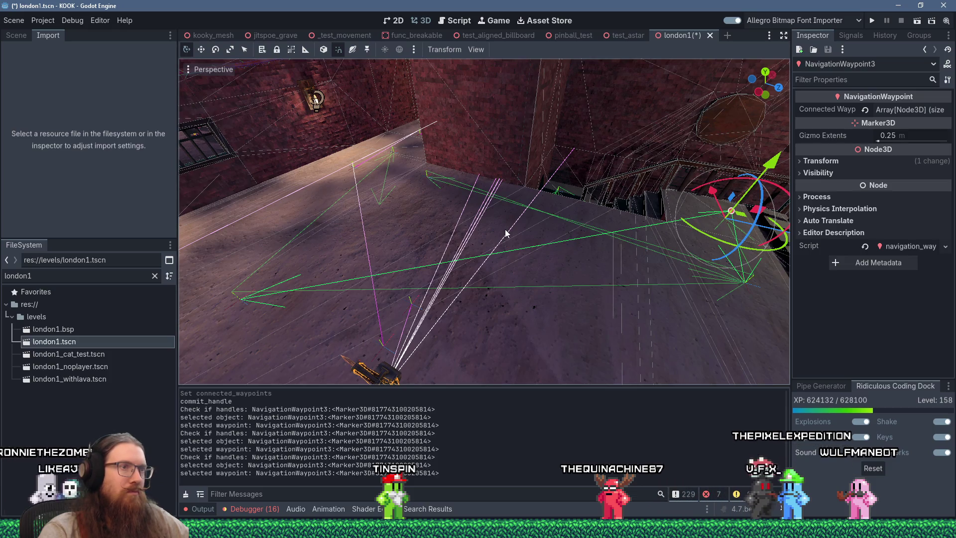
left_click_drag(192, 270, 291, 257)
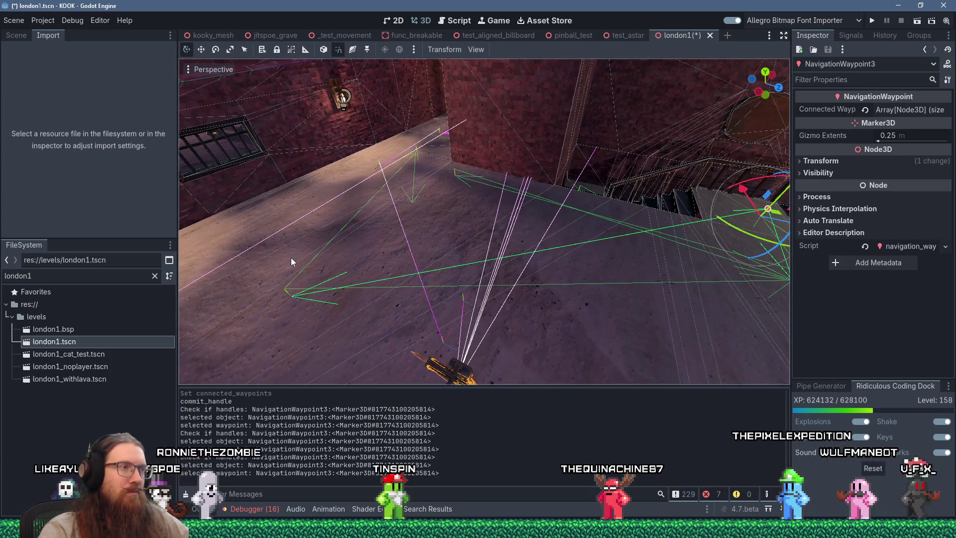
left_click(292, 295)
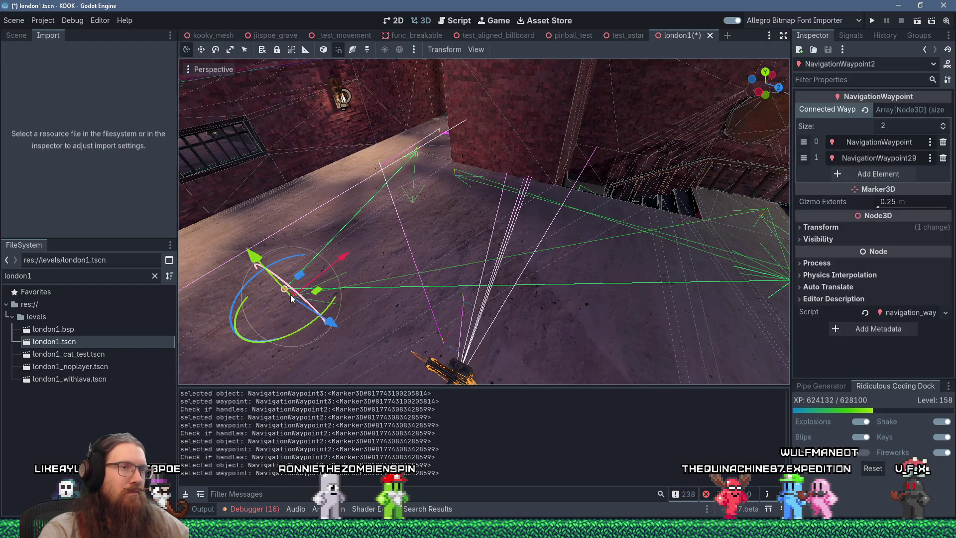
- Orbit down the stairs and select the corridor's NavigationWaypoint, connected only to NavigationWaypoint2
mouse_move(360, 298)
left_mouse_down()
mouse_move(259, 300)
mouse_move(379, 274)
mouse_move(434, 279)
mouse_move(565, 248)
left_mouse_up()
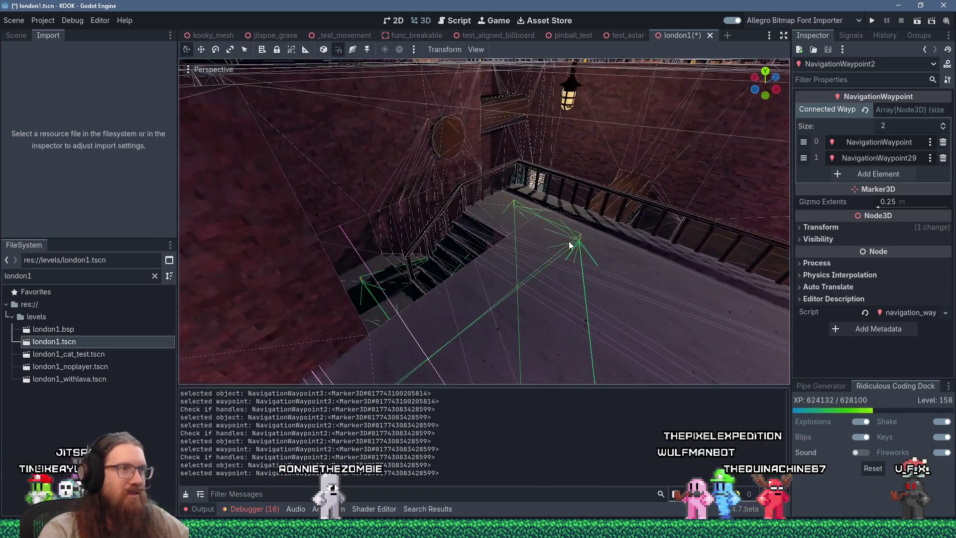
mouse_move(476, 269)
left_mouse_down()
mouse_move(560, 265)
mouse_move(451, 233)
mouse_move(523, 186)
mouse_move(640, 181)
mouse_move(498, 185)
mouse_move(643, 198)
mouse_move(500, 190)
mouse_move(595, 196)
mouse_move(521, 195)
mouse_move(488, 190)
mouse_move(610, 198)
mouse_move(459, 176)
mouse_move(596, 190)
mouse_move(495, 192)
mouse_move(492, 200)
left_mouse_up()
scroll(524, 185, "down", 2)
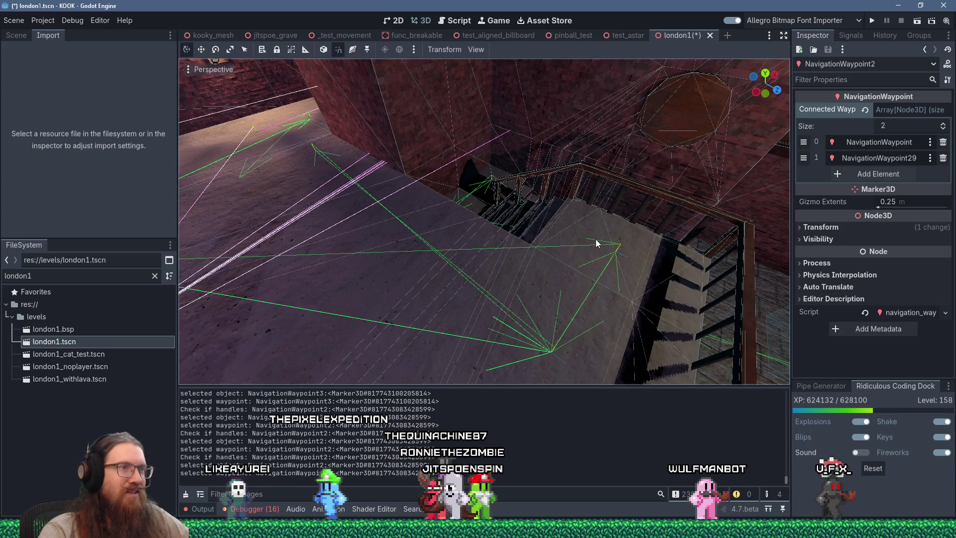
scroll(605, 262, "up", 3)
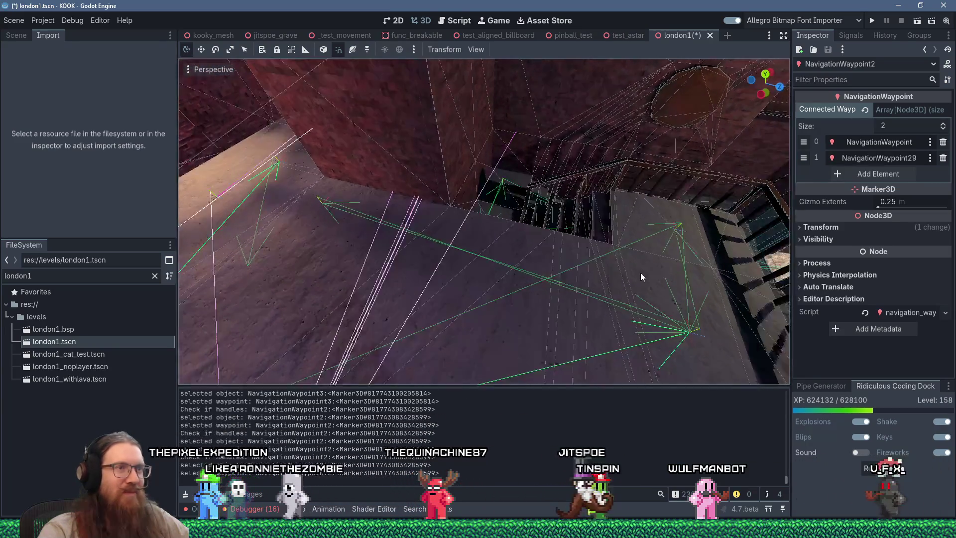
scroll(635, 233, "down", 5)
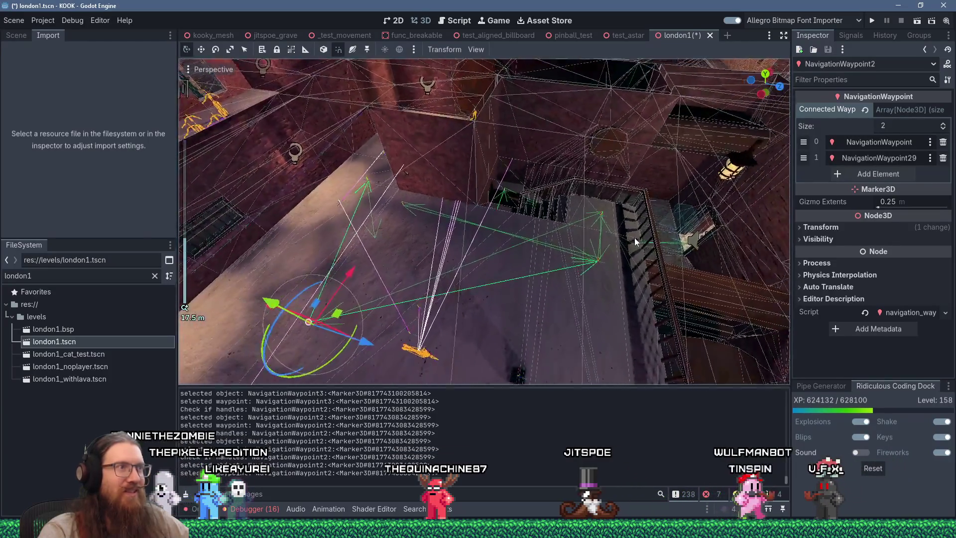
scroll(579, 242, "up", 6)
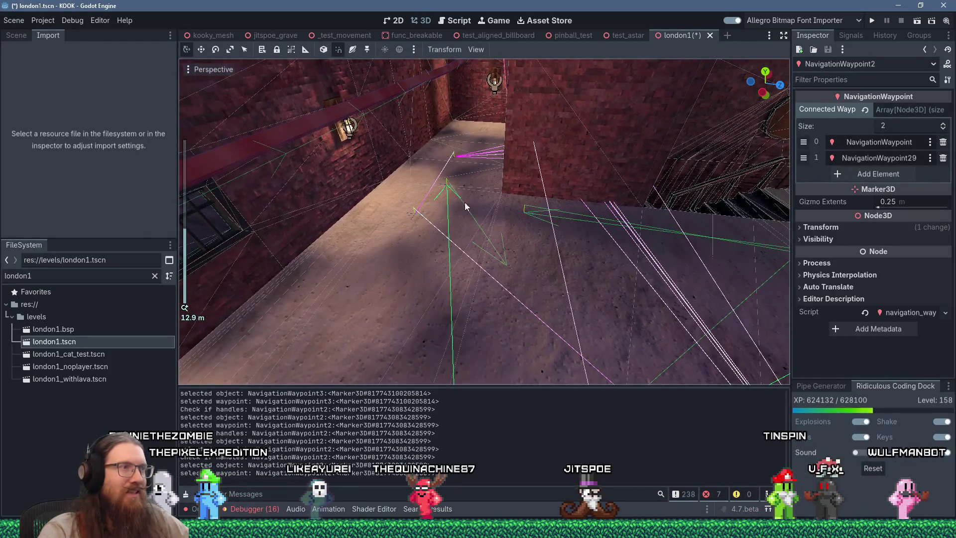
left_click(447, 185)
scroll(502, 225, "down", 5)
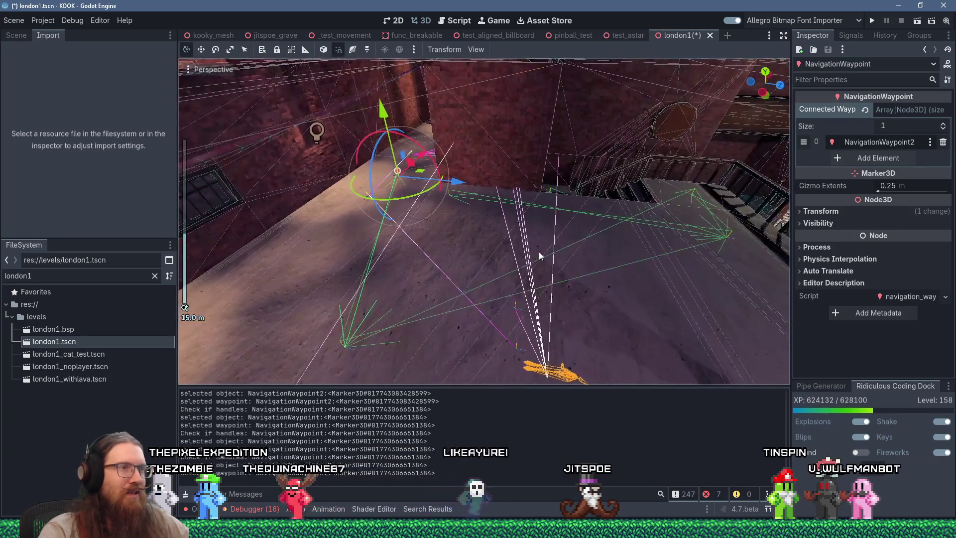
- Save the london1 scene and orbit the viewport over to the stairs area
key("ctrl+s")
scroll(568, 258, "up", 3)
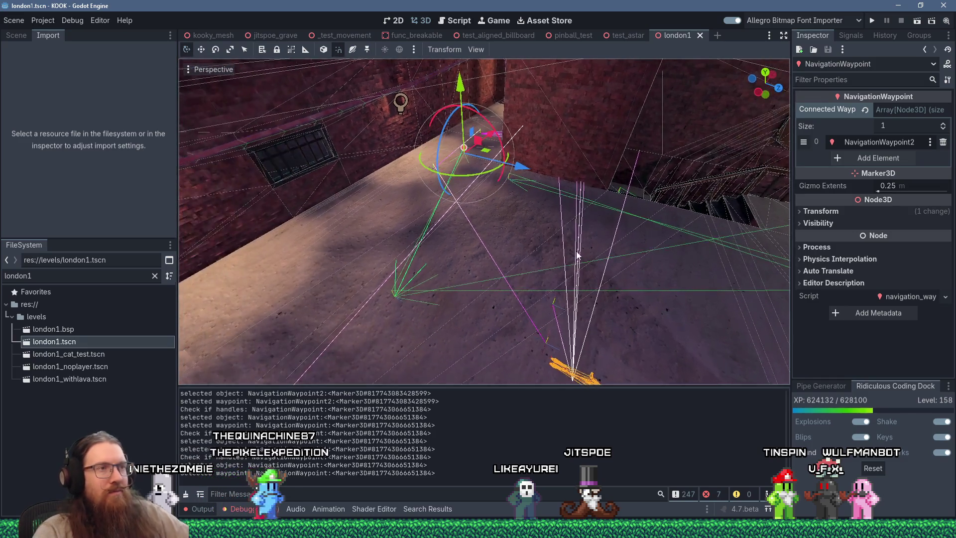
scroll(577, 254, "down", 3)
left_click_drag(592, 249, 516, 241)
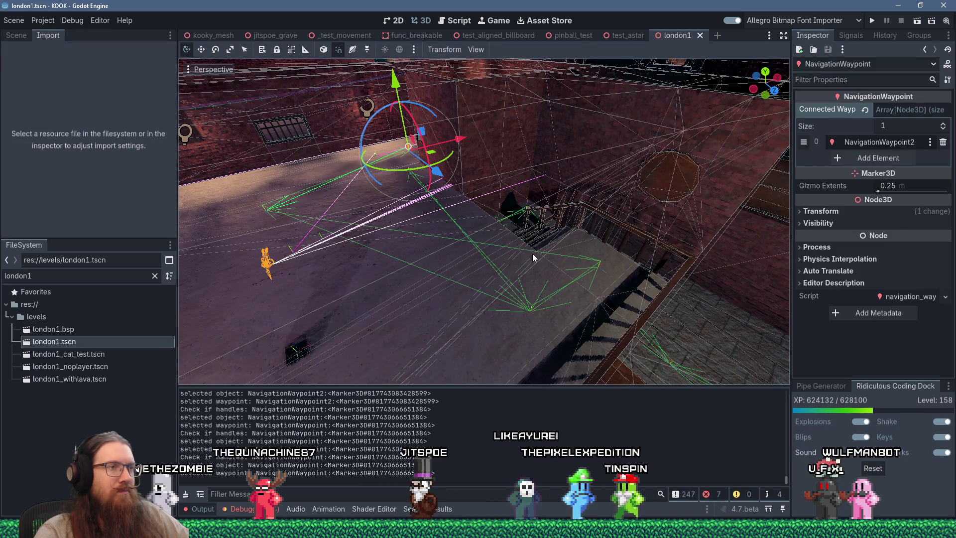
mouse_move(533, 255)
left_mouse_down()
mouse_move(583, 256)
mouse_move(542, 258)
mouse_move(566, 246)
left_mouse_up()
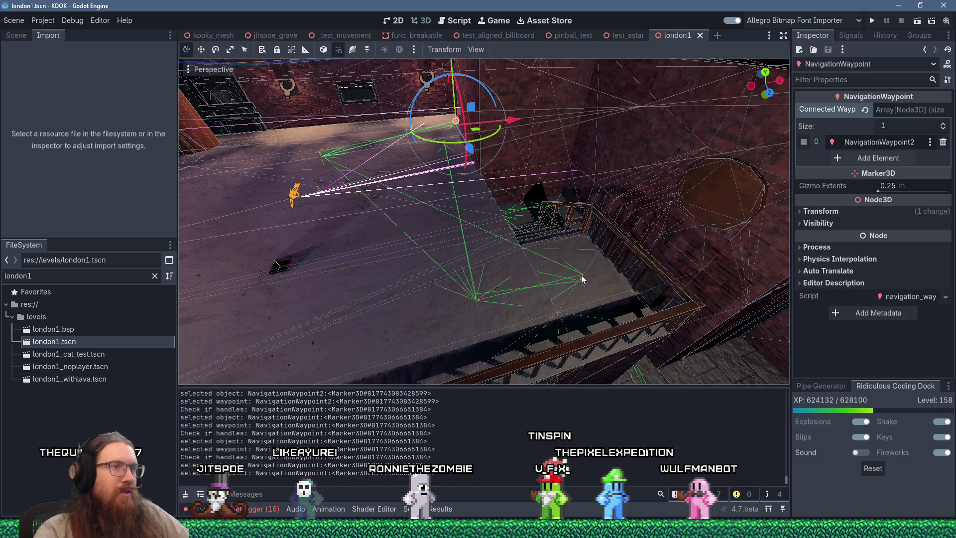
mouse_move(580, 277)
left_mouse_down()
mouse_move(563, 277)
mouse_move(571, 290)
mouse_move(633, 288)
mouse_move(422, 309)
mouse_move(465, 304)
mouse_move(512, 255)
left_mouse_up()
- Remove NavigationWaypoint2 from NavigationWaypoint3's Connected Waypoints, keeping NavigationWaypoint4 and NavigationWaypoint29
left_click(581, 291)
left_click(507, 300)
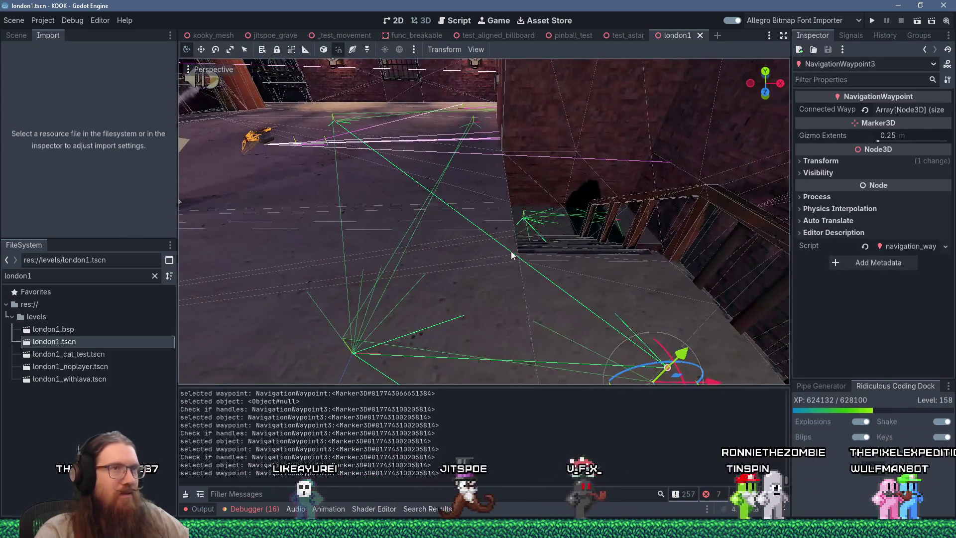
left_click(887, 110)
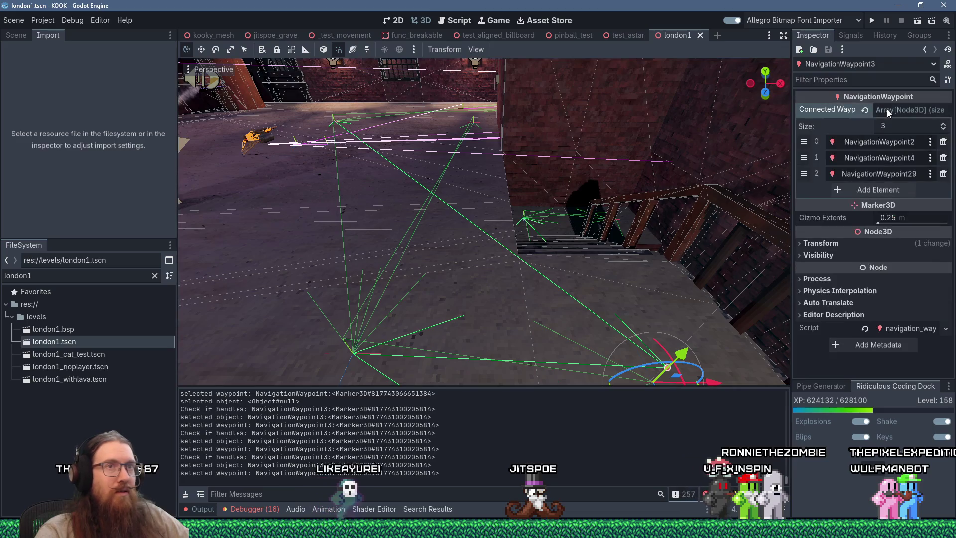
left_click(943, 143)
mouse_move(667, 368)
left_mouse_down()
mouse_move(431, 257)
mouse_move(492, 259)
mouse_move(476, 252)
left_mouse_up()
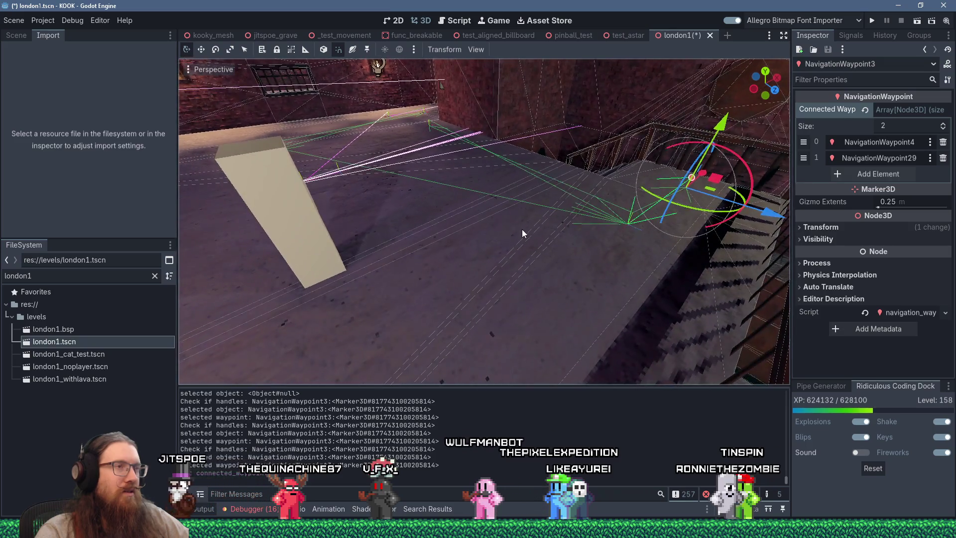
- Zoom and orbit around the rooftop to get a level view of the waypoint by the doorway
scroll(521, 229, "up", 5)
scroll(538, 221, "up", 5)
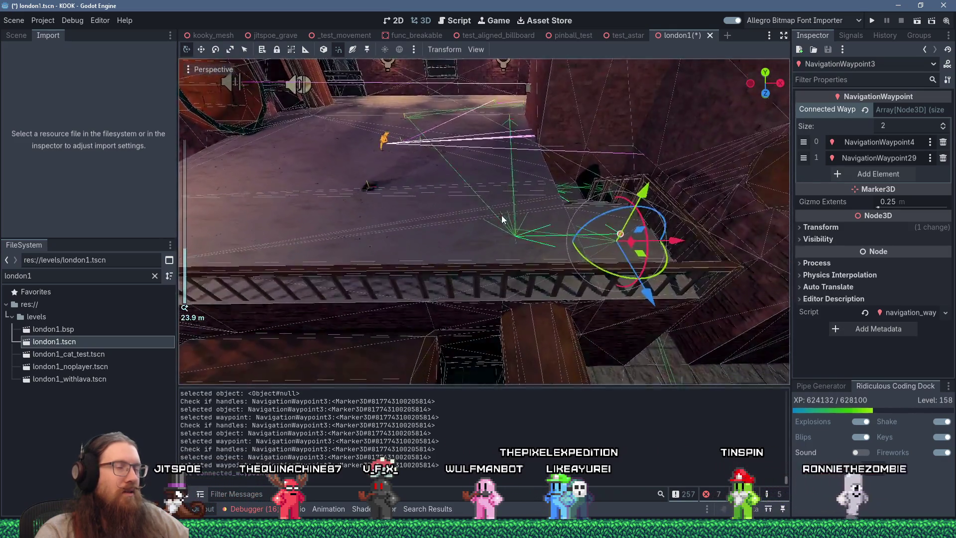
scroll(575, 209, "up", 3)
scroll(581, 204, "up", 5)
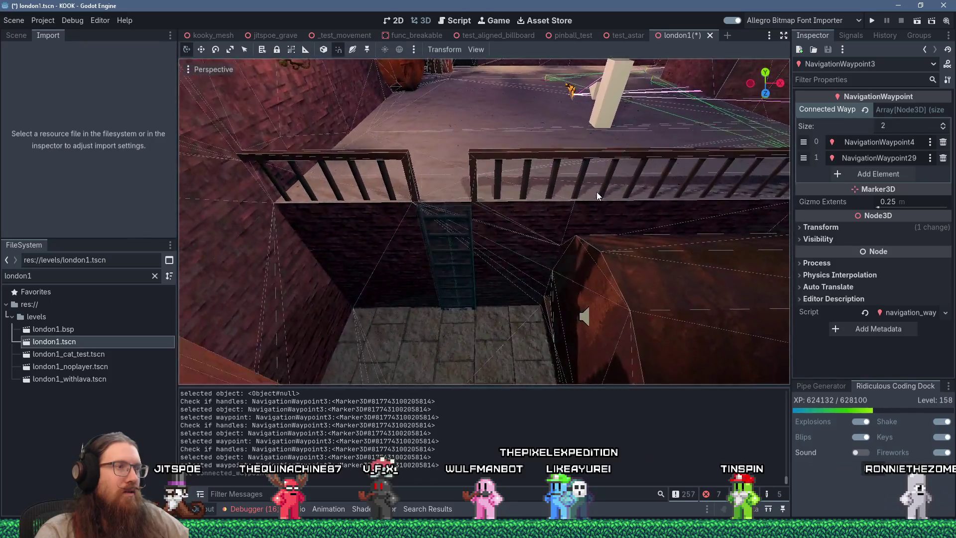
scroll(548, 185, "up", 3)
scroll(545, 185, "down", 10)
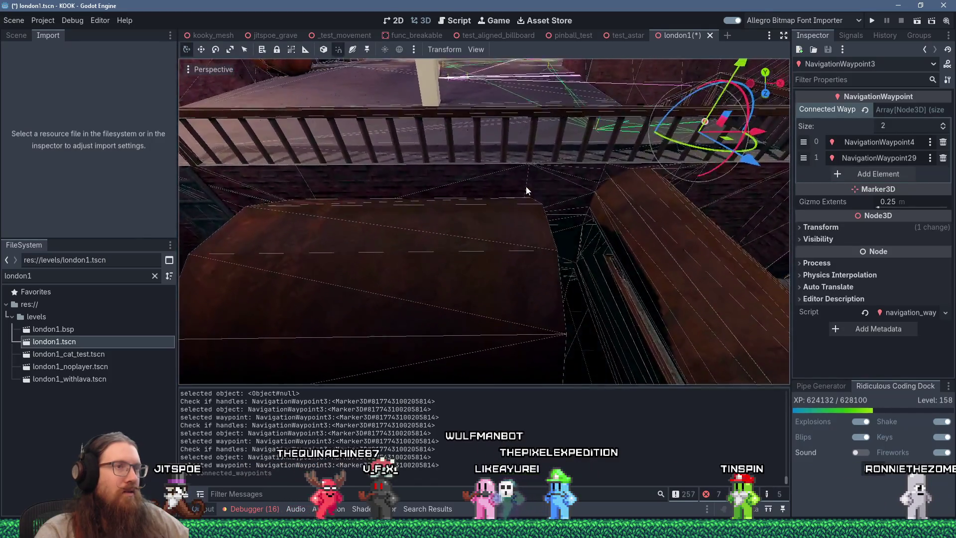
scroll(563, 200, "up", 8)
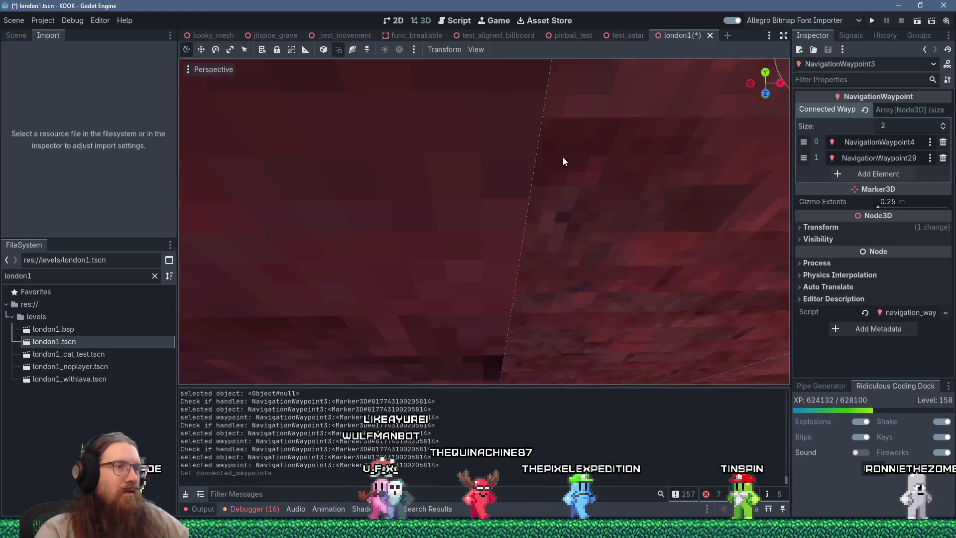
scroll(613, 190, "down", 10)
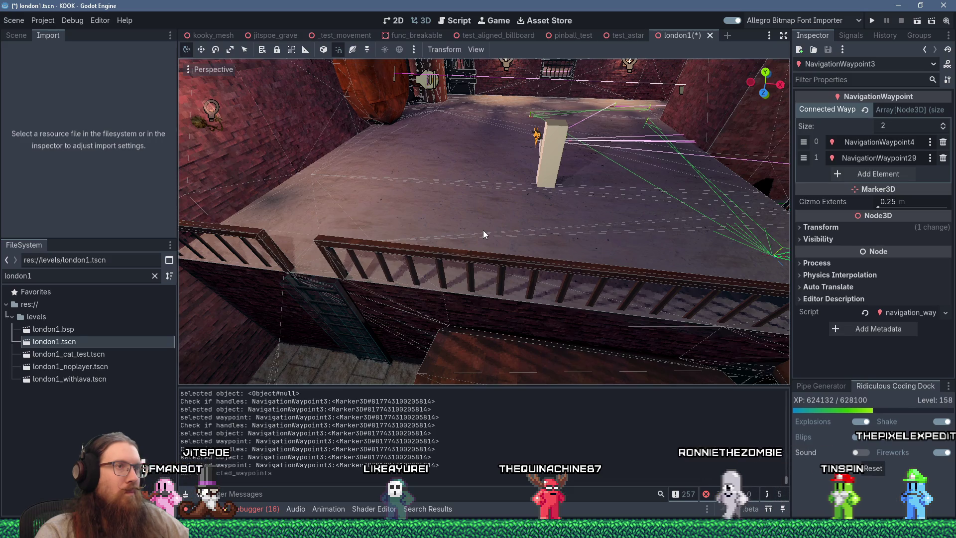
left_click_drag(548, 235, 502, 237)
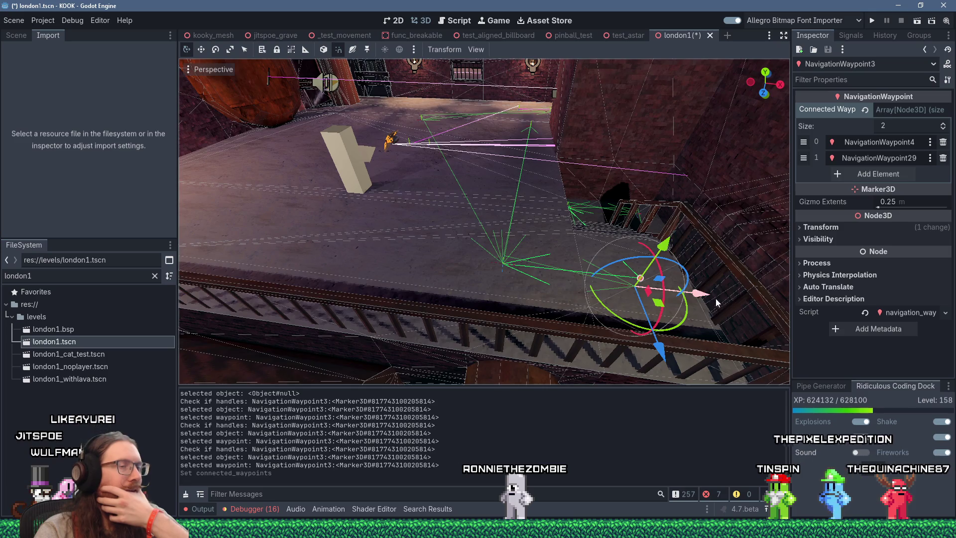
scroll(717, 299, "up", 5)
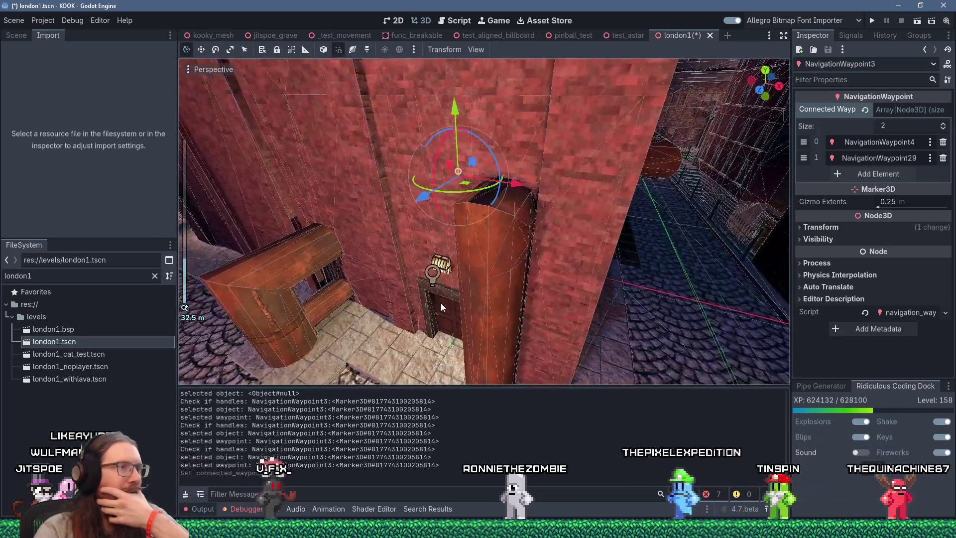
mouse_move(441, 303)
left_mouse_down()
mouse_move(507, 257)
mouse_move(509, 266)
left_mouse_up()
scroll(509, 269, "up", 5)
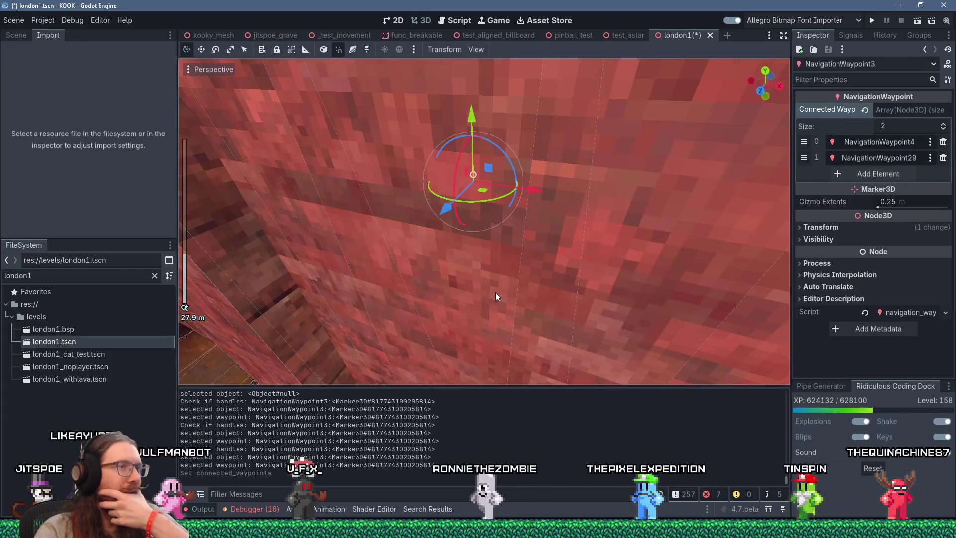
scroll(496, 296, "down", 5)
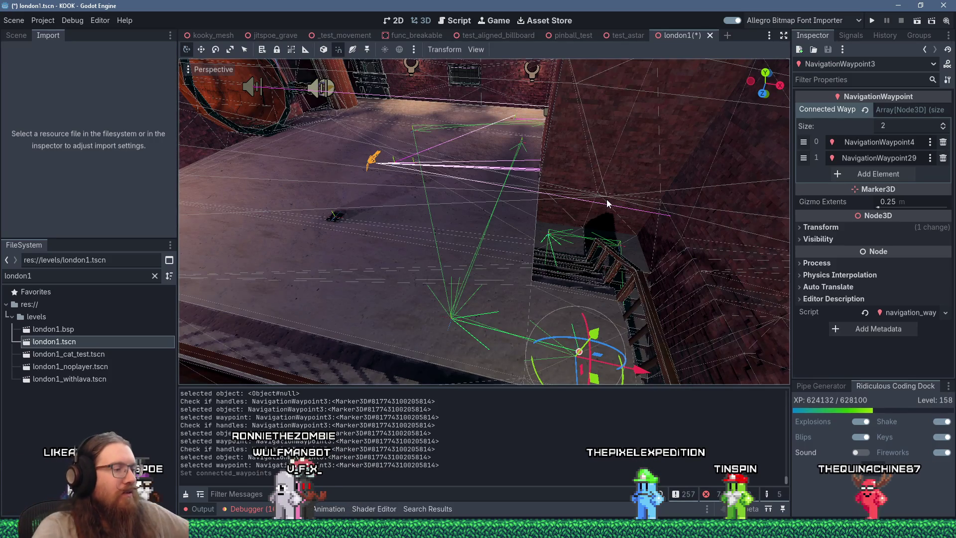
- Save london1.tscn, then briefly check the open windows and return to Godot
key("ctrl+s")
mouse_move(607, 204)
left_mouse_down()
mouse_move(516, 222)
mouse_move(589, 215)
mouse_move(599, 202)
left_mouse_up()
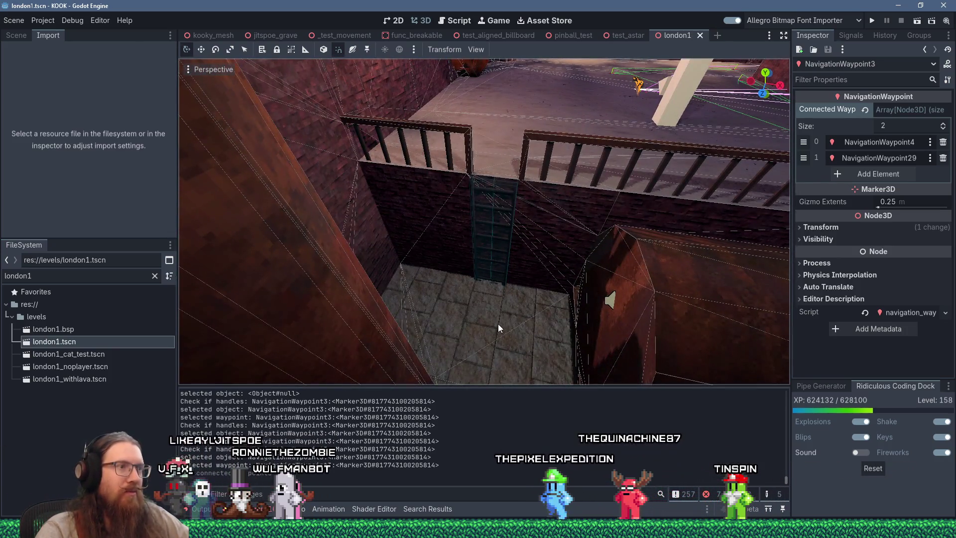
scroll(588, 182, "down", 3)
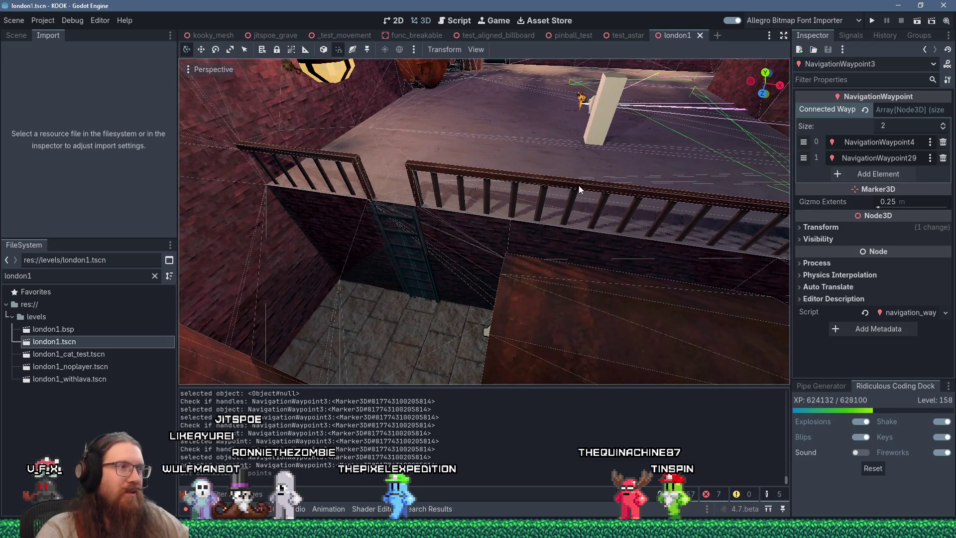
scroll(579, 185, "up", 5)
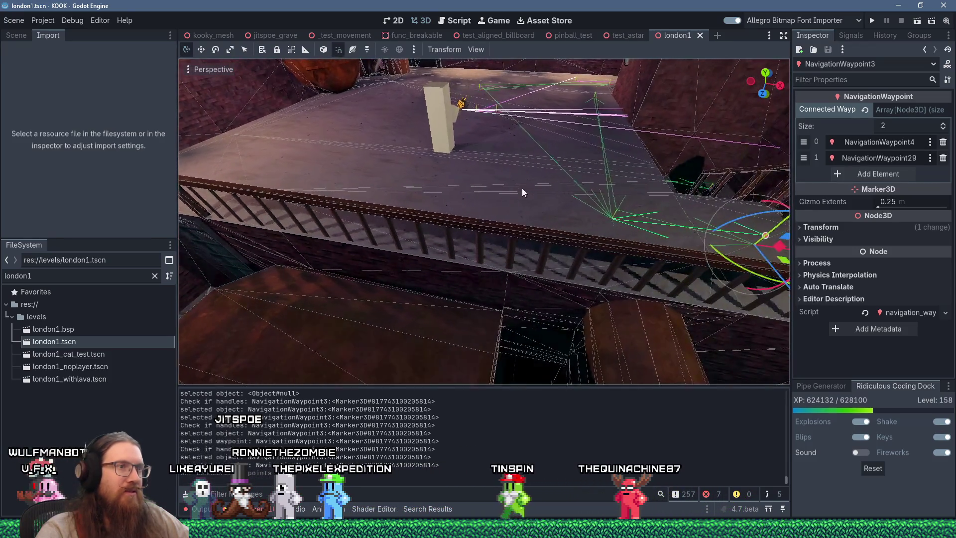
scroll(522, 188, "up", 3)
scroll(528, 188, "down", 5)
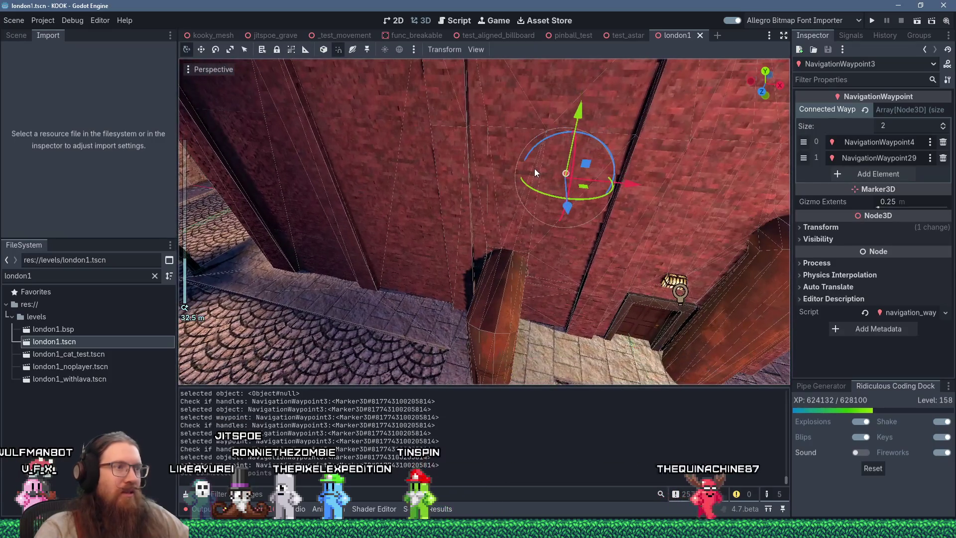
key("alt+Tab")
key("Escape")
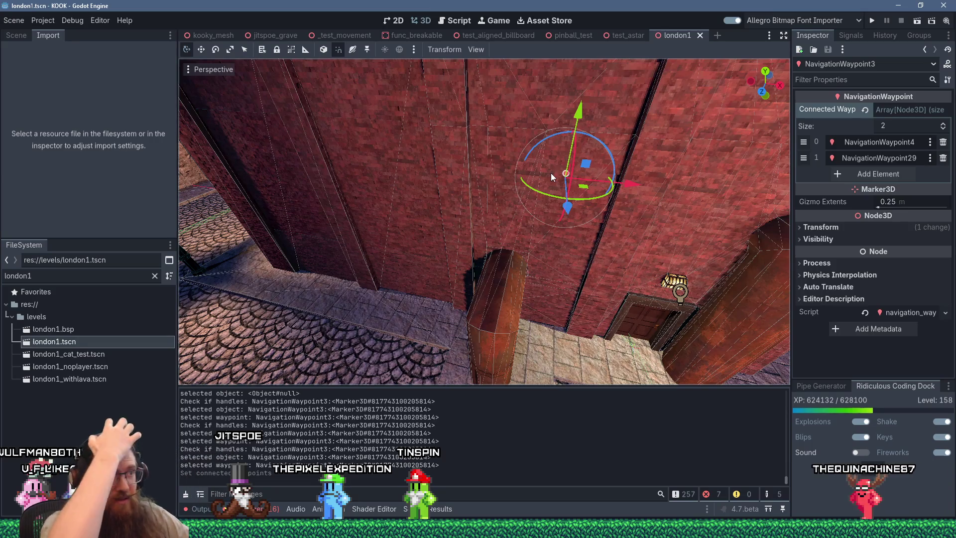
mouse_move(551, 172)
left_mouse_down()
mouse_move(509, 171)
mouse_move(495, 196)
mouse_move(560, 193)
mouse_move(491, 199)
mouse_move(575, 196)
mouse_move(547, 176)
mouse_move(674, 269)
mouse_move(538, 243)
mouse_move(559, 208)
mouse_move(612, 195)
mouse_move(597, 172)
mouse_move(541, 195)
mouse_move(550, 213)
mouse_move(618, 206)
mouse_move(478, 199)
mouse_move(517, 195)
mouse_move(509, 196)
left_mouse_up()
key("alt+Tab")
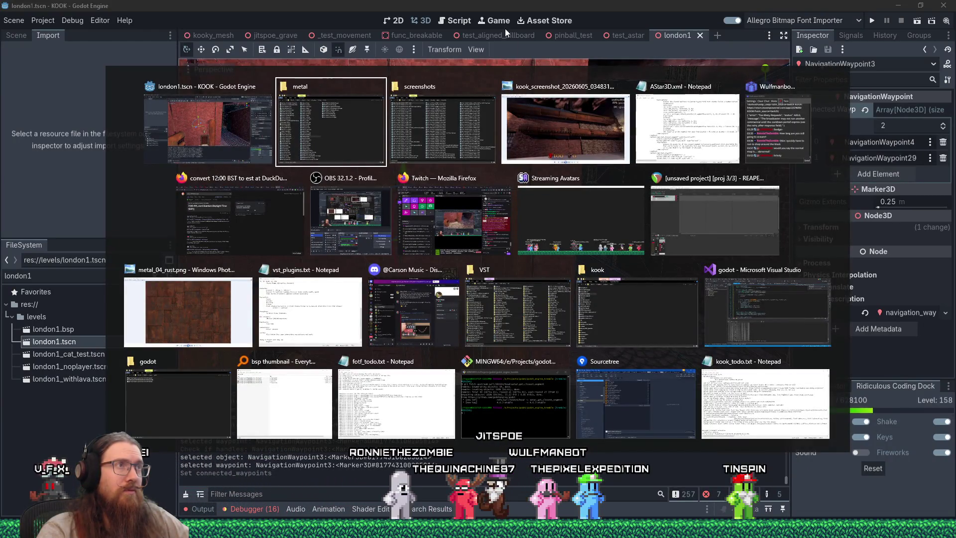
- In waypoint_system.gd, start declaring segment_point_1_pos := on line 49
key("Escape")
key("ctrl+F3")
left_click(462, 203)
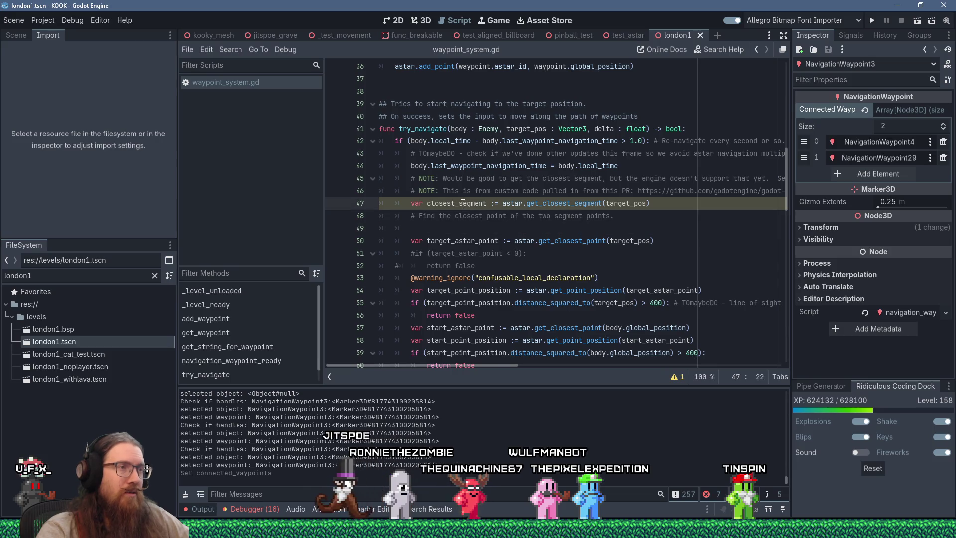
left_click(449, 228)
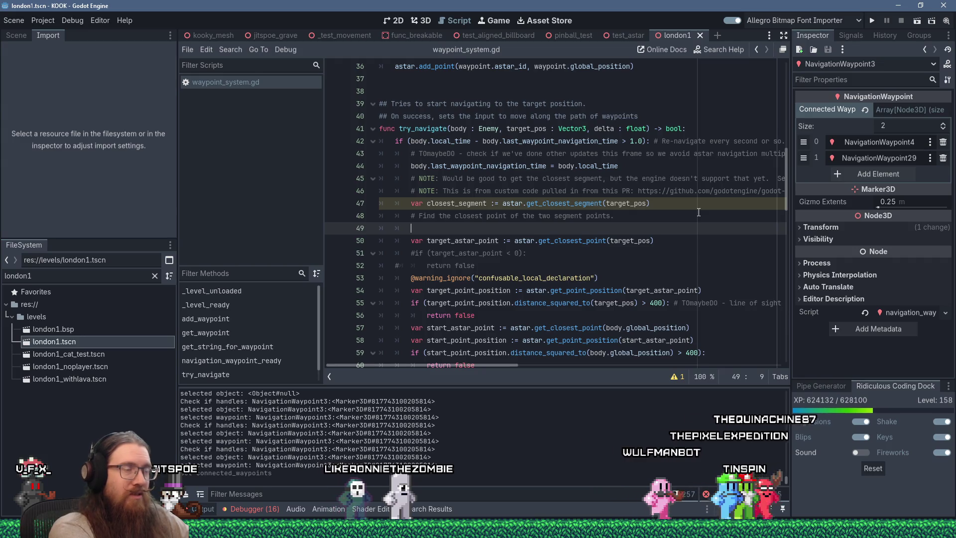
type("var p")
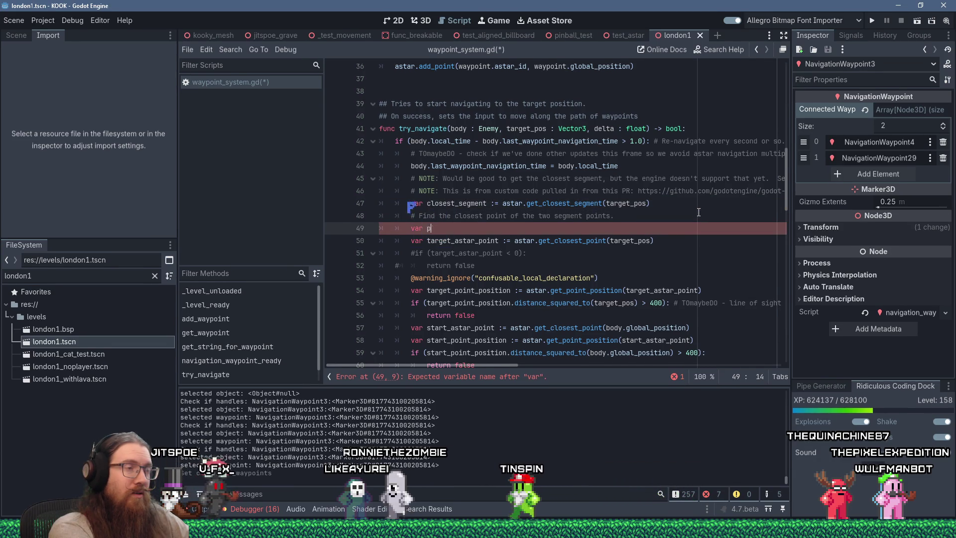
key("BackSpace")
type("segment_point_1_pos ")
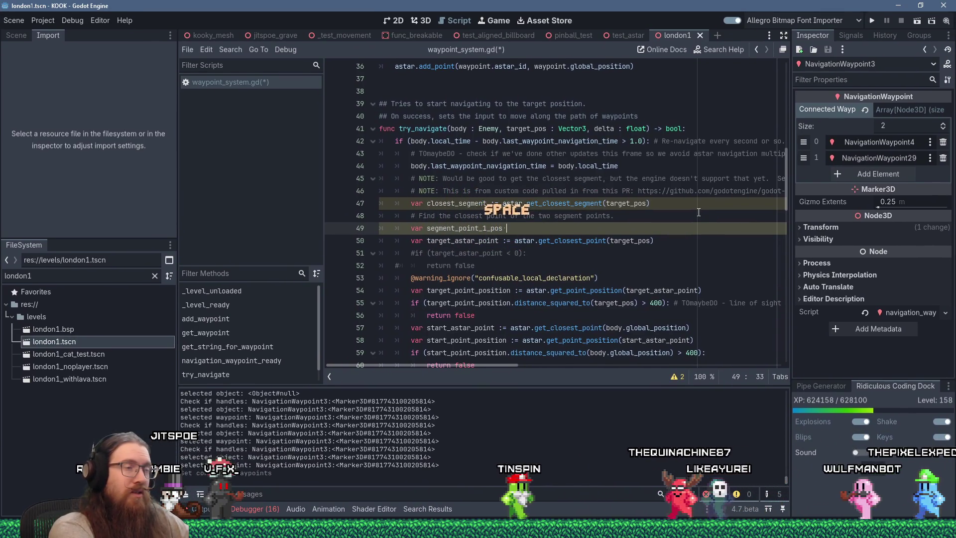
type(":= cl")
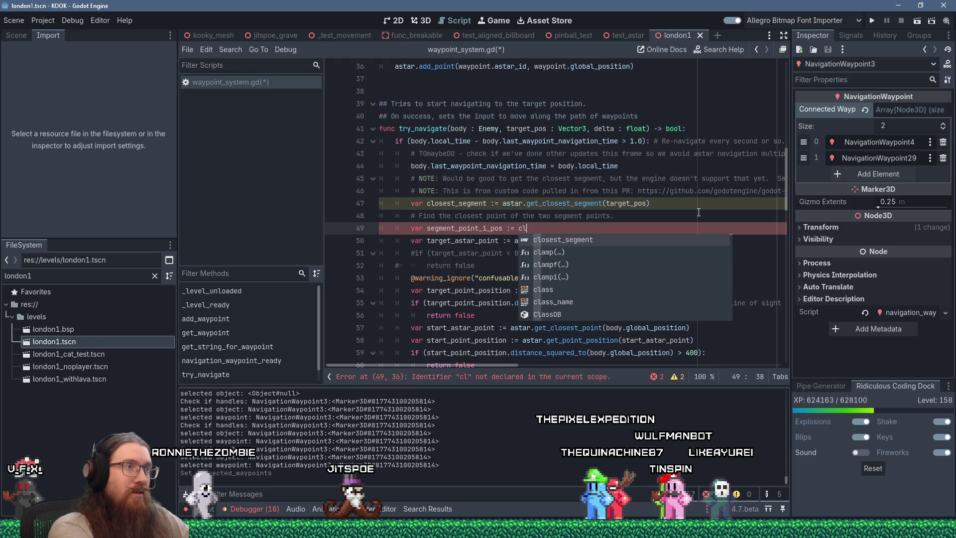
key("Escape")
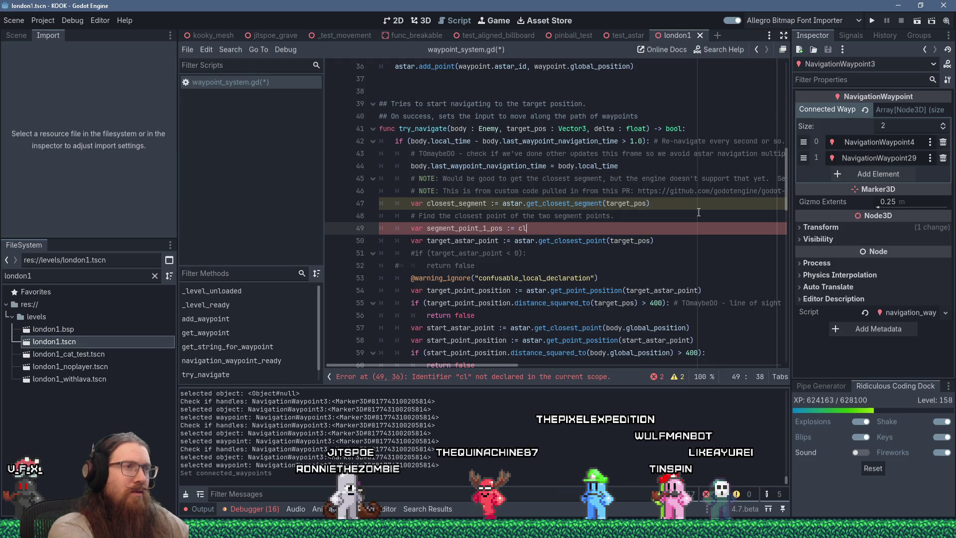
- Add 'if (closest_segment.size() < 2): return false' and set segment_point_1_pos to closest_segment[0]
key("Up")
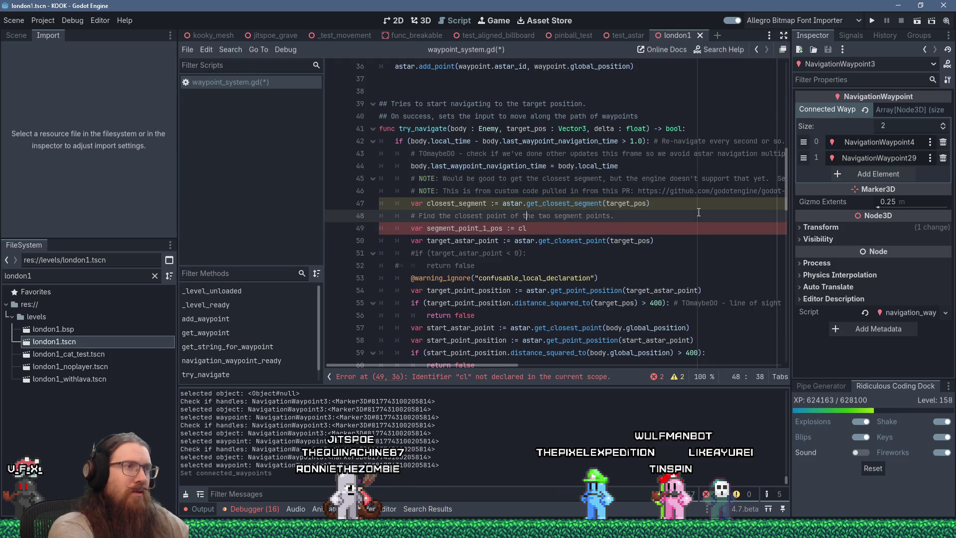
key("Return")
type("if (closes")
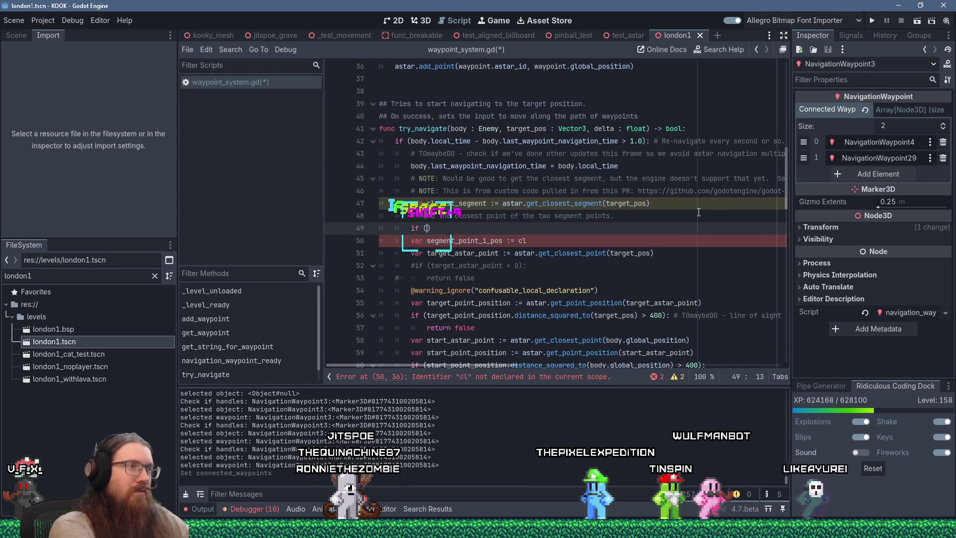
type("t_segment.len")
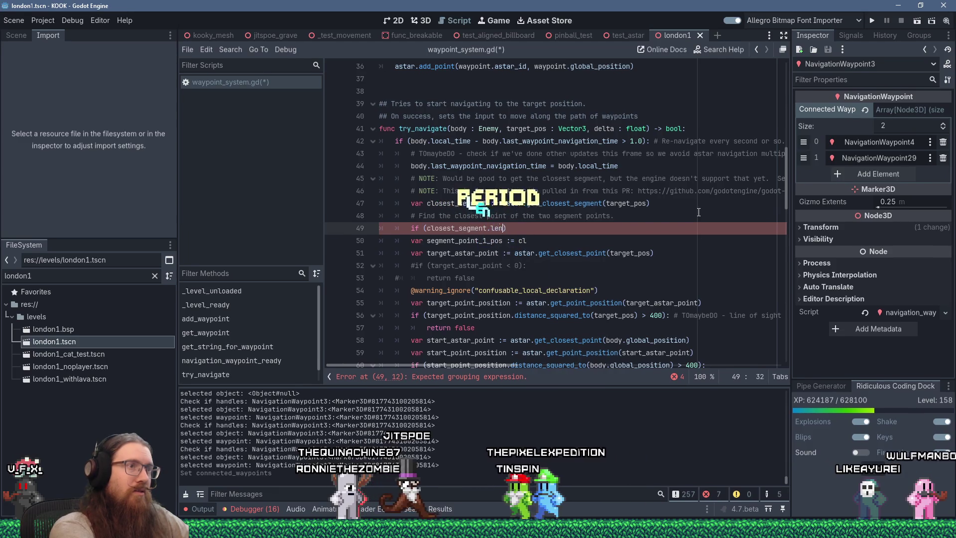
key("BackSpace")
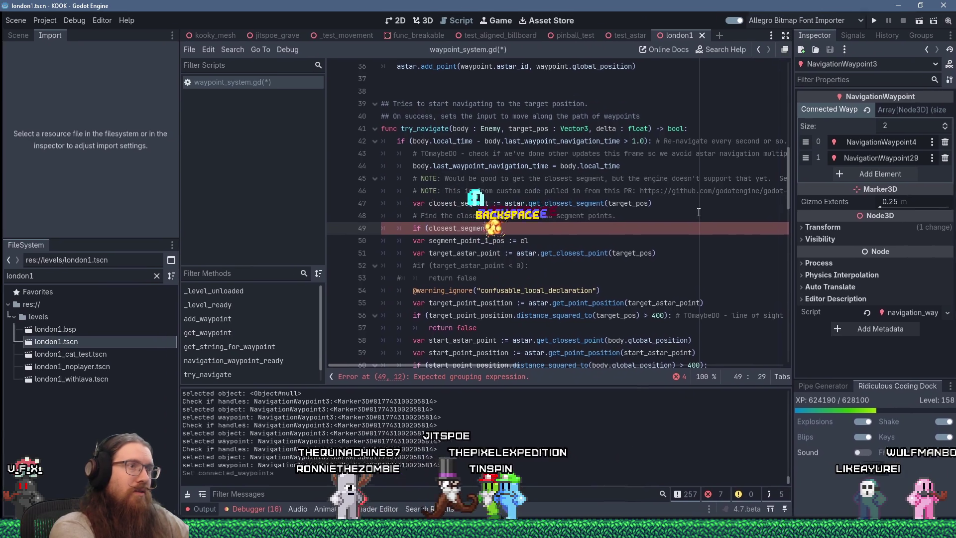
type("size(")
key("Return")
type("< ")
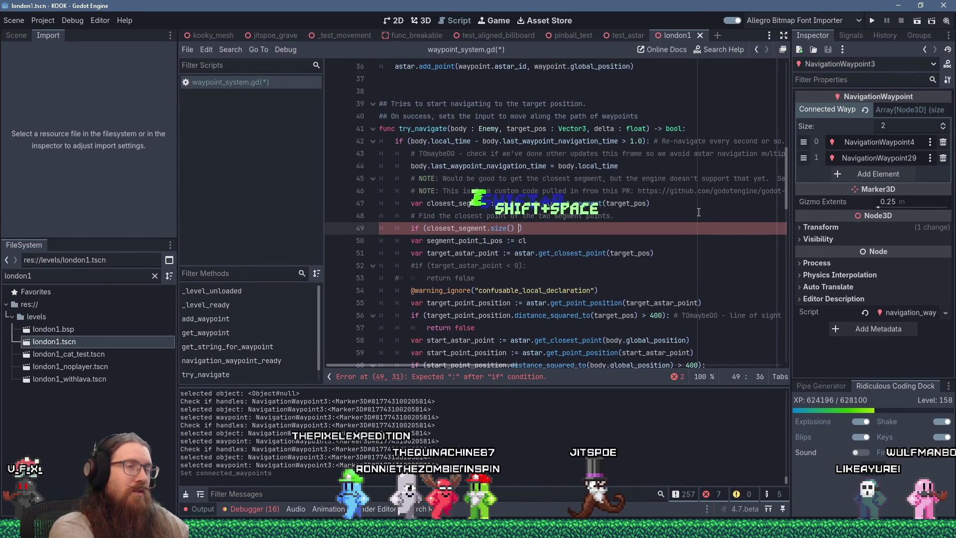
type("2):")
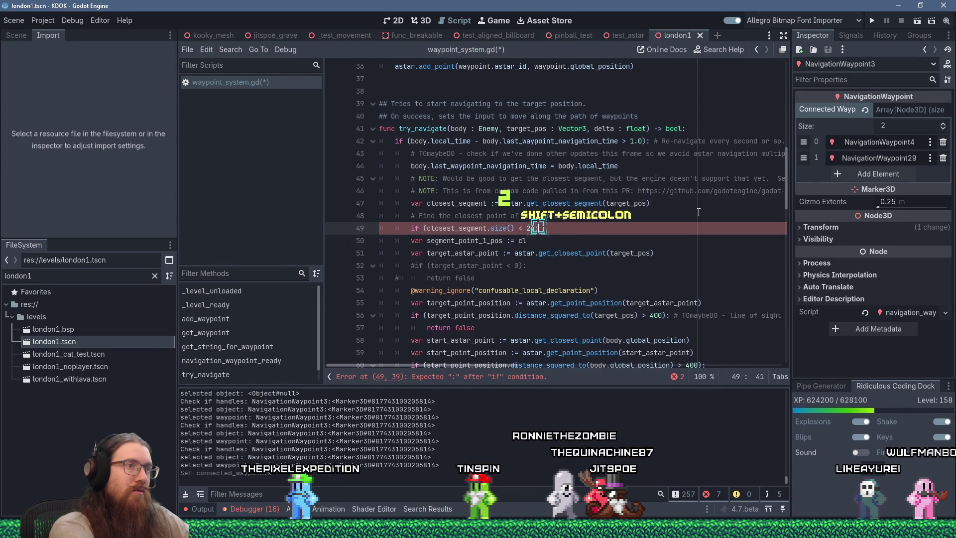
key("Return")
type("return false")
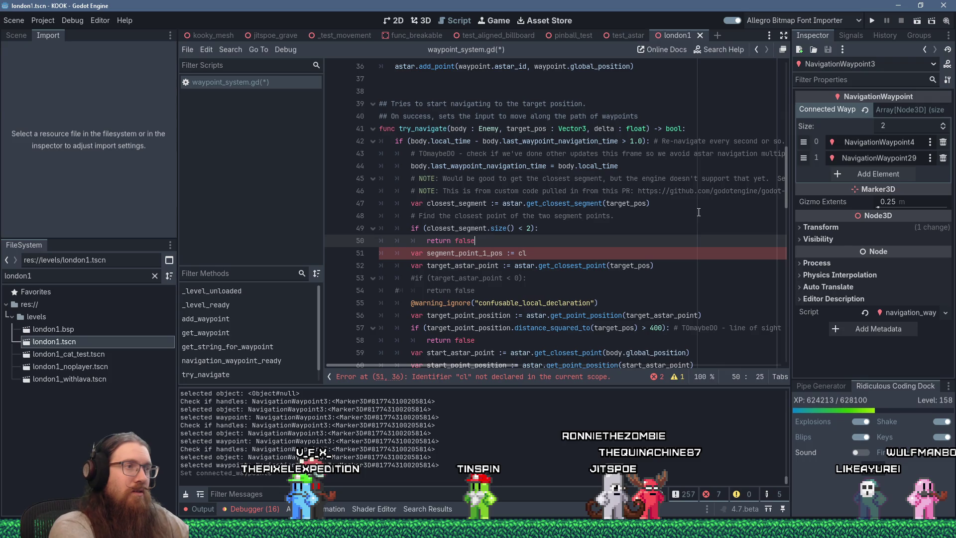
key("Down")
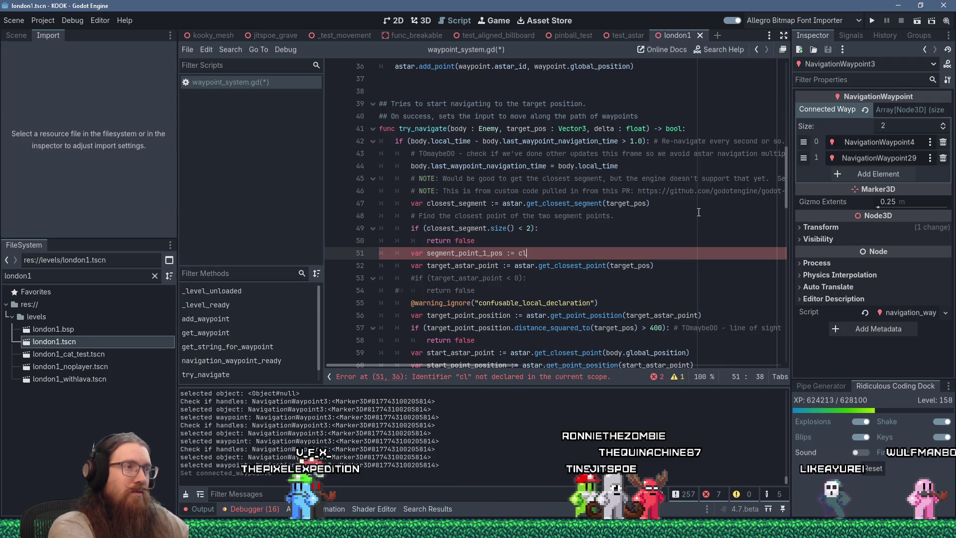
type("osest_s")
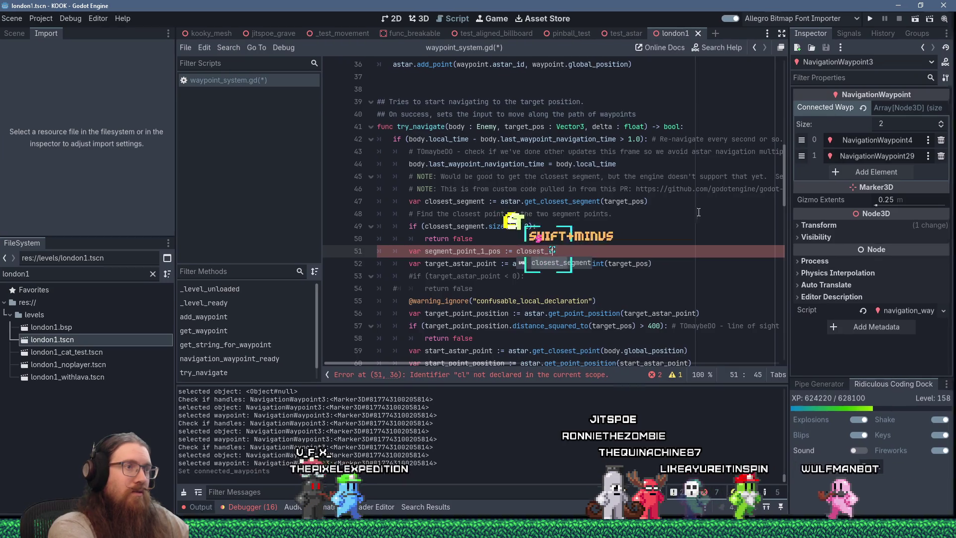
type("egment[0]")
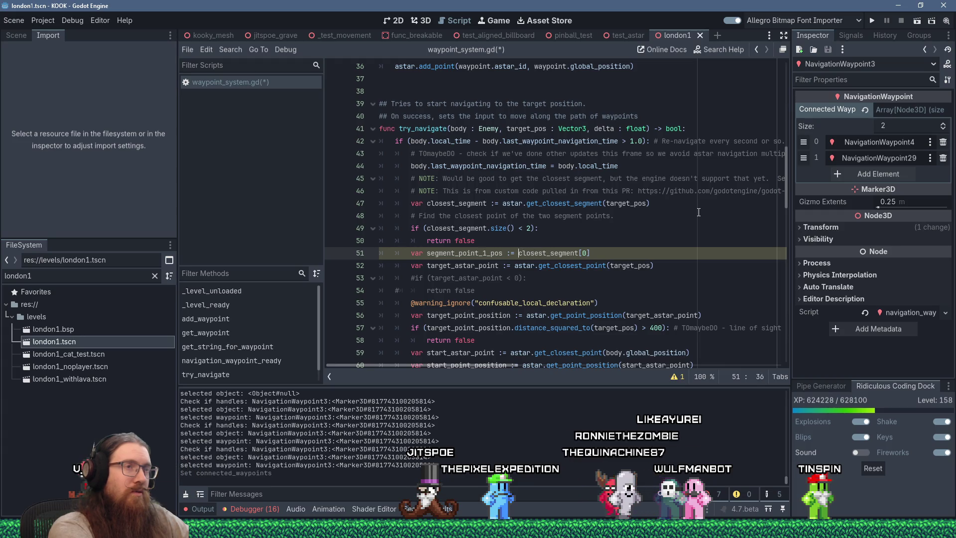
- Wrap closest_segment[0] in astar.get_point_position() for segment_point_1_pos
type("astar")
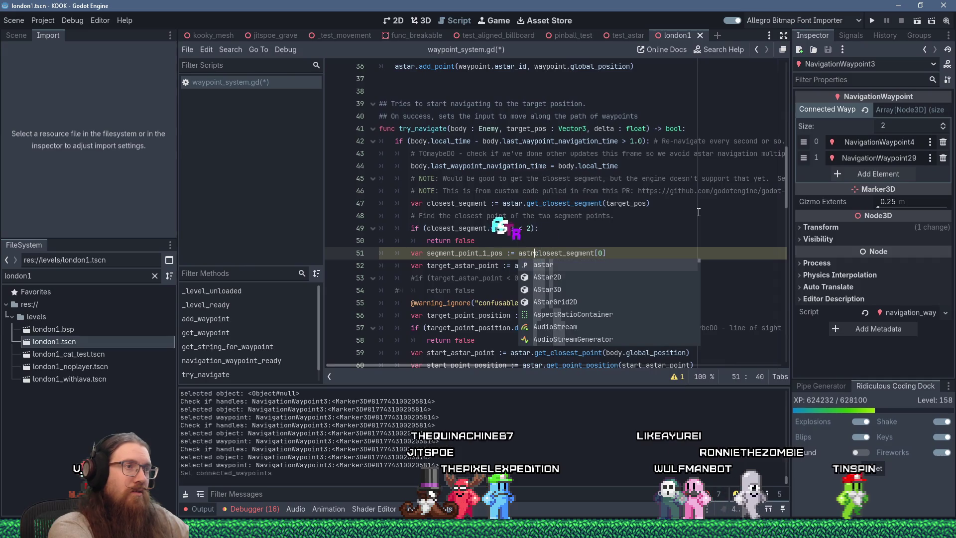
key("BackSpace")
type("r.ge")
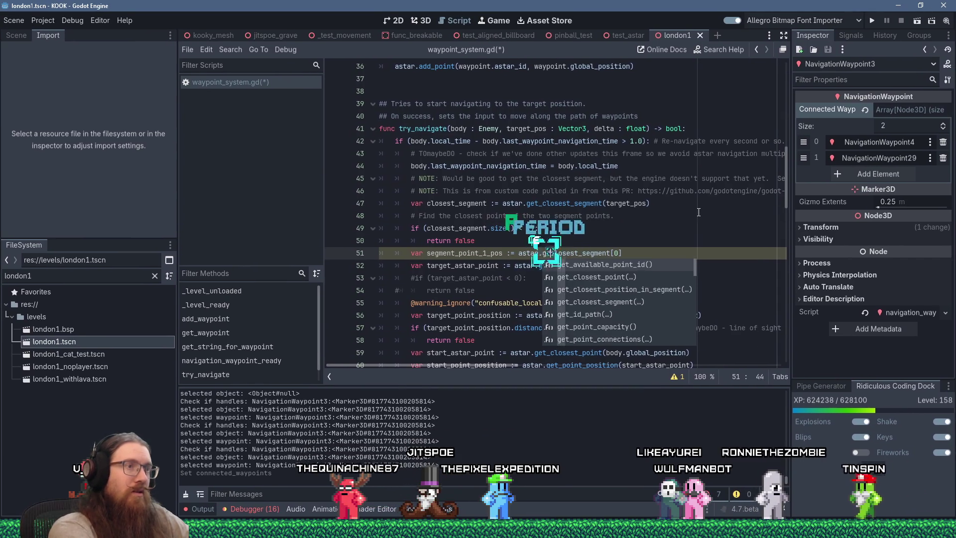
type("_")
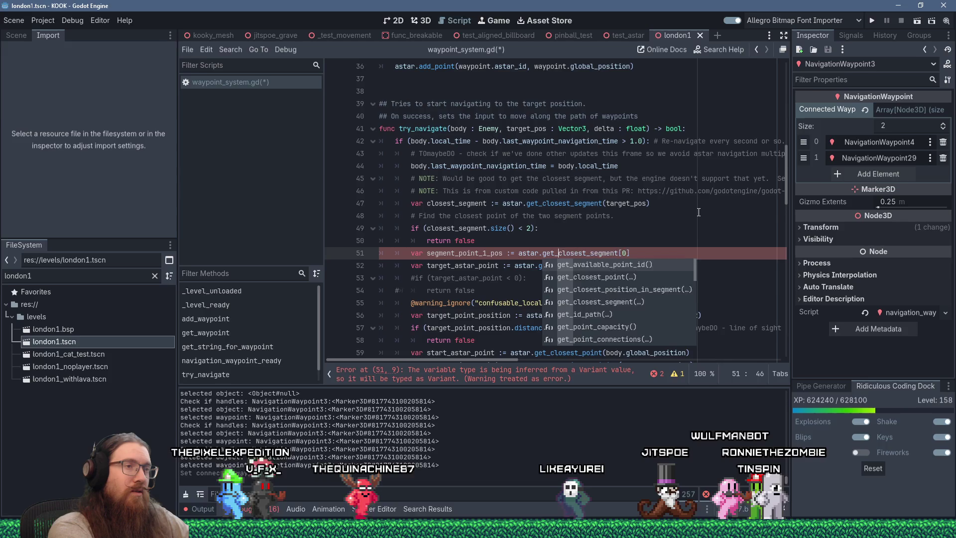
type("posid")
key("BackSpace")
key("BackSpace")
key("BackSpace")
type("_s")
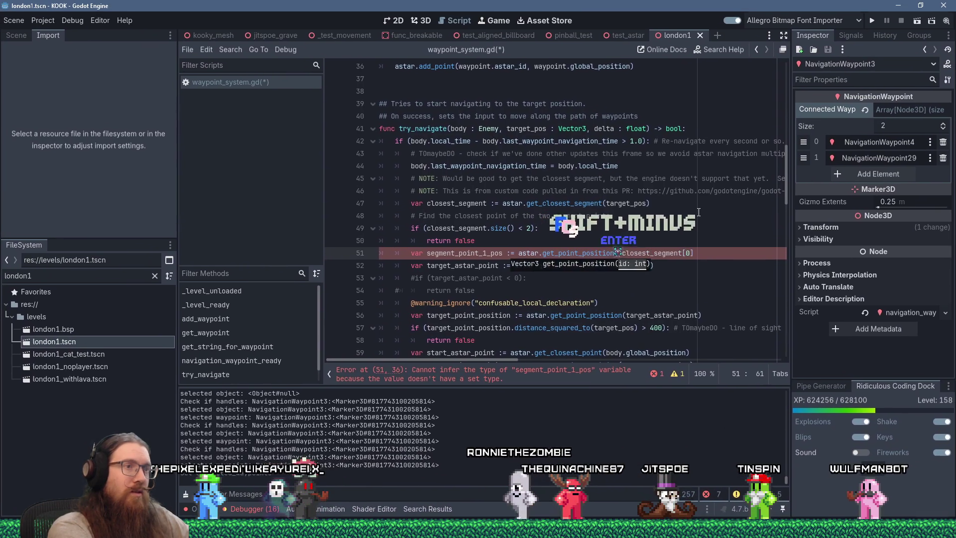
key("Return")
type("(")
key("Delete")
key("BackSpace")
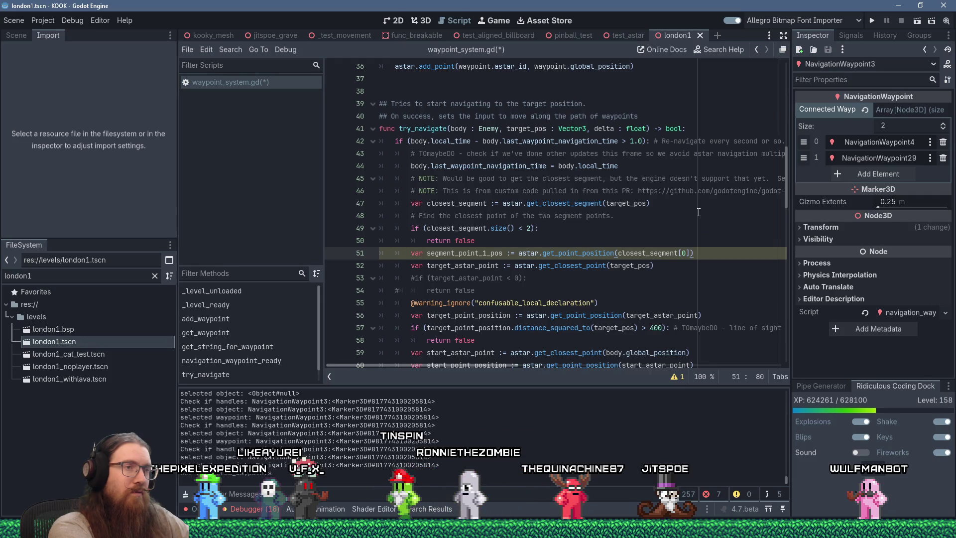
- Declare segment_point_2_pos from astar.get_point_position(closest_segment[1]) and begin an if on target_pos.distance_squared_to(segment_point_1_pos)
key("Return")
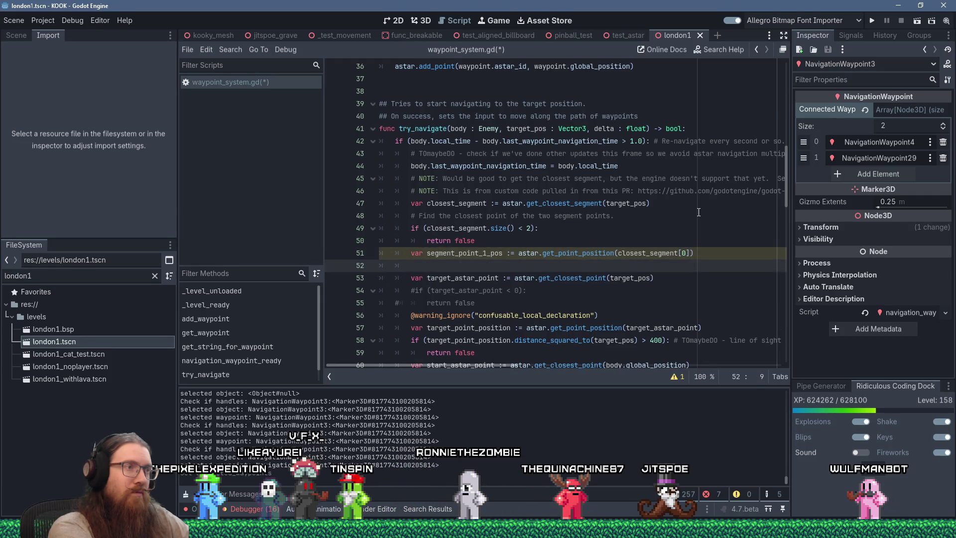
type("var seg")
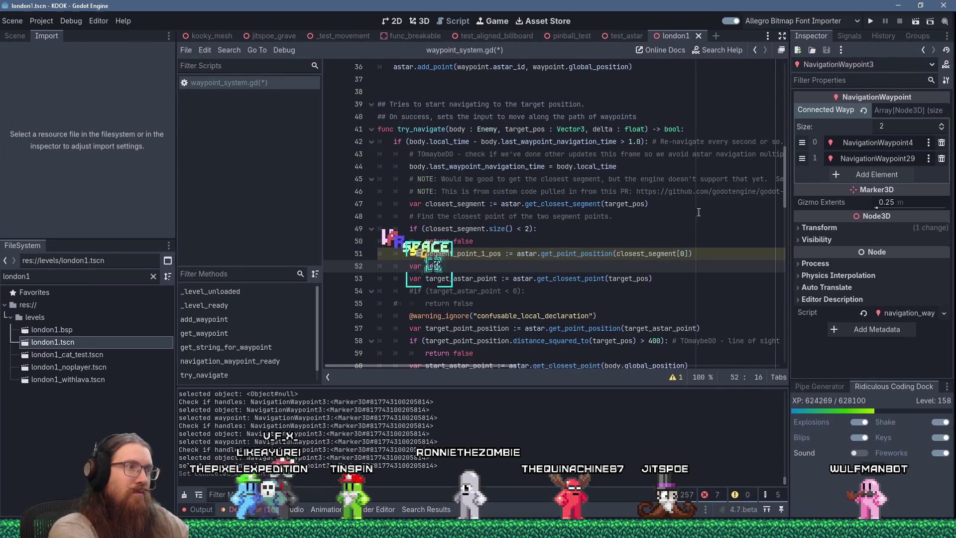
type("ment_point")
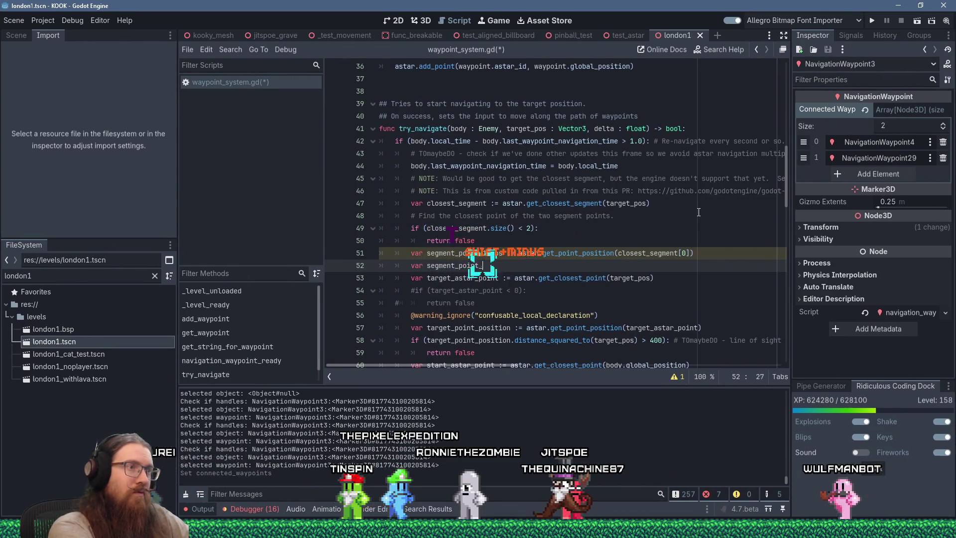
type("2_pos := astar.get_s")
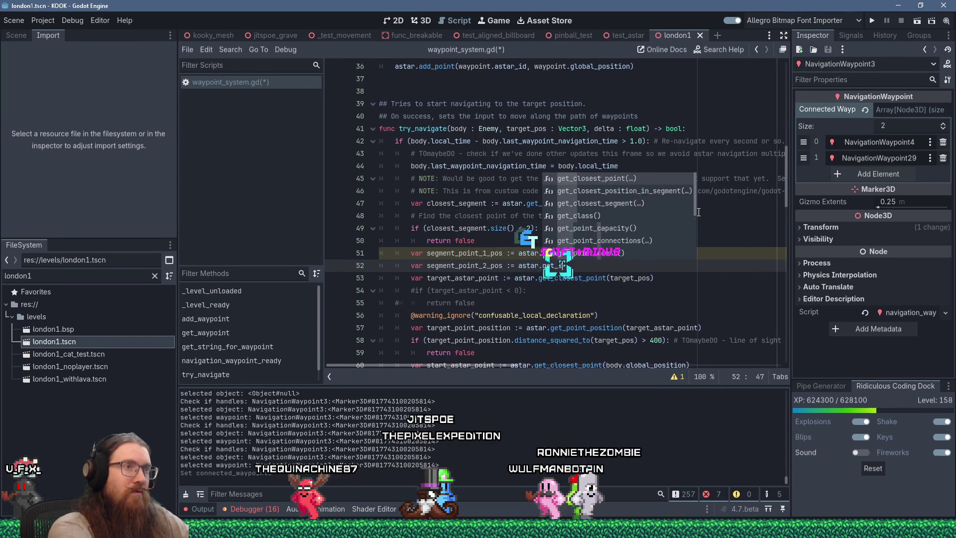
type("poin")
key("BackSpace")
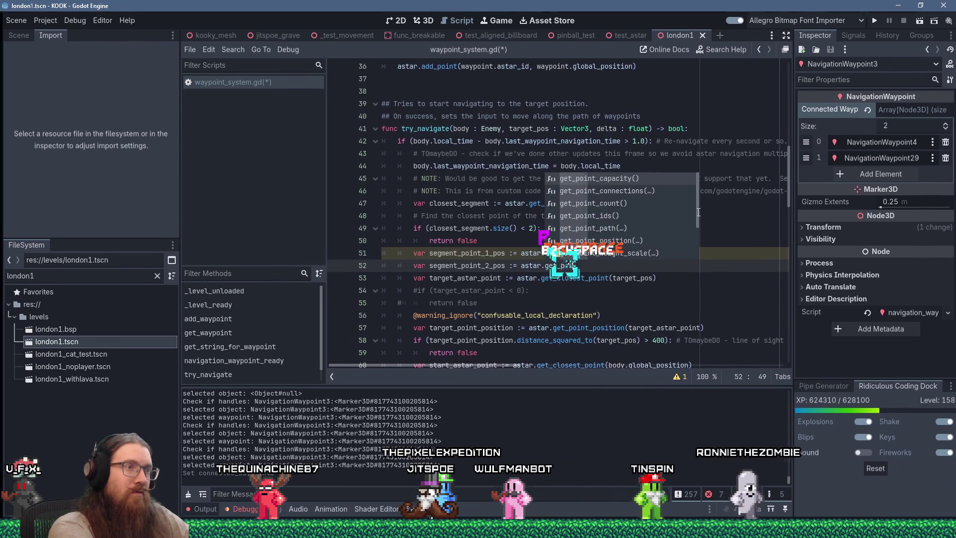
type("nt_pos")
key("Return")
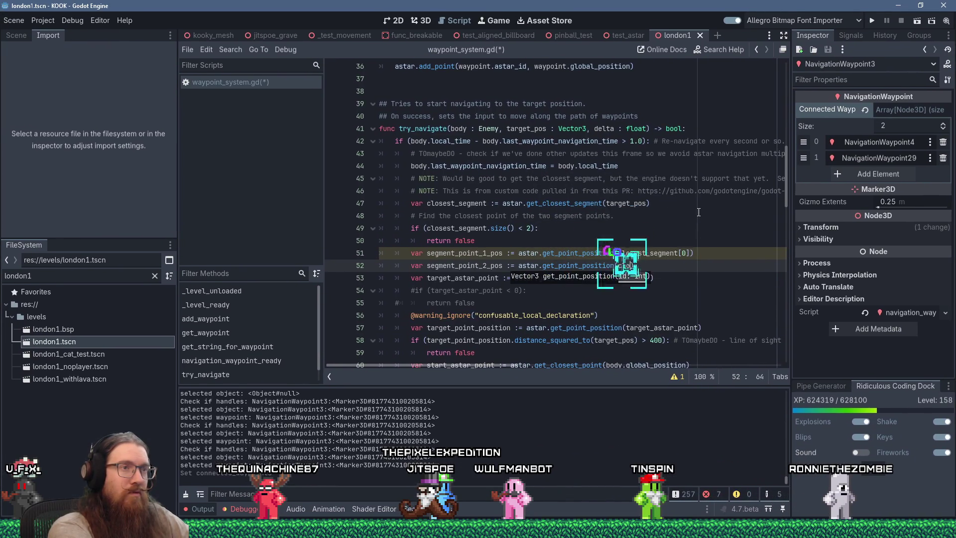
type("sest_se")
key("BackSpace")
type("gment[1")
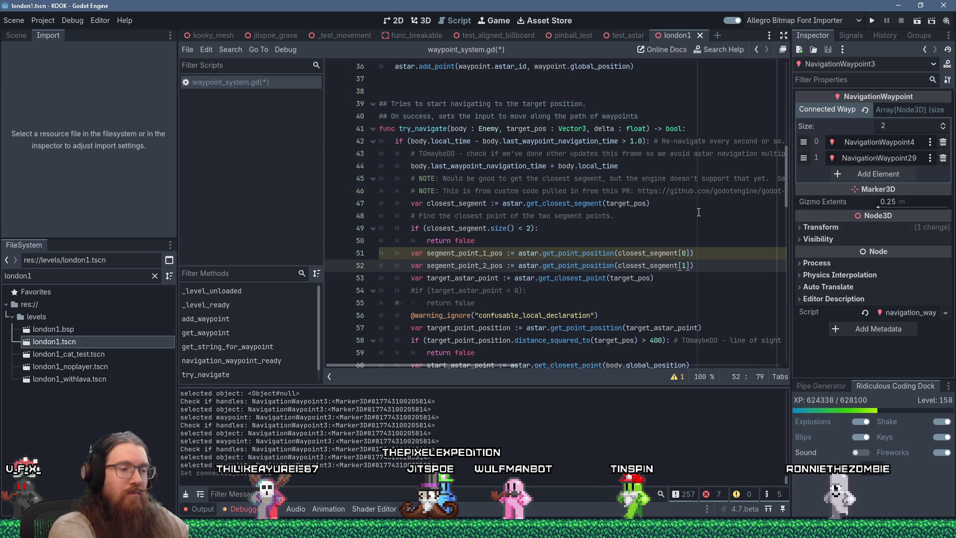
key("Return")
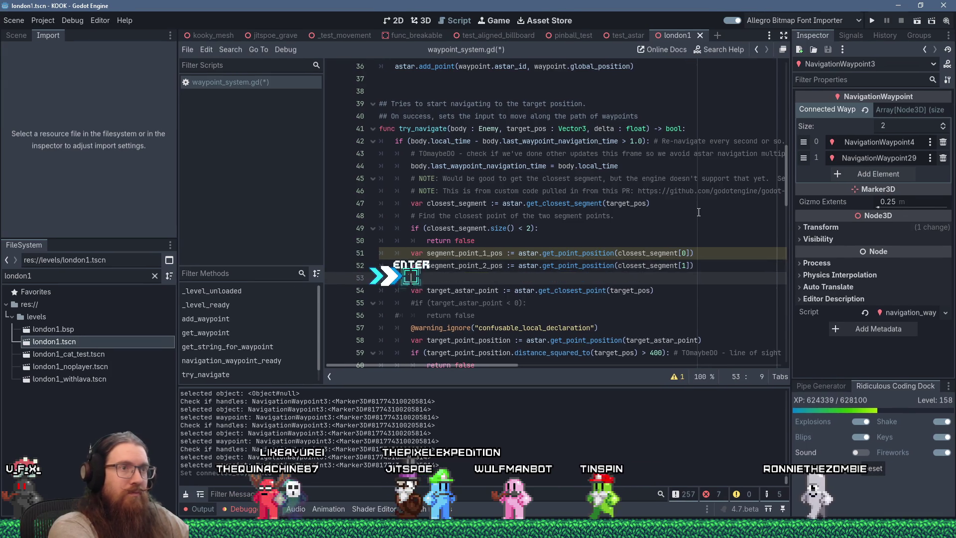
type("if (")
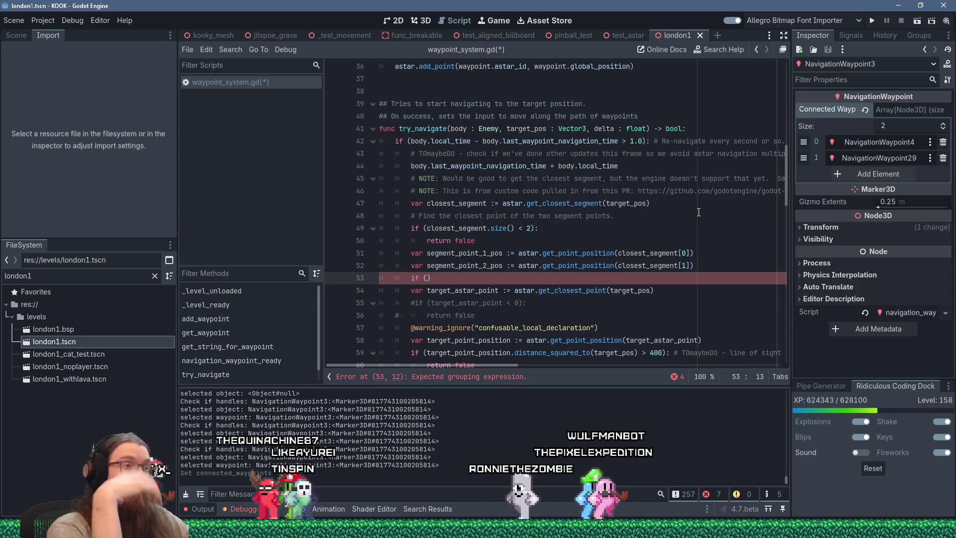
type("target_pos")
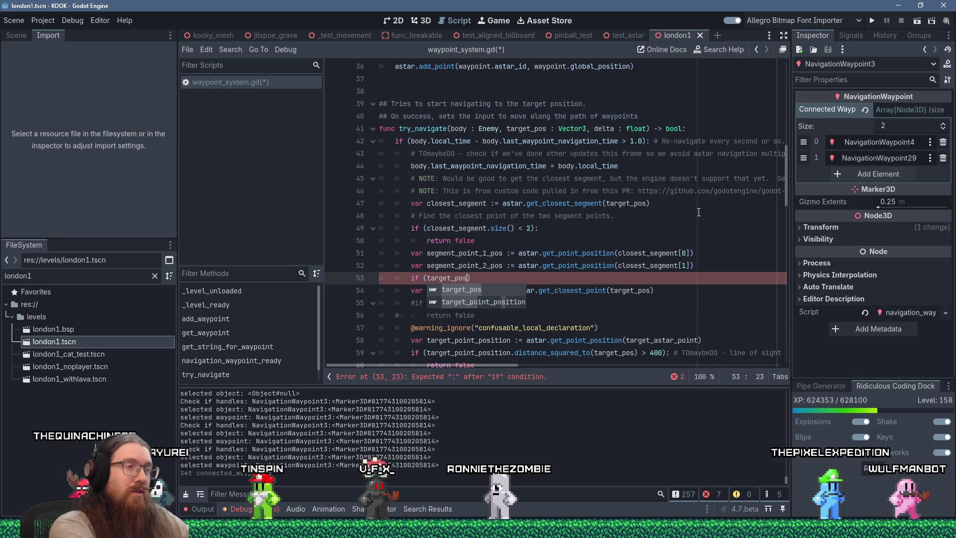
type(".")
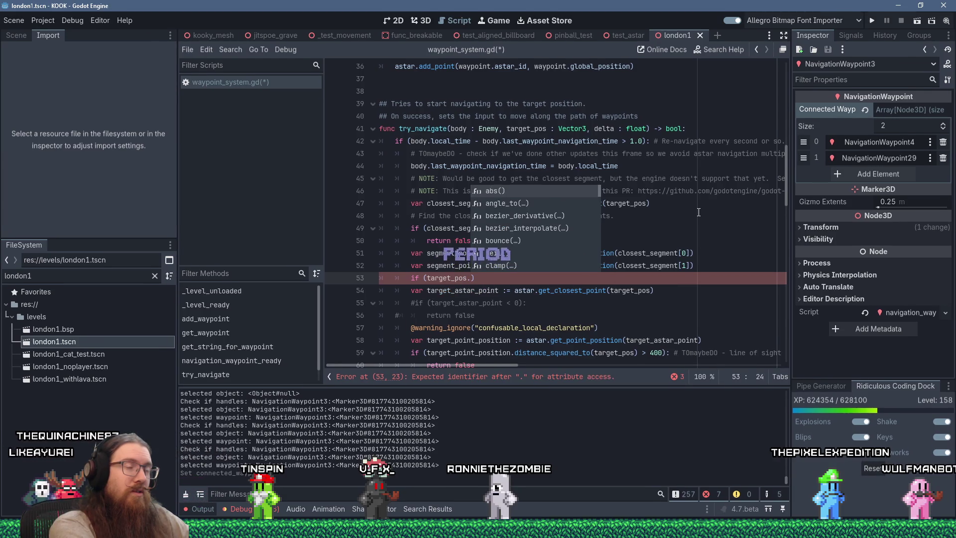
type("distance_squared_to(")
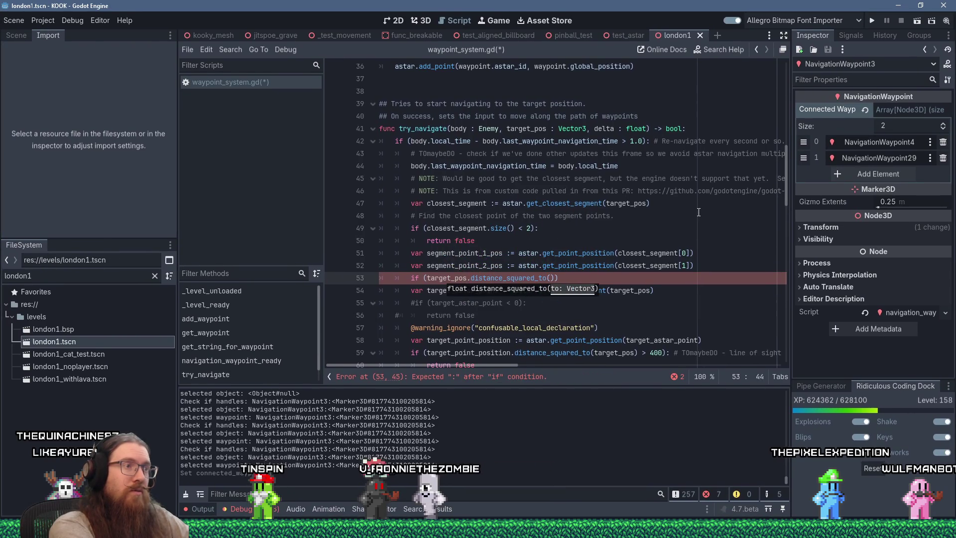
type("segment_")
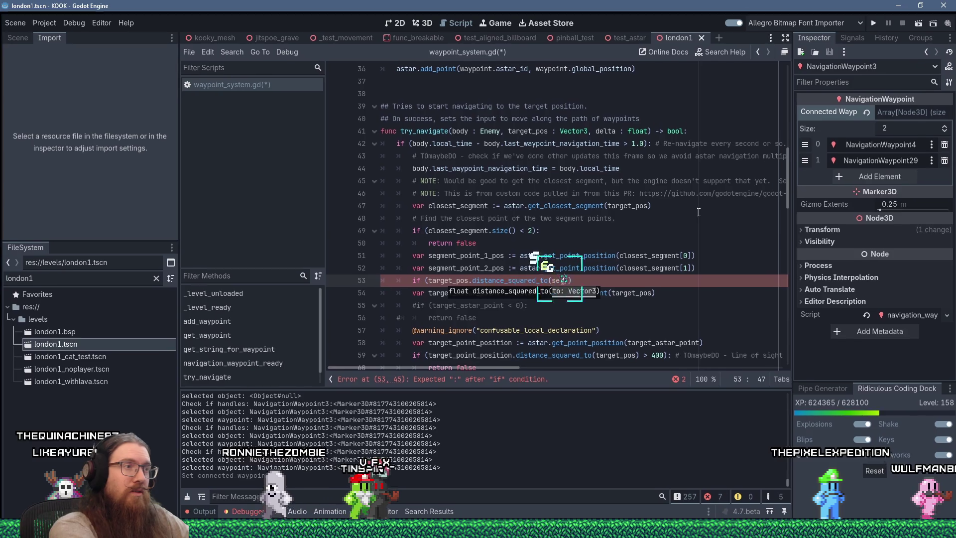
type("point")
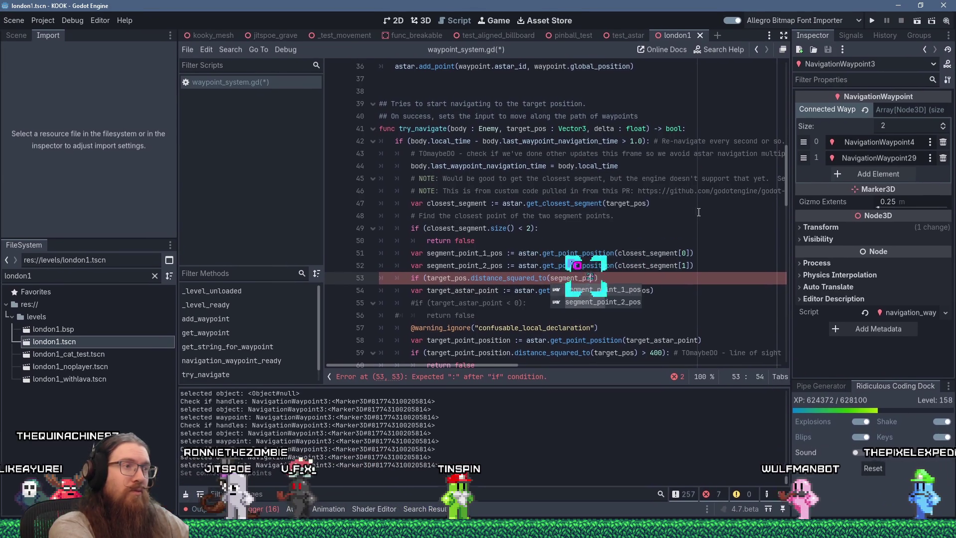
type("_1_pos)")
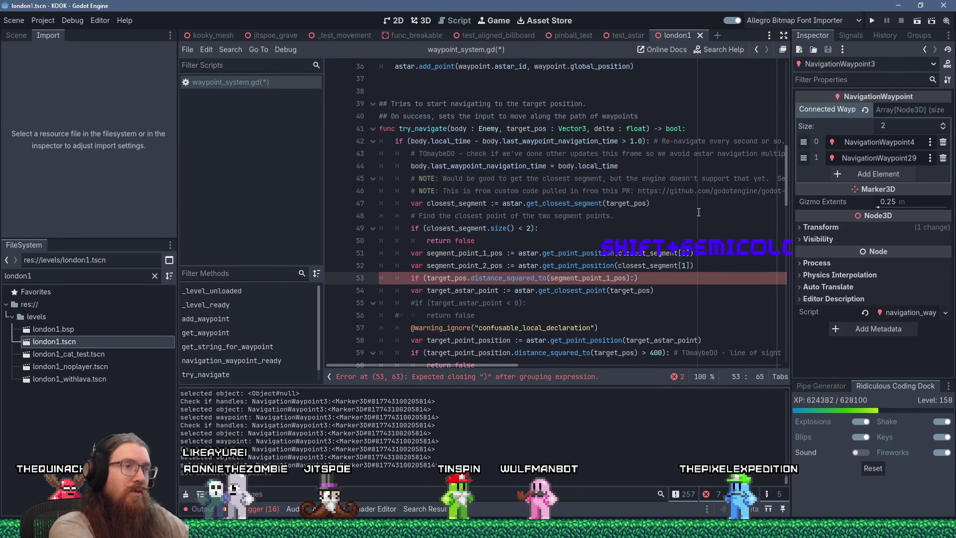
- Delete the stray ')' on line 53 and comment out the old target_astar_point get_closest_point line
key("Delete")
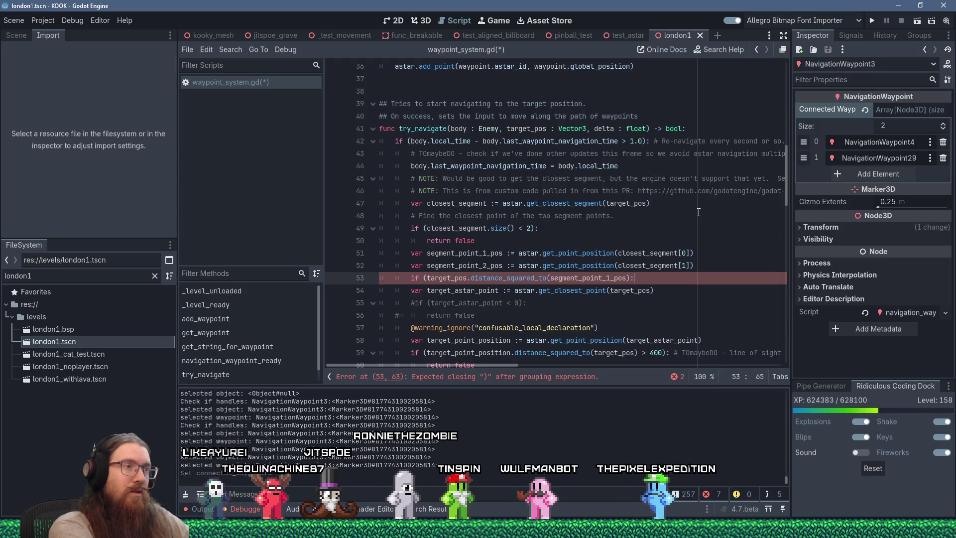
key("Down")
key("Home")
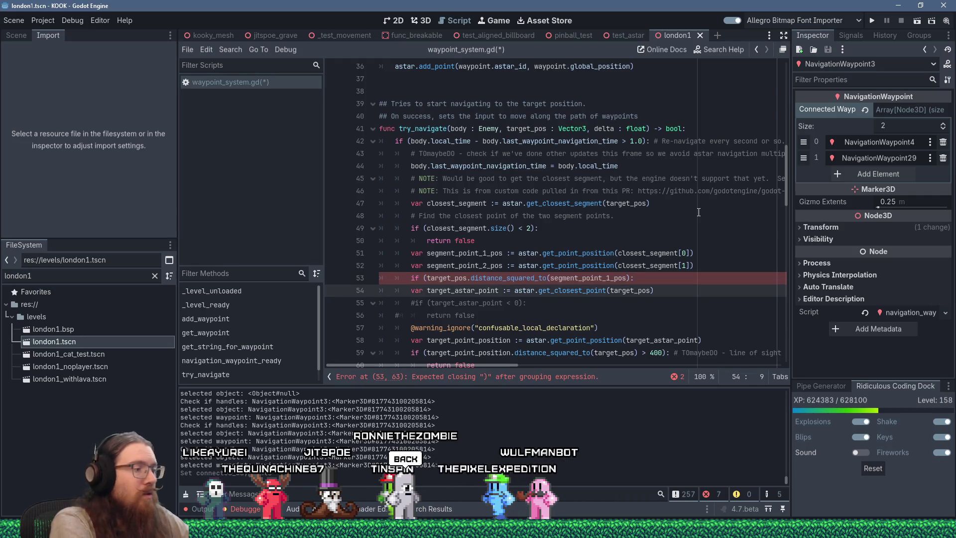
key("BackSpace")
type("#")
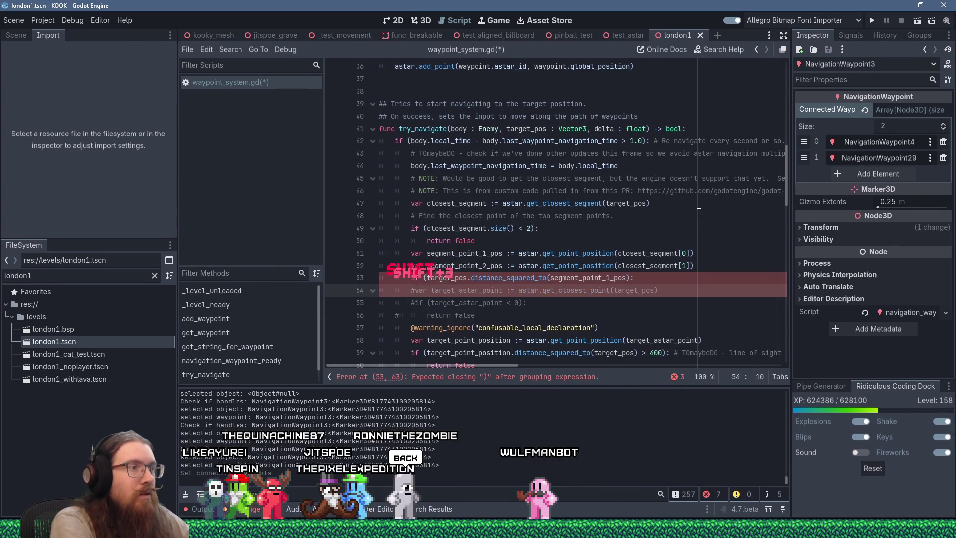
- Move that commented target_astar_point line up under the first NOTE comment
key("shift+Delete")
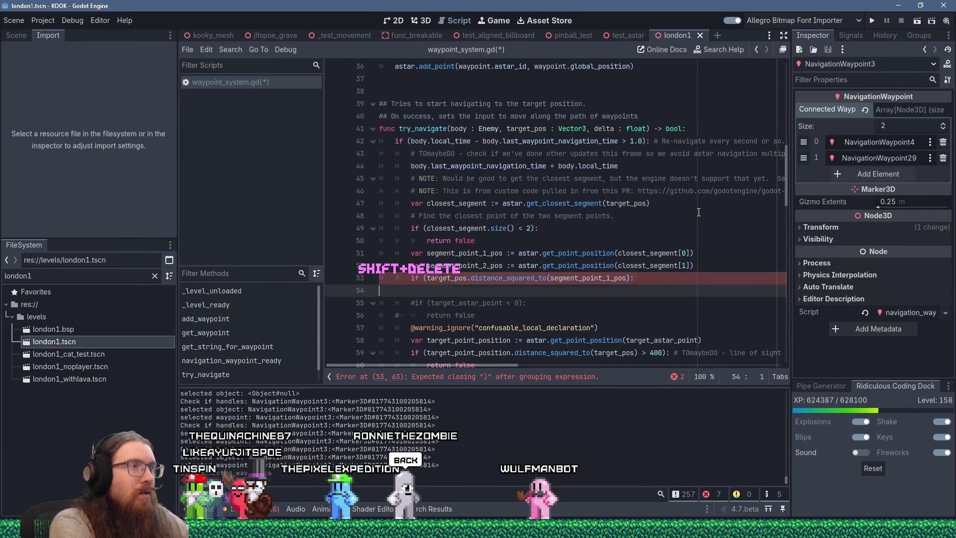
key("Up")
key("Up")
key("Up")
key("ctrl+shift+Return")
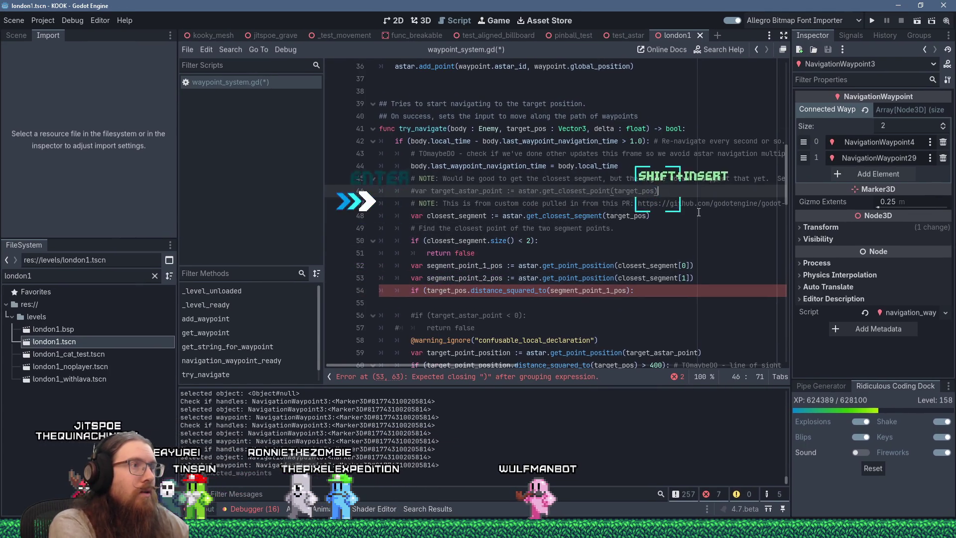
key("shift+Insert")
key("Down")
key("Down")
key("Down")
key("Down")
key("Down")
key("Down")
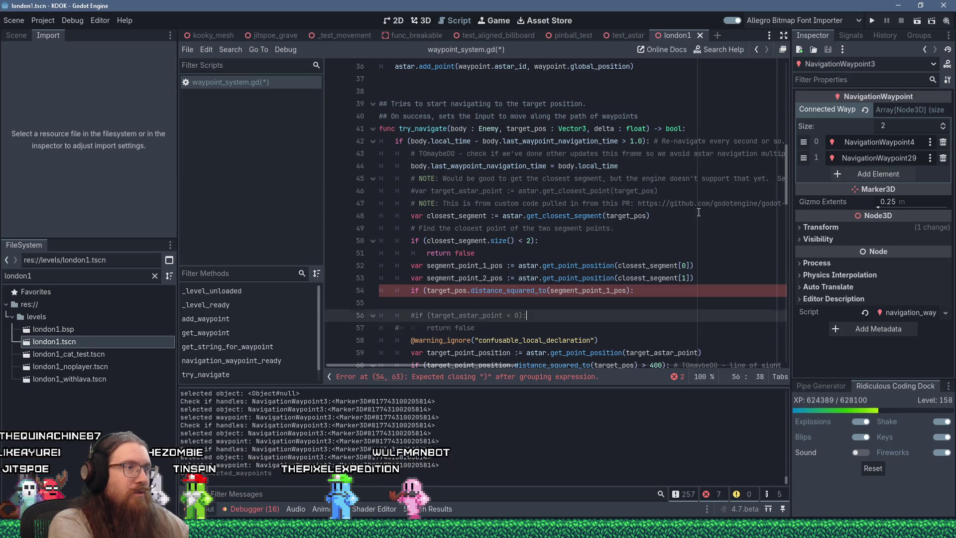
- Complete the if so it checks target_pos.distance_squared_to(segment_point_1_pos) < distance_squared_to(segment_point_2_pos), opening an indented body
key("Up")
key("Up")
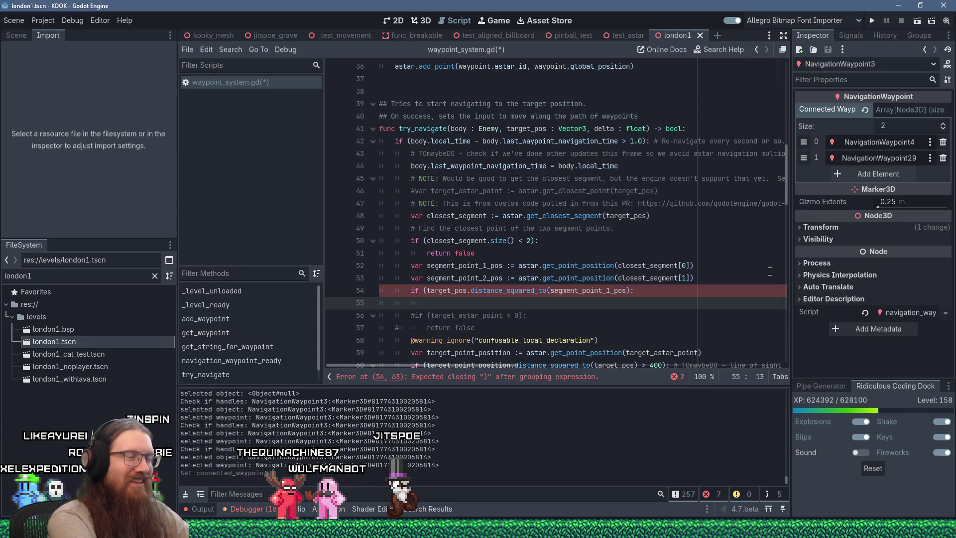
key("Up")
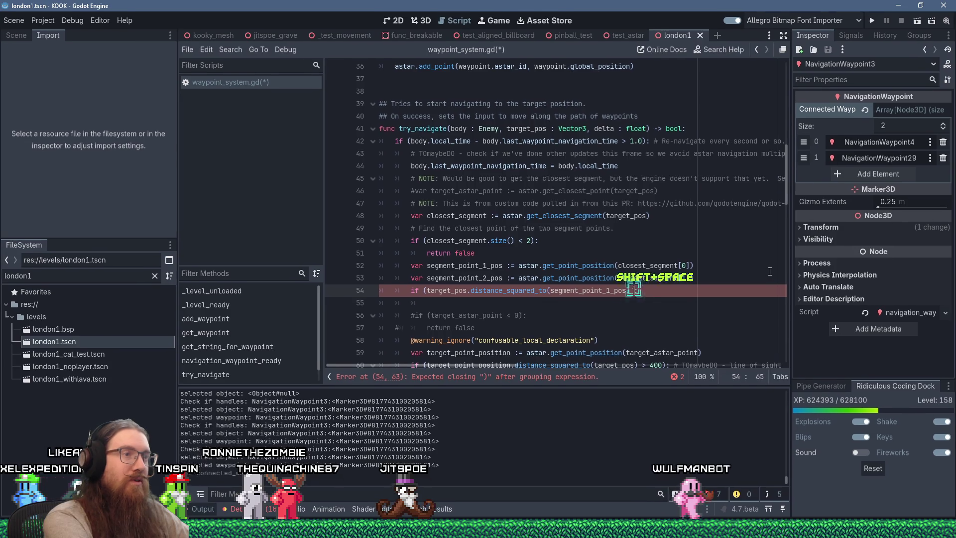
type("< ")
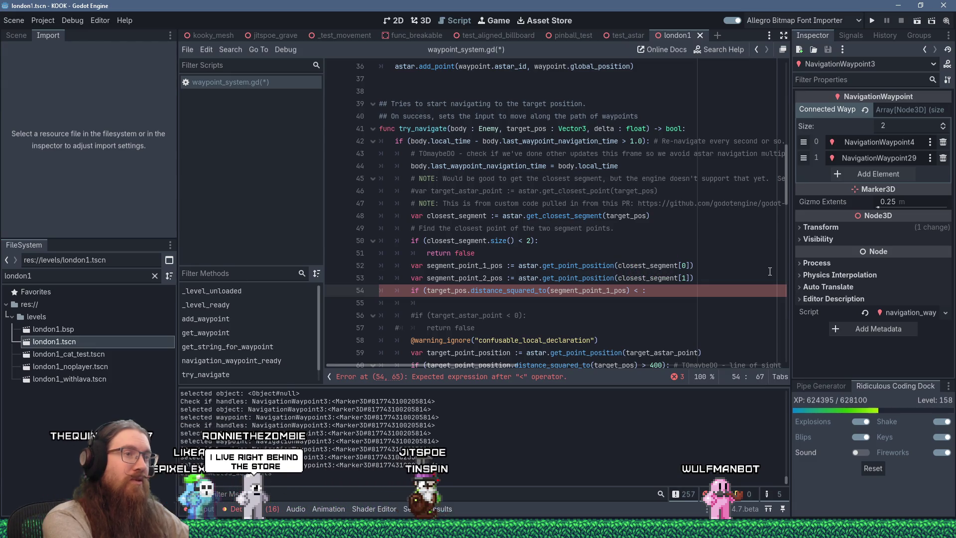
type("target_pos.")
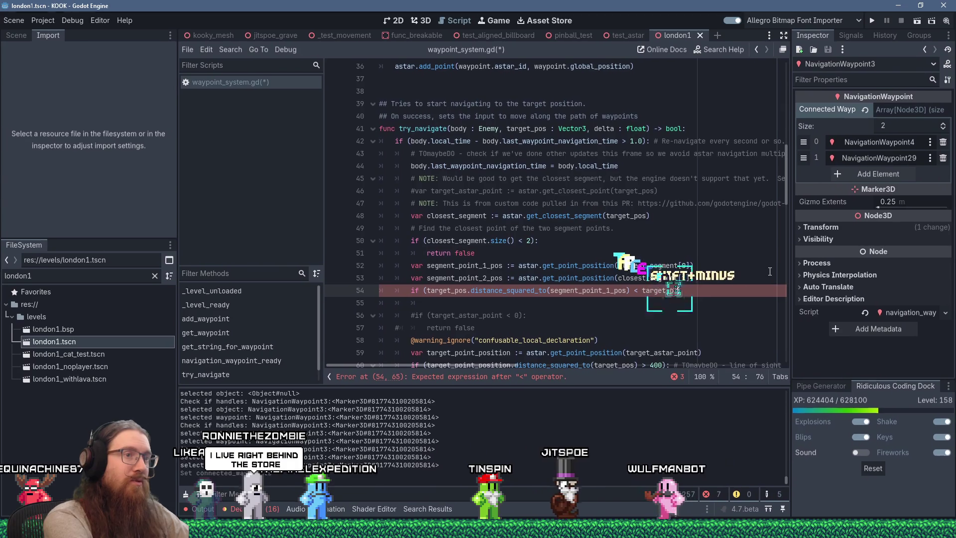
type("distance_squared_to():")
key("Return")
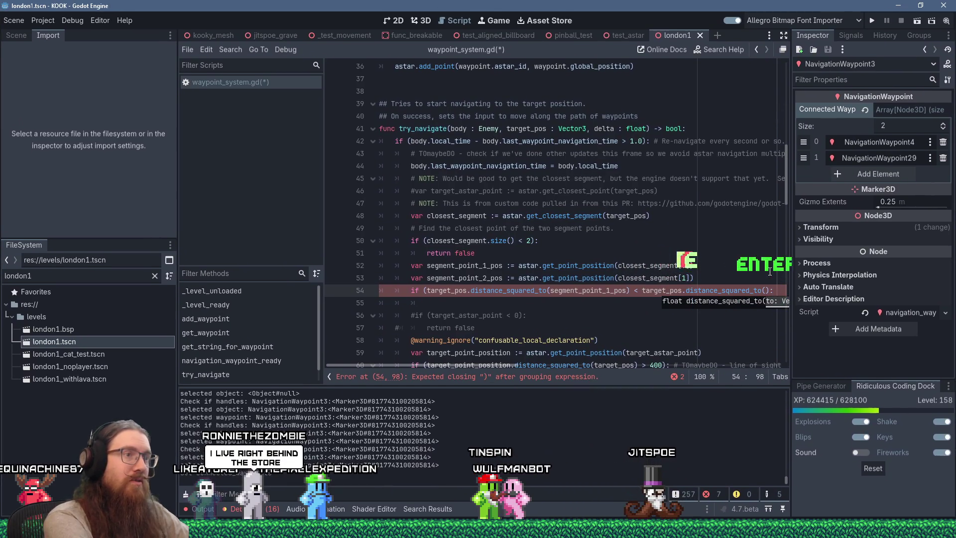
type("segment_point2")
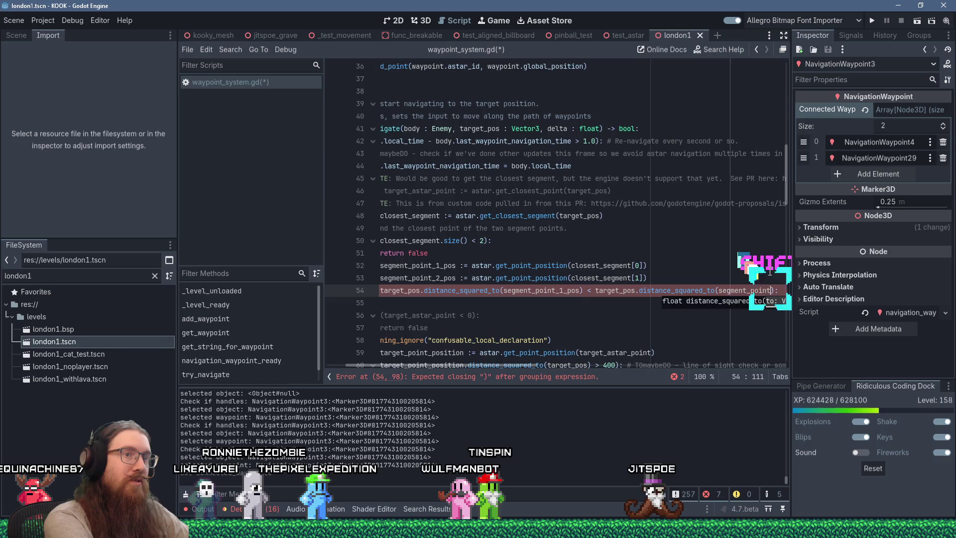
key("Return")
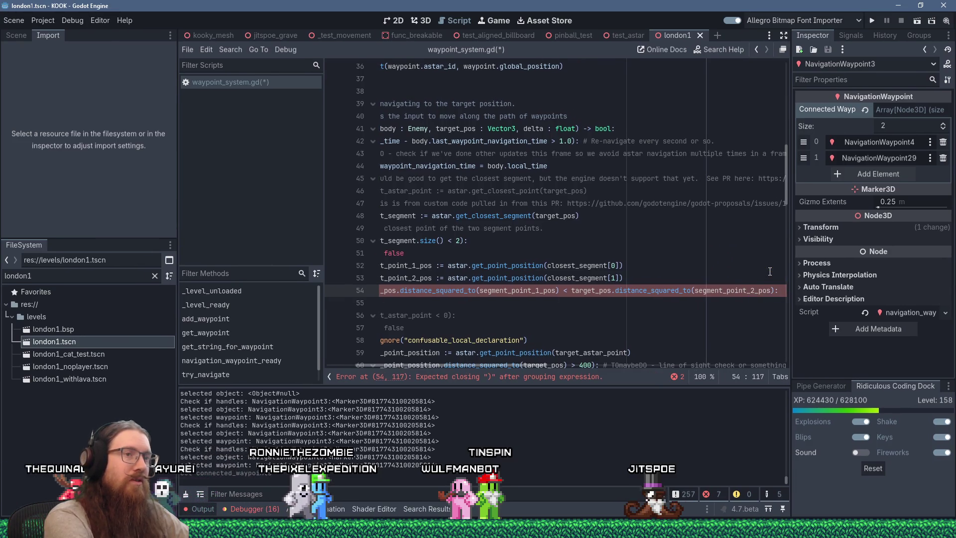
type(")")
type(")")
key("Return")
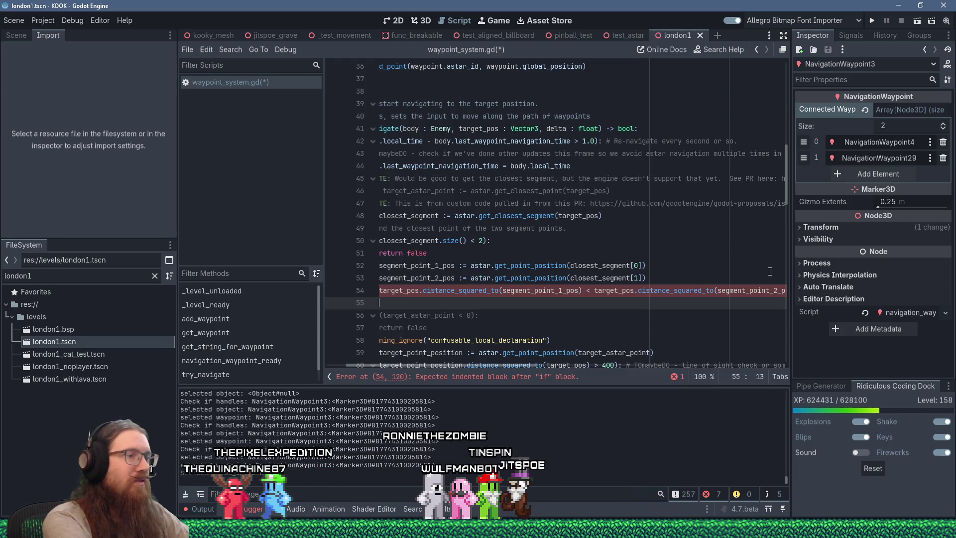
key("Home")
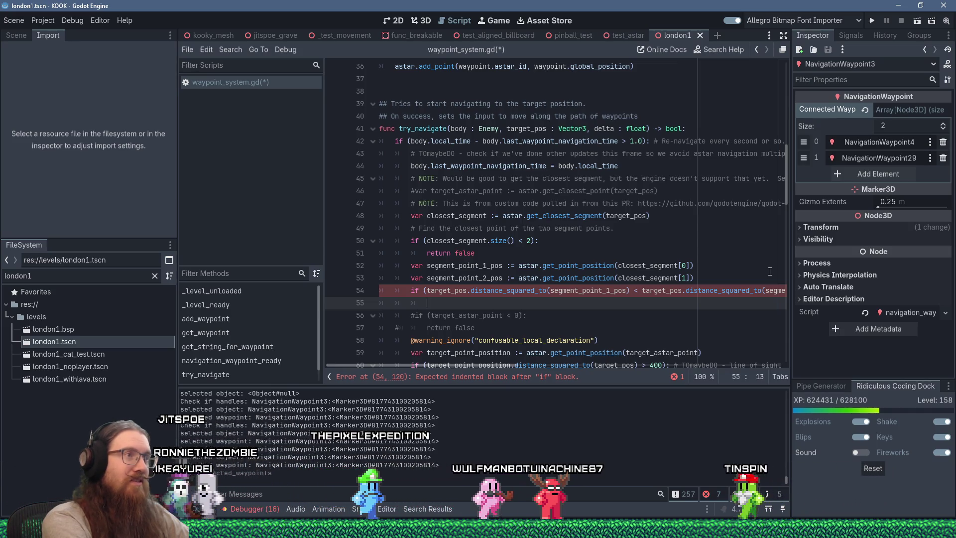
- Declare target_astar_point := segment_point_2_pos, reassigning it to segment_point_1_pos inside the if body
key("Up")
key("Up")
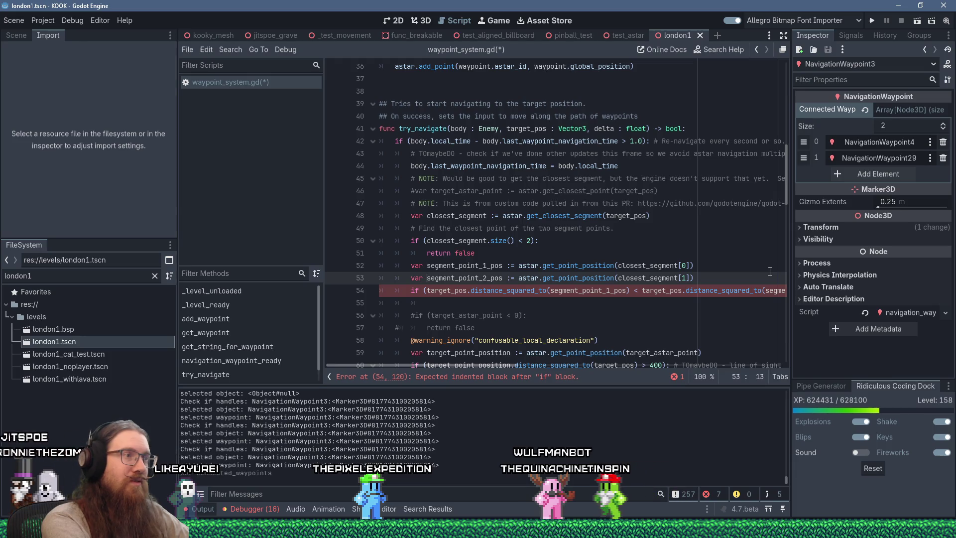
key("Return")
type("var target_astar_")
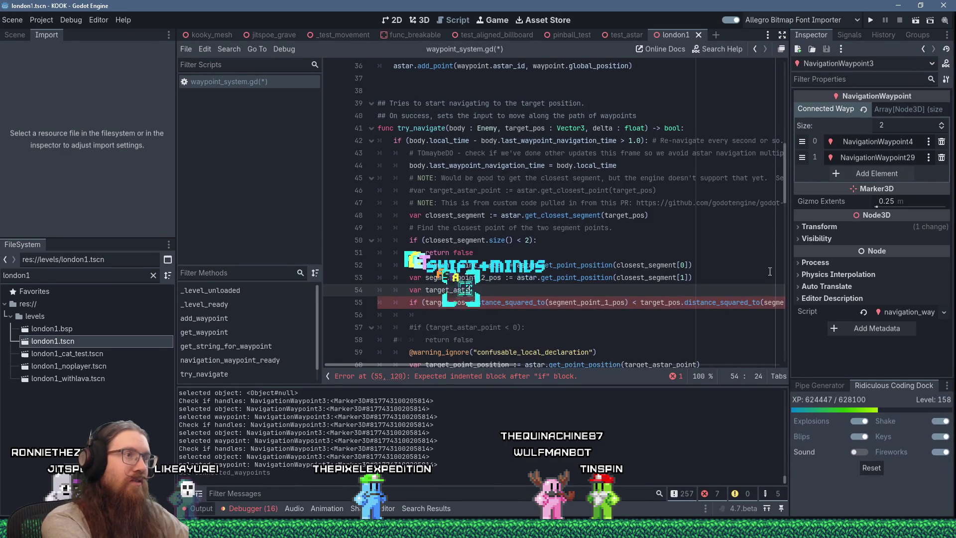
type("point := ")
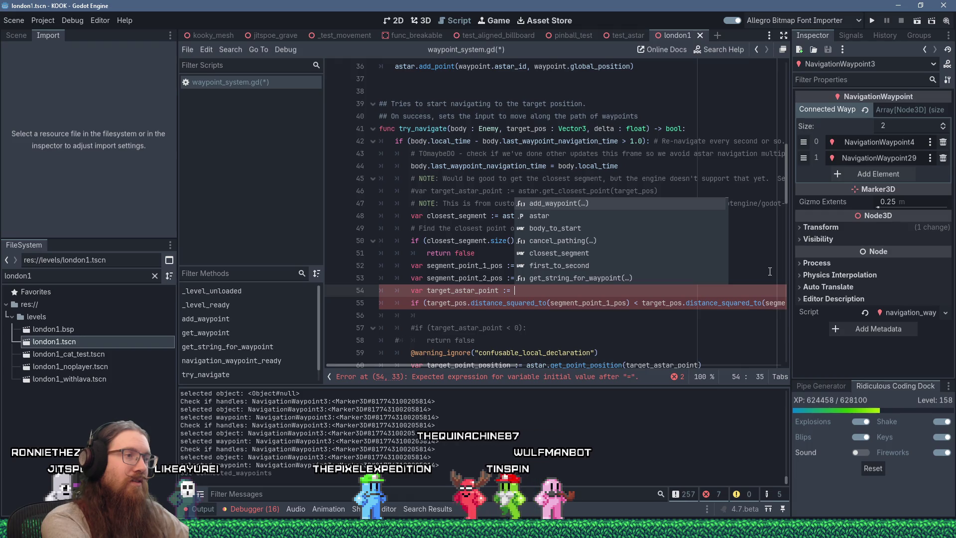
type("0")
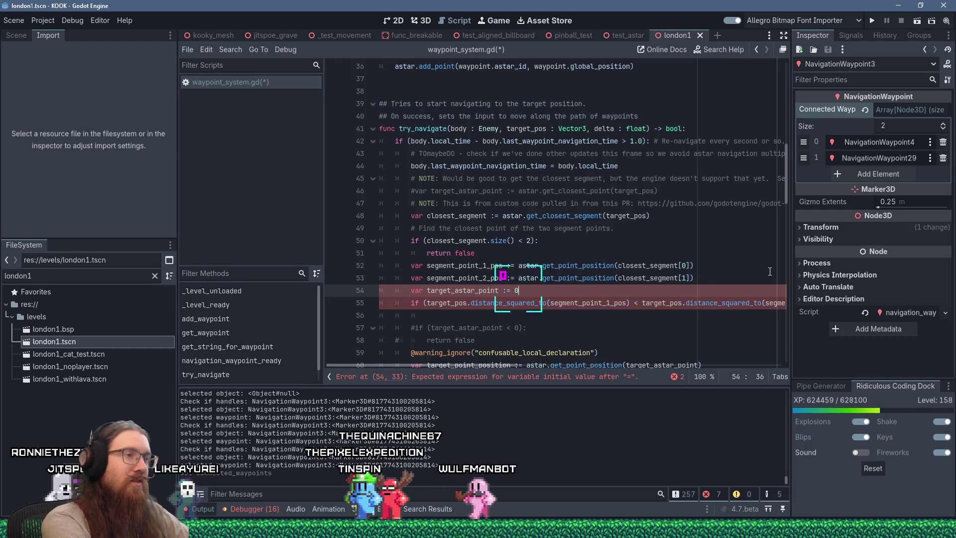
key("Down")
key("Down")
type("get_")
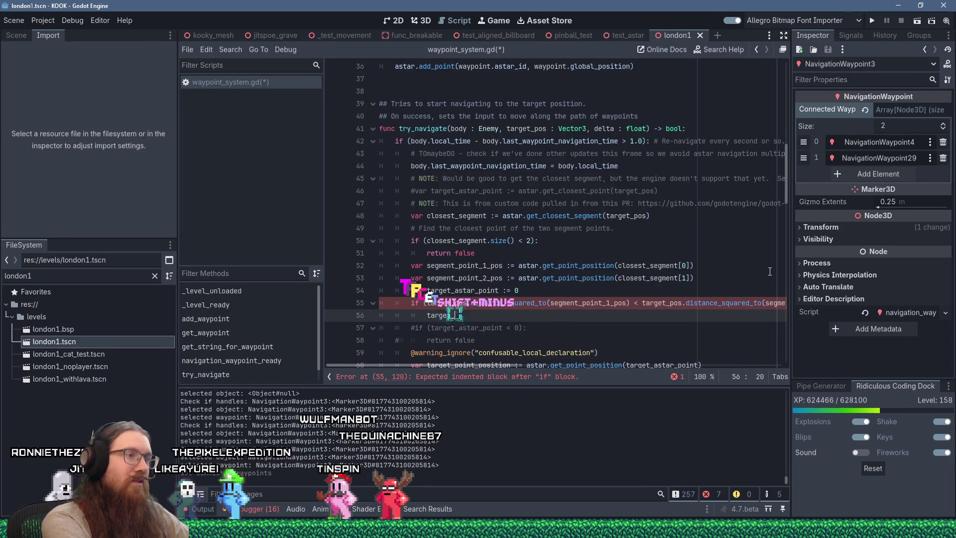
type("astar_point = segm")
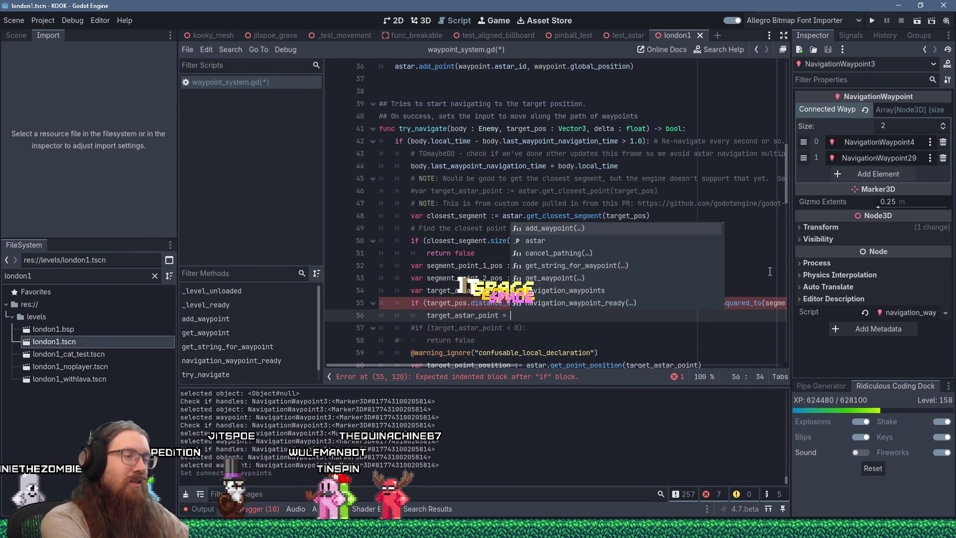
key("Escape")
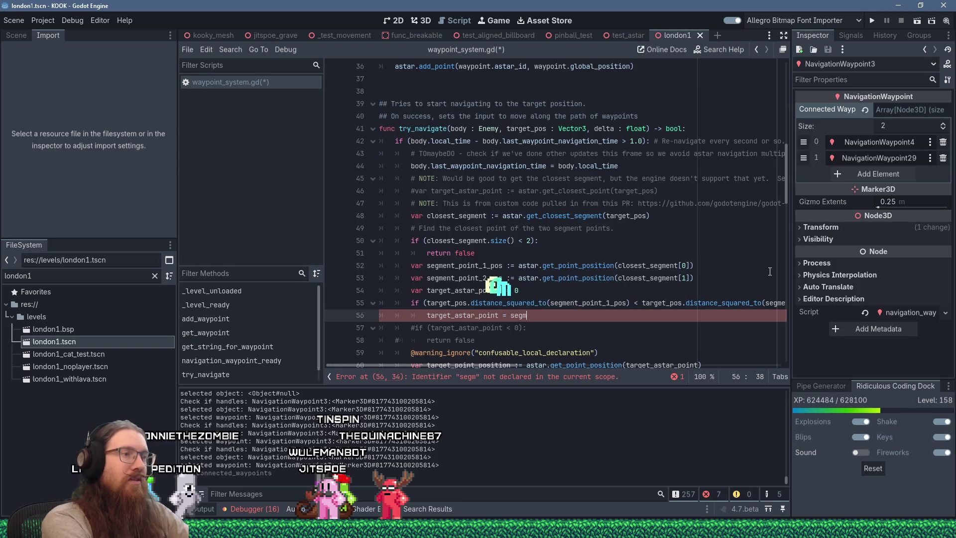
key("Up")
key("Up")
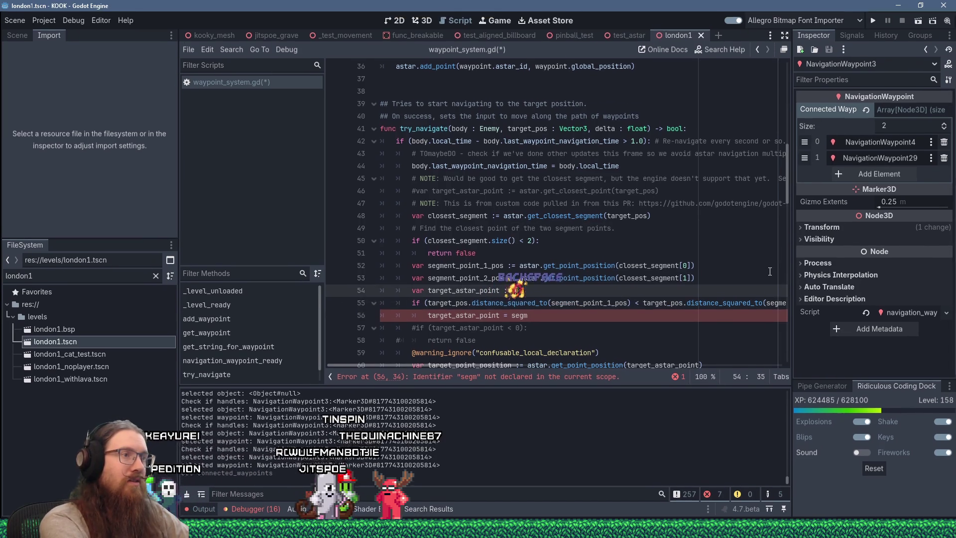
type("segment_p")
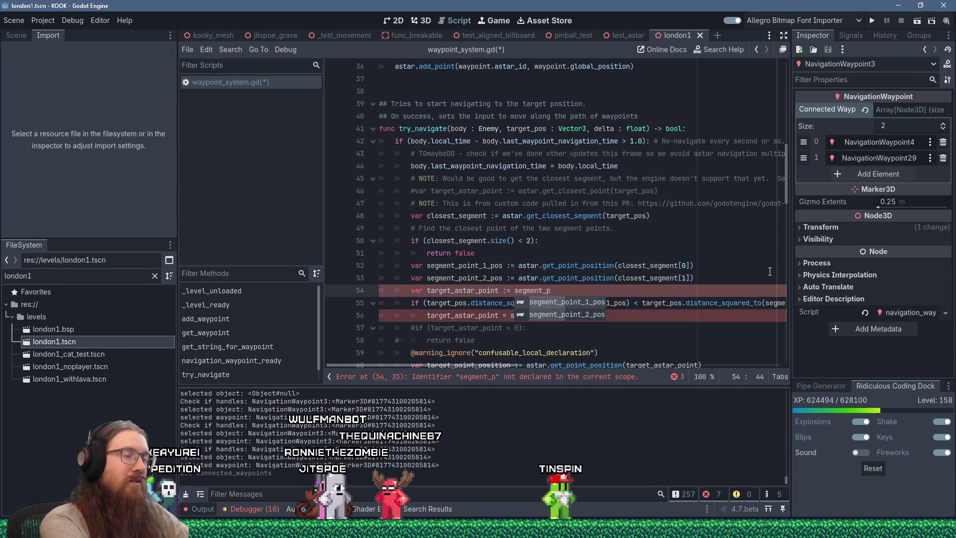
type("oi")
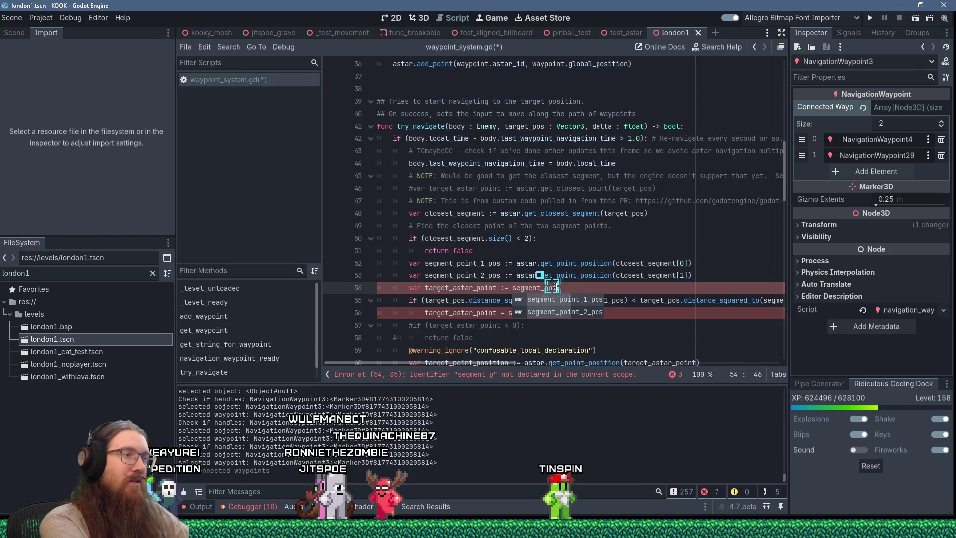
type("nt_2_")
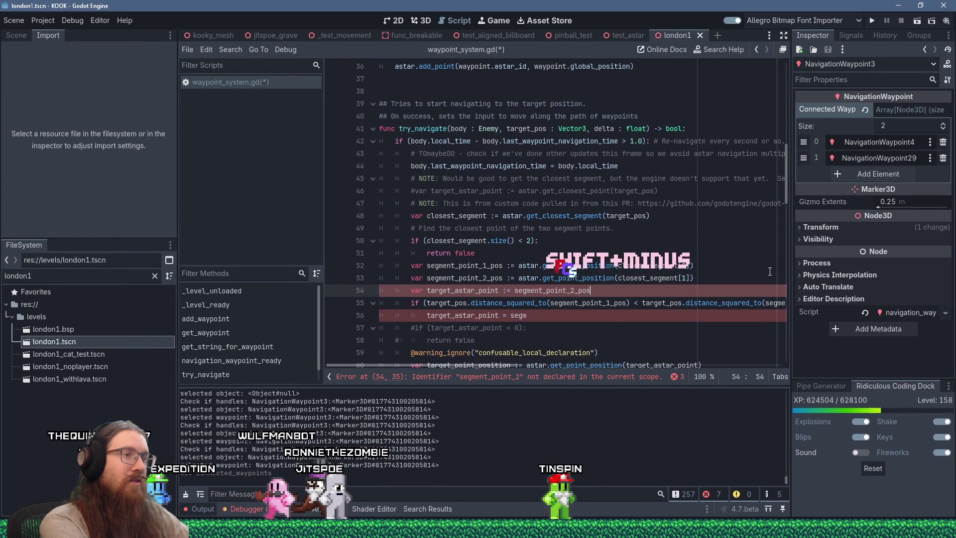
type("pos")
key("Down")
key("Down")
type("ent_point_1_pos")
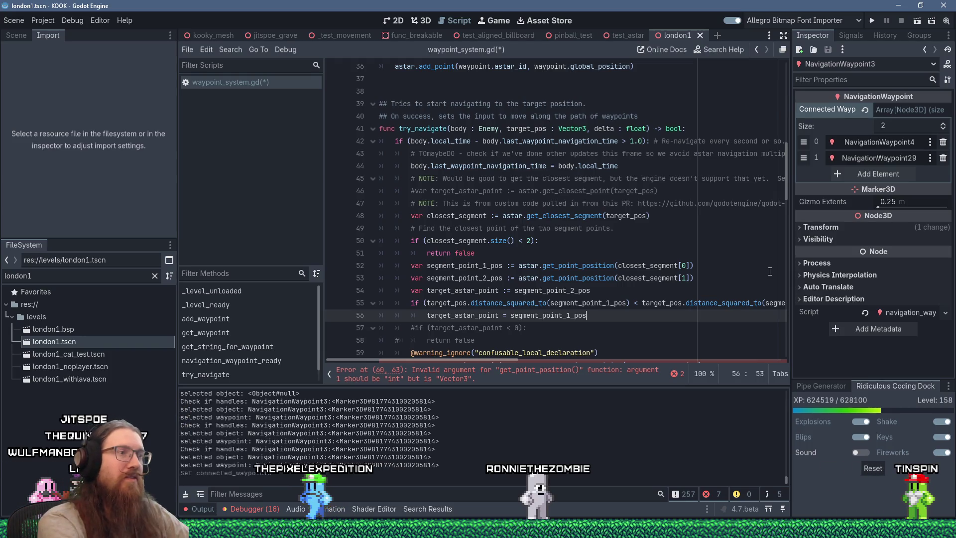
- Delete the old commented-out target check lines, then undo to restore them
key("Down")
key("Down")
key("Down")
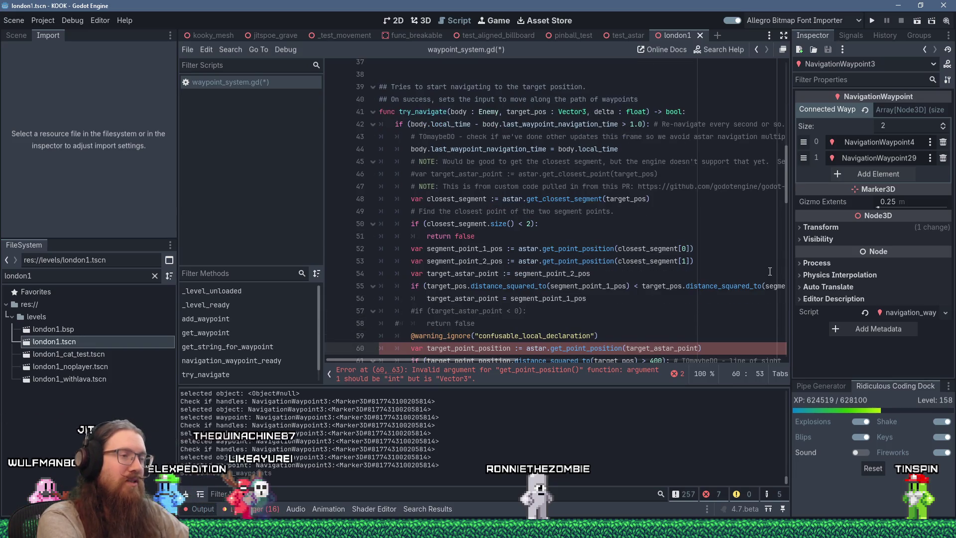
key("Up")
key("Up")
key("Up")
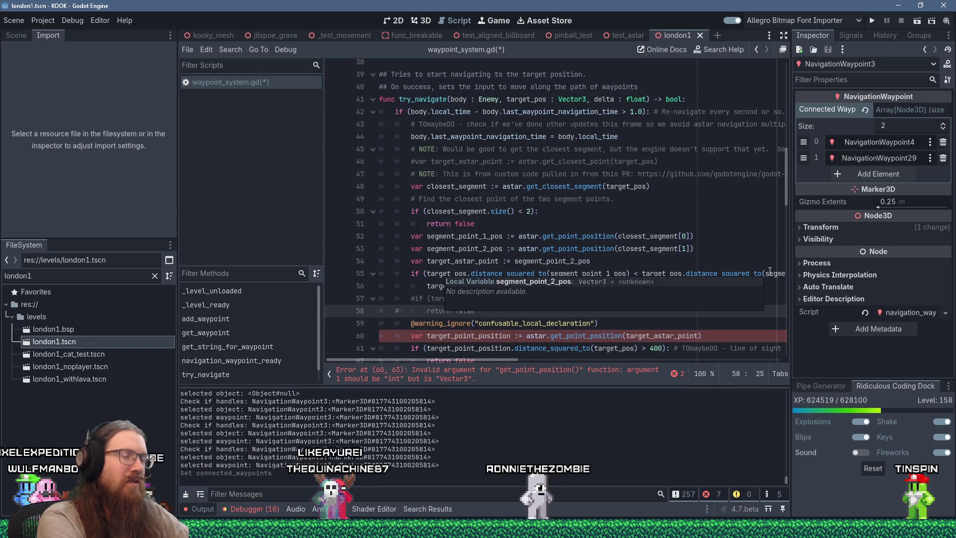
key("shift+Up")
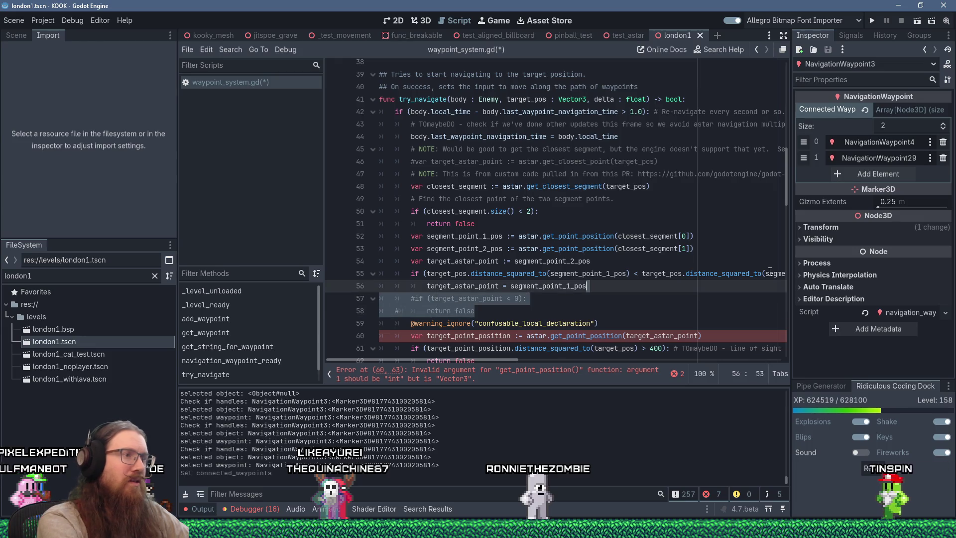
key("shift+End")
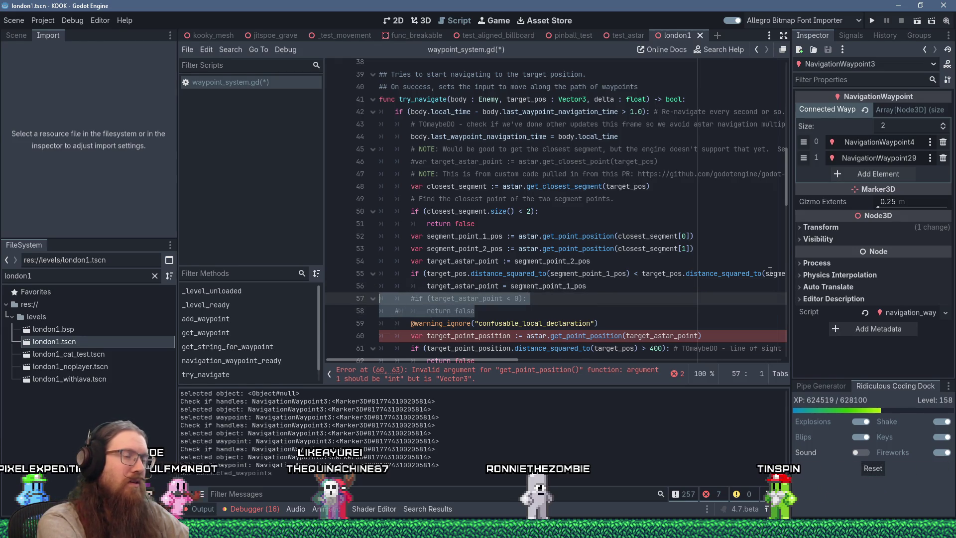
key("Delete")
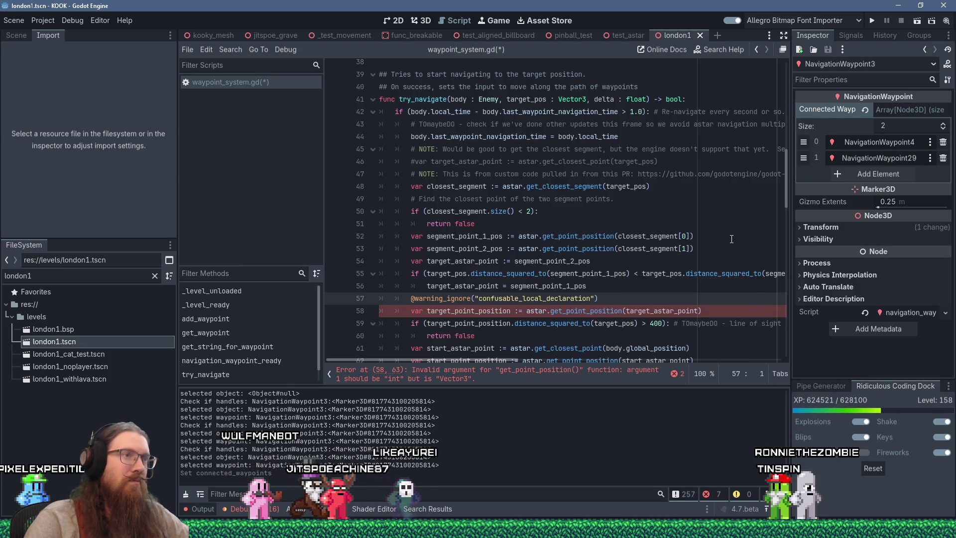
key("ctrl+z")
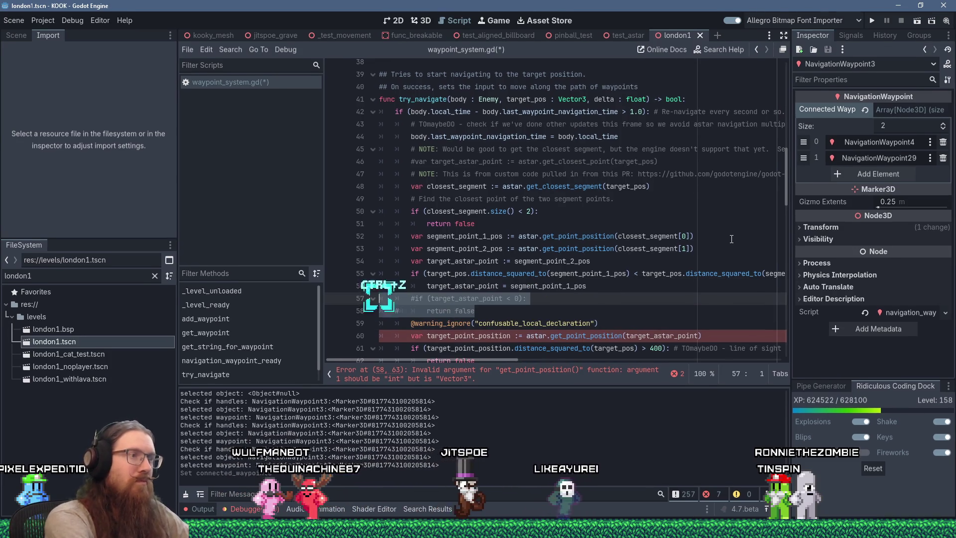
- Move the commented '#if target_astar_point < 0 / return false' lines under line 46
key("shift+Delete")
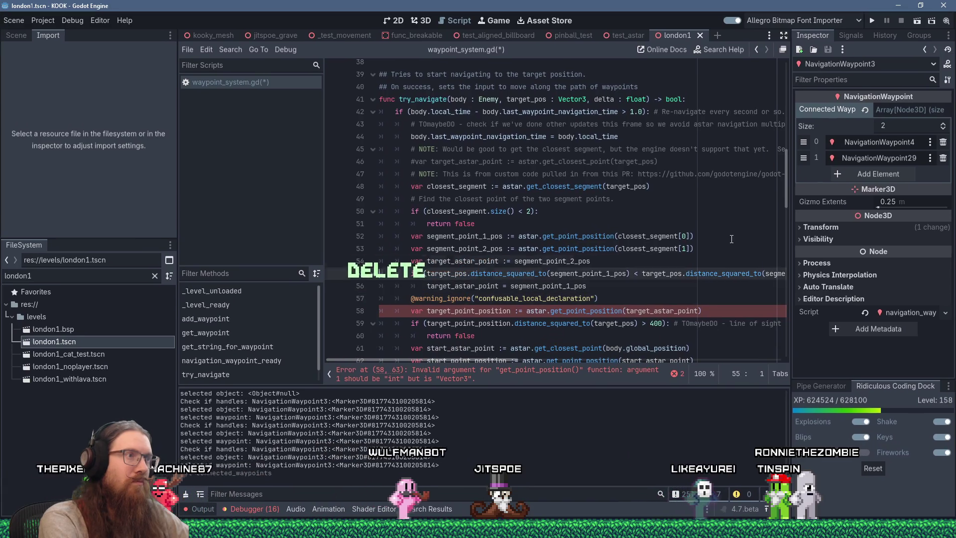
key("Up")
key("Up")
key("Up")
key("End")
key("Return")
key("shift+Insert")
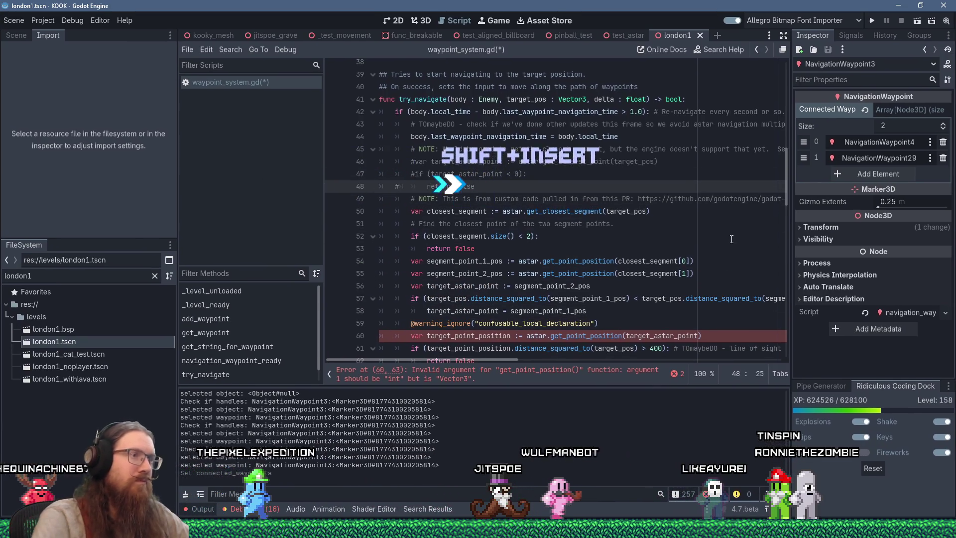
scroll(569, 247, "down", 2)
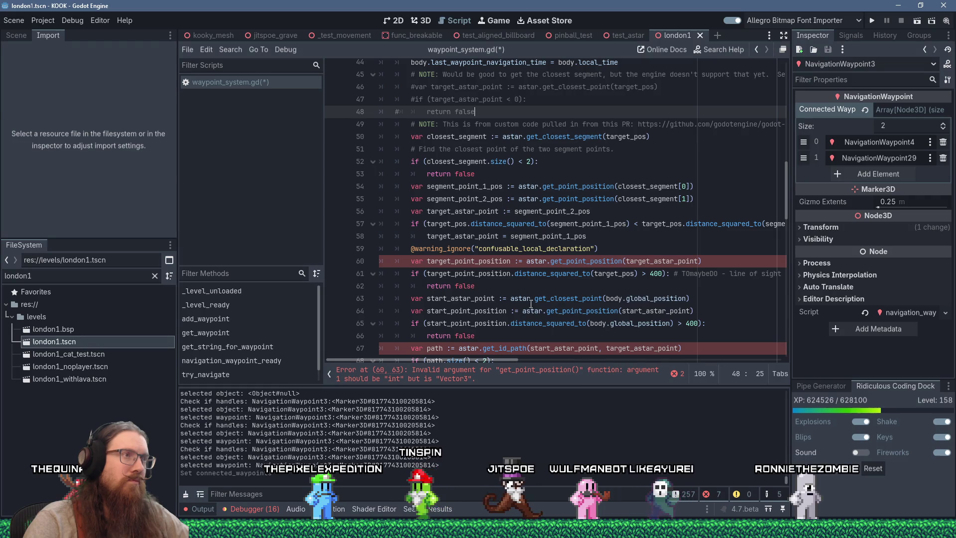
- Select target_astar_point and segment_point_1_pos to trace where they are used
double_click(484, 213)
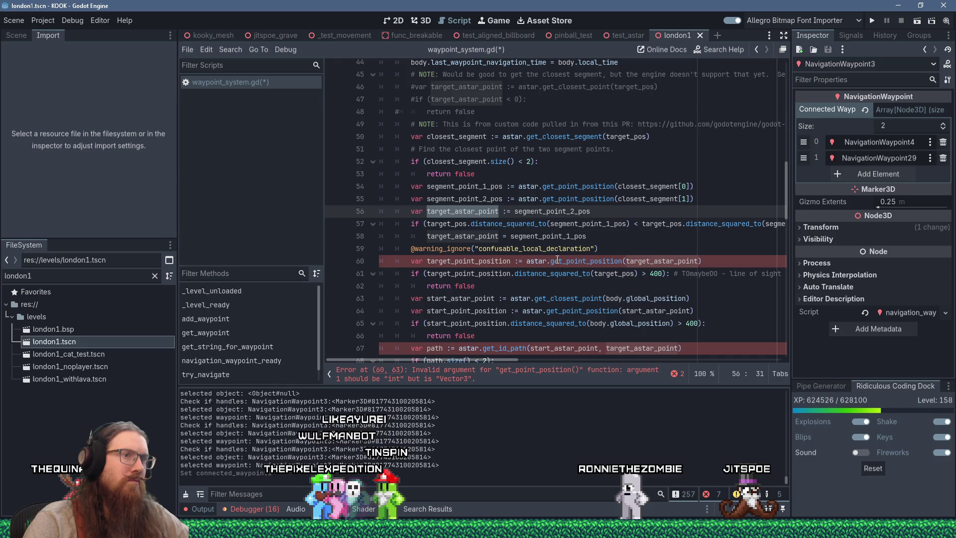
mouse_move(571, 263)
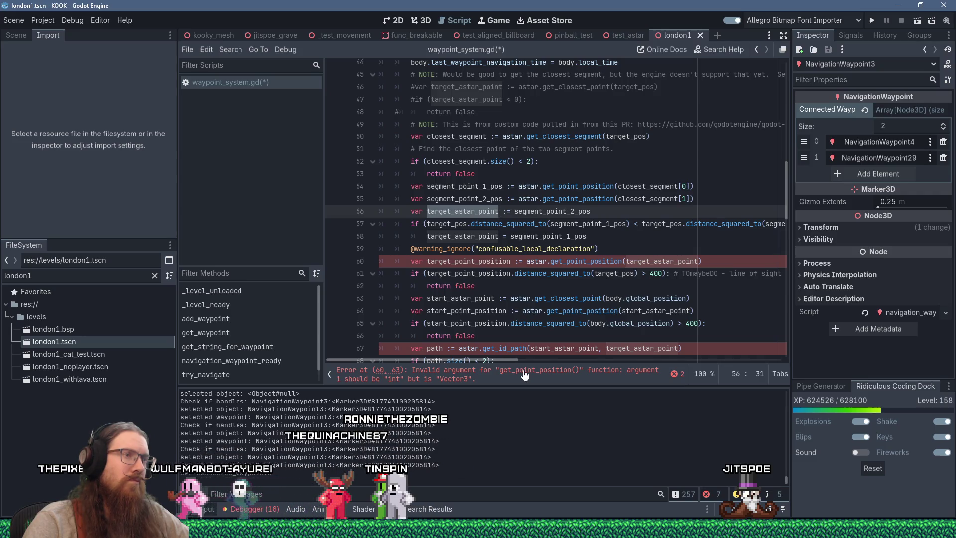
double_click(548, 236)
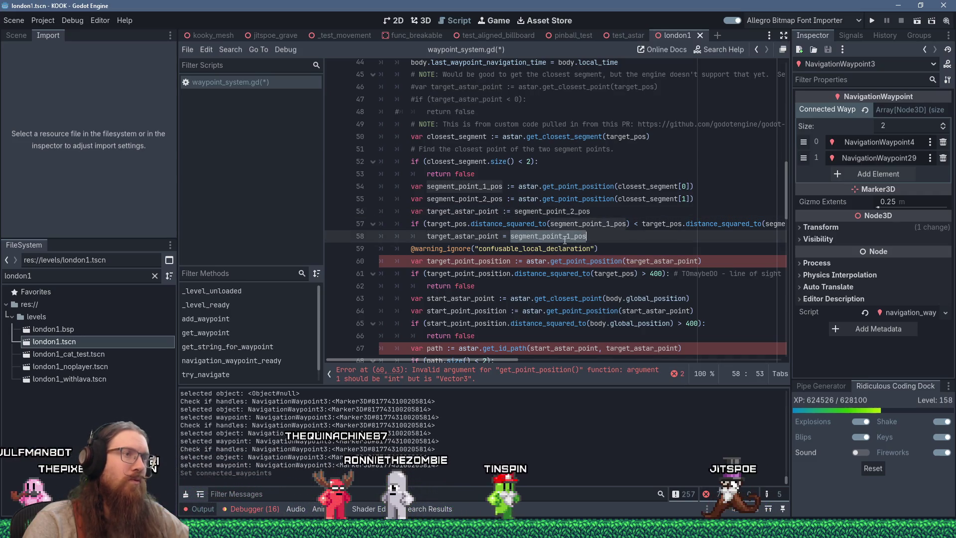
- Replace the segment_point variables with closest_segment[0] so target_astar_point defaults to it
double_click(552, 211)
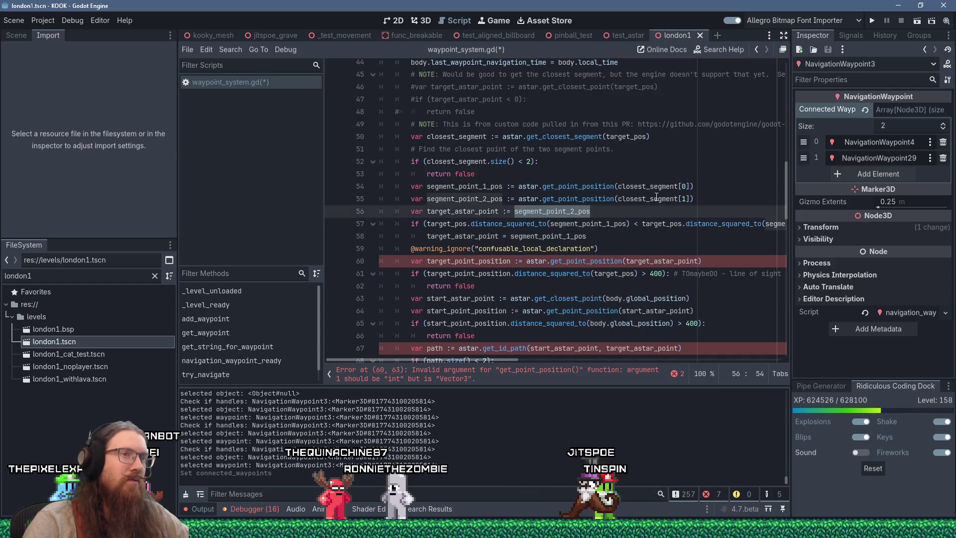
left_click_drag(618, 186, 690, 186)
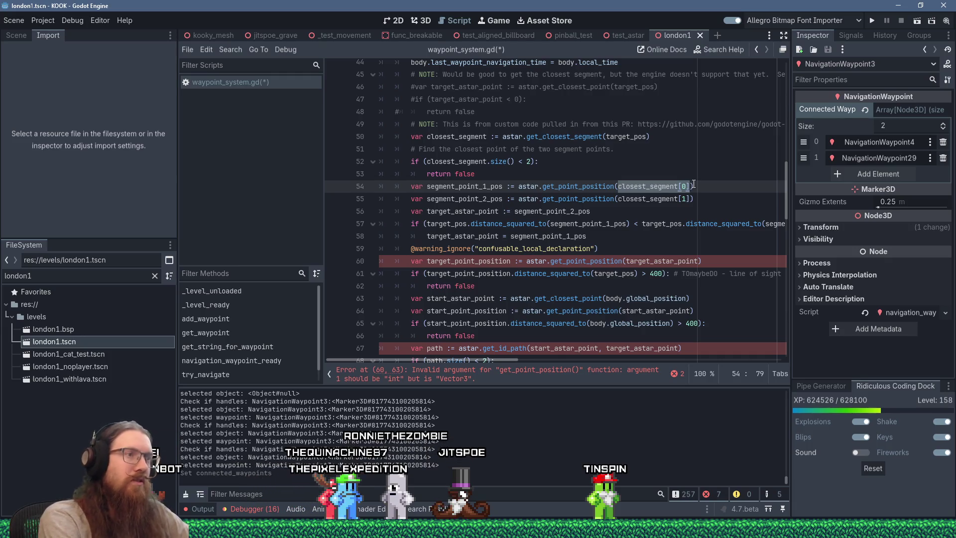
key("Down")
key("Down")
key("Down")
type("closest_segment[0]")
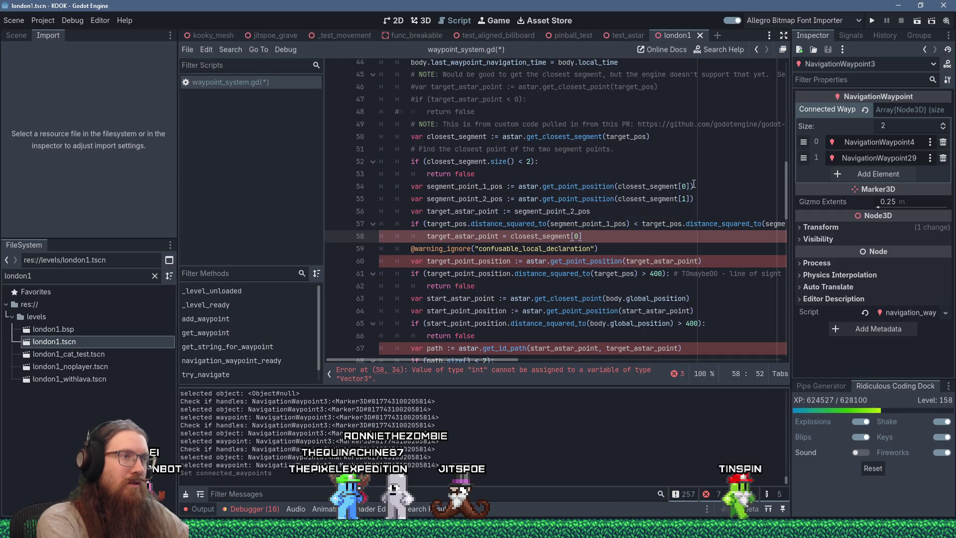
key("Up")
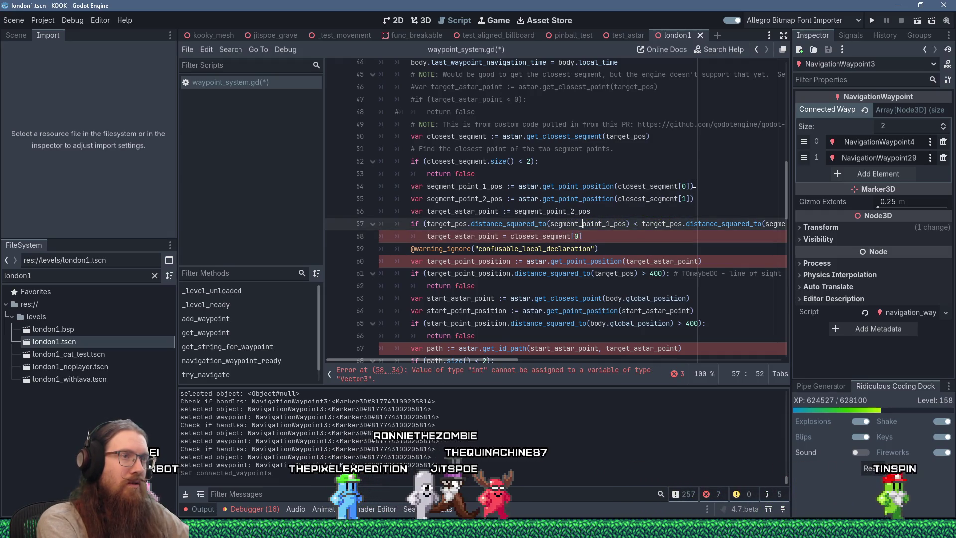
key("Up")
key("Up")
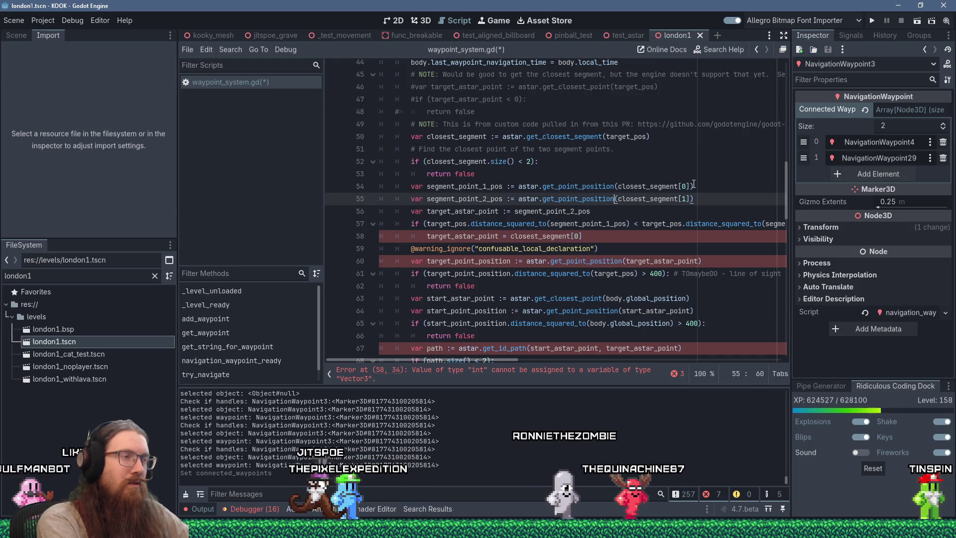
key("Down")
key("ctrl+shift+Left")
type("closest_segment[0]")
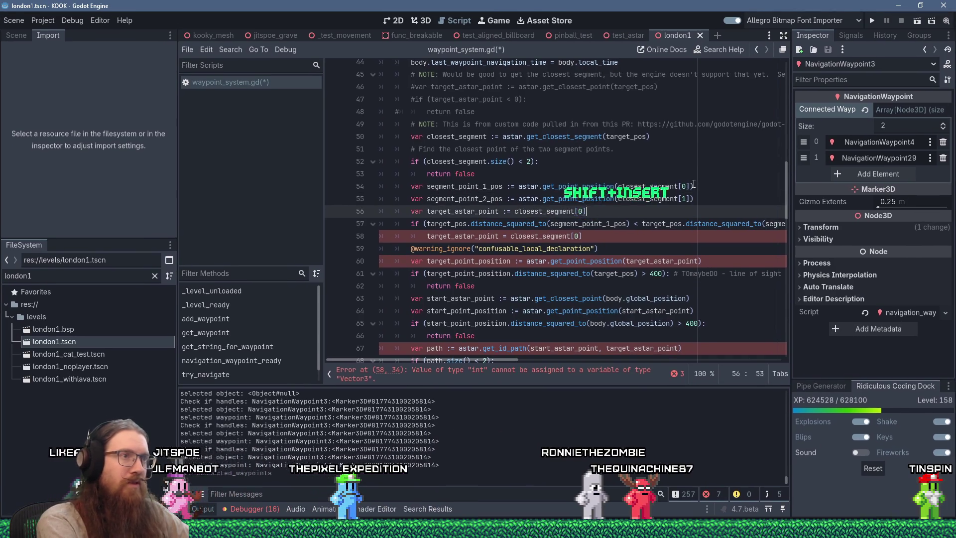
- Swap the distance comparison so the second segment point's distance comes first
key("Down")
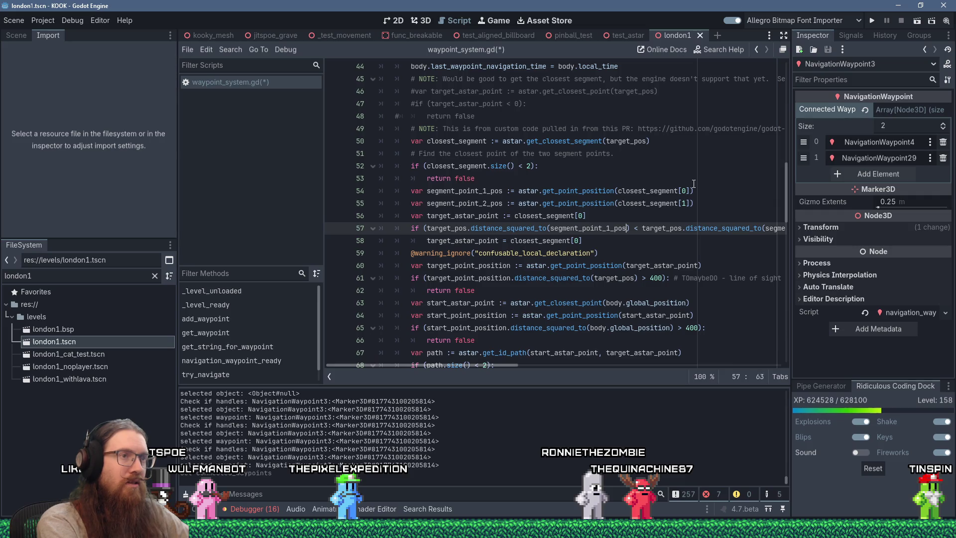
type(">")
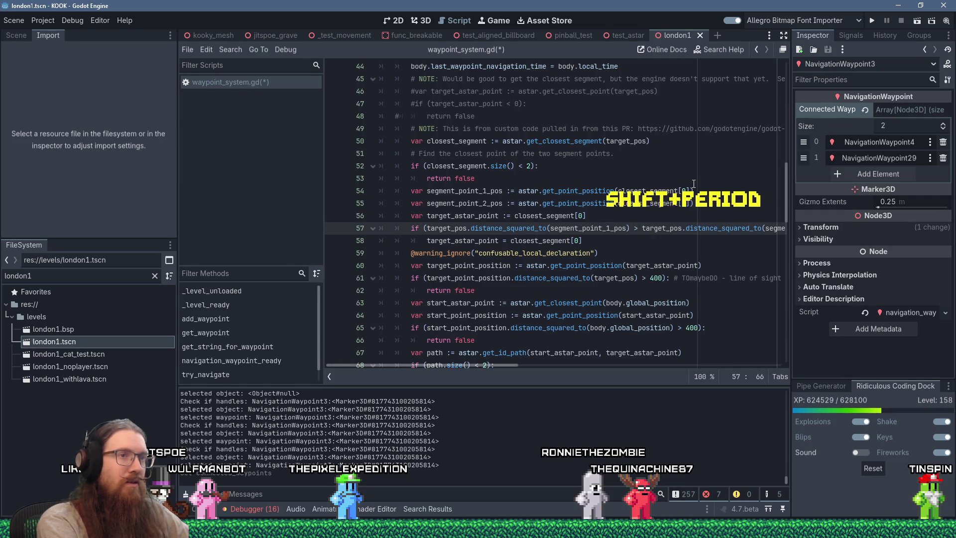
key("ctrl+shift+Right")
key("ctrl+shift+Right")
key("ctrl+shift+Right")
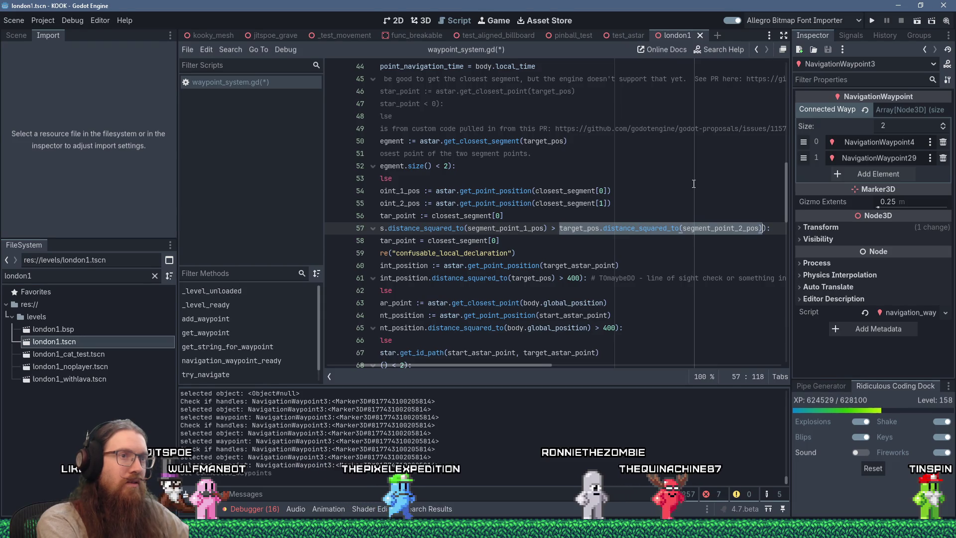
key("shift+Delete")
key("shift+Insert")
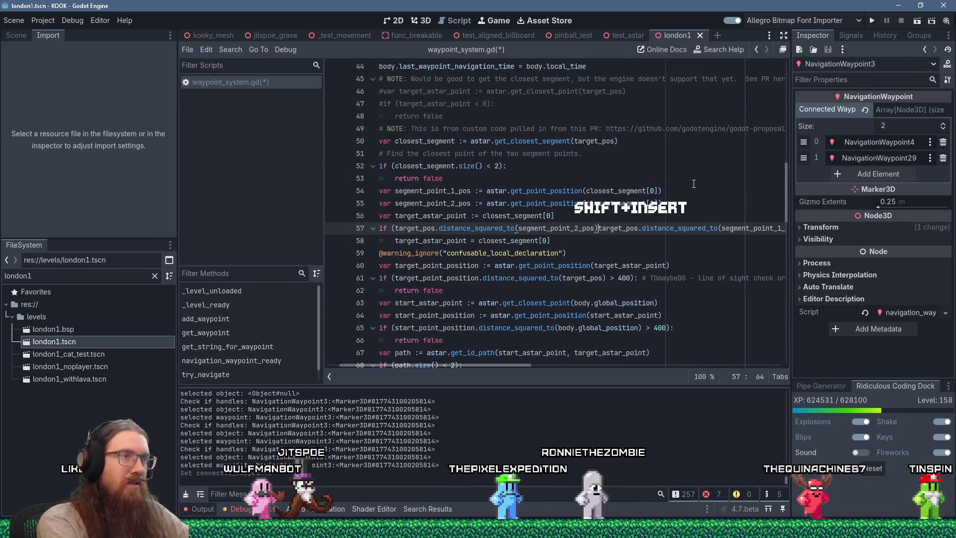
type("<")
key("End")
key("Left")
key("Left")
key("BackSpace")
- Change the conditional assignment to closest_segment[1] and save waypoint_system.gd
key("Down")
key("Left")
key("Left")
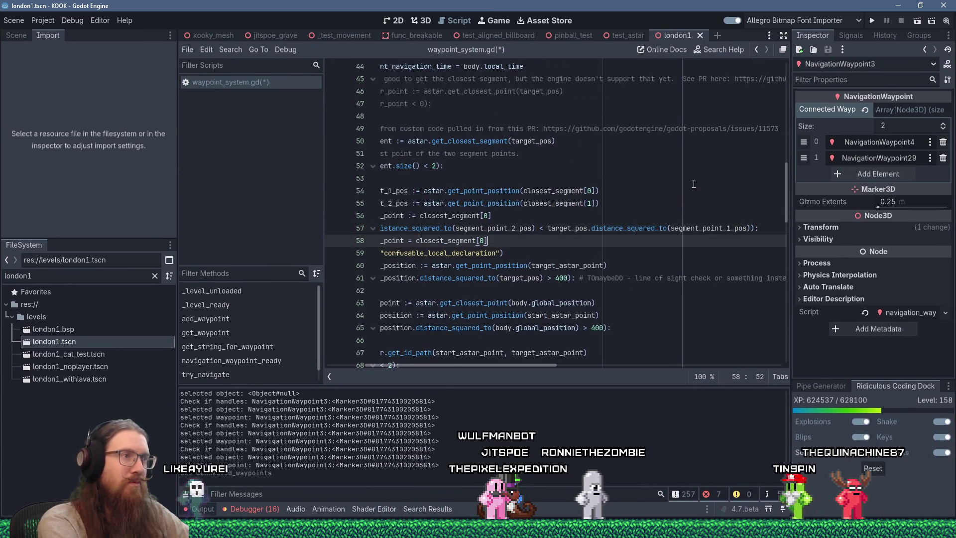
key("Delete")
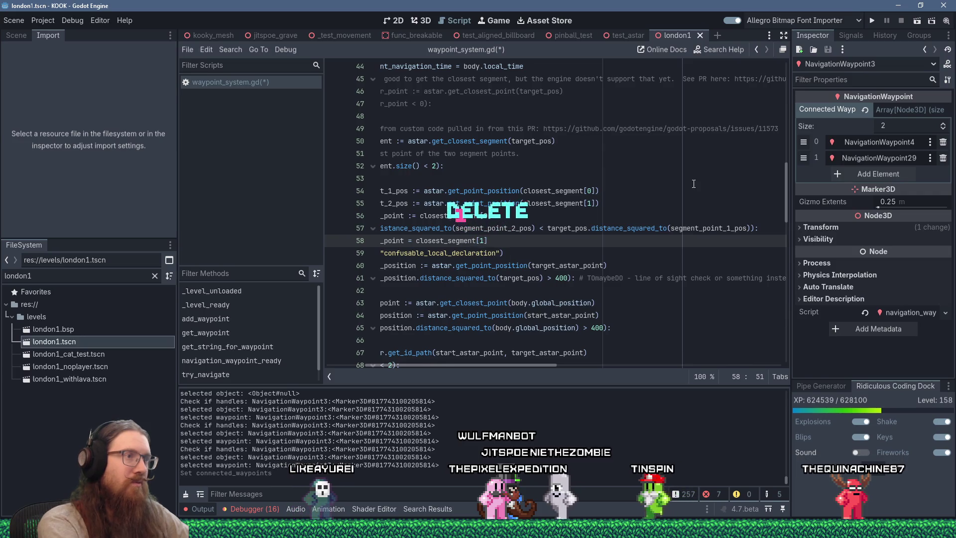
type("1")
key("Home")
key("Down")
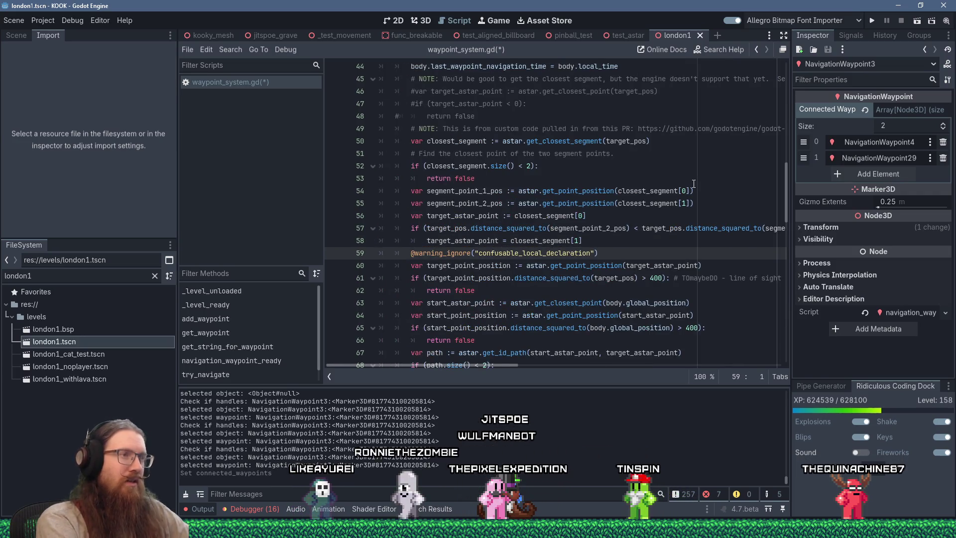
key("ctrl+s")
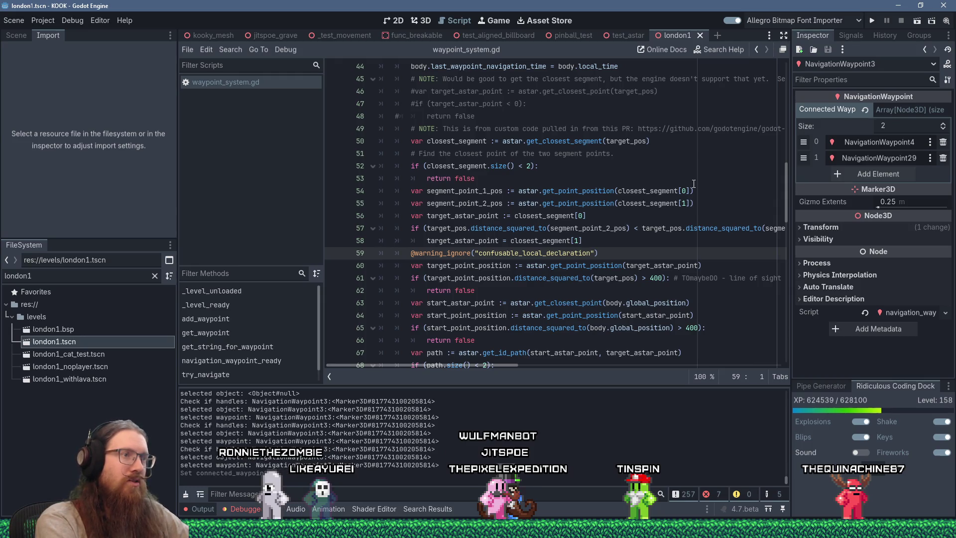
- Search for get_closest_point and insert blank lines above the start_astar_point line 63
key("Down")
key("Down")
key("Down")
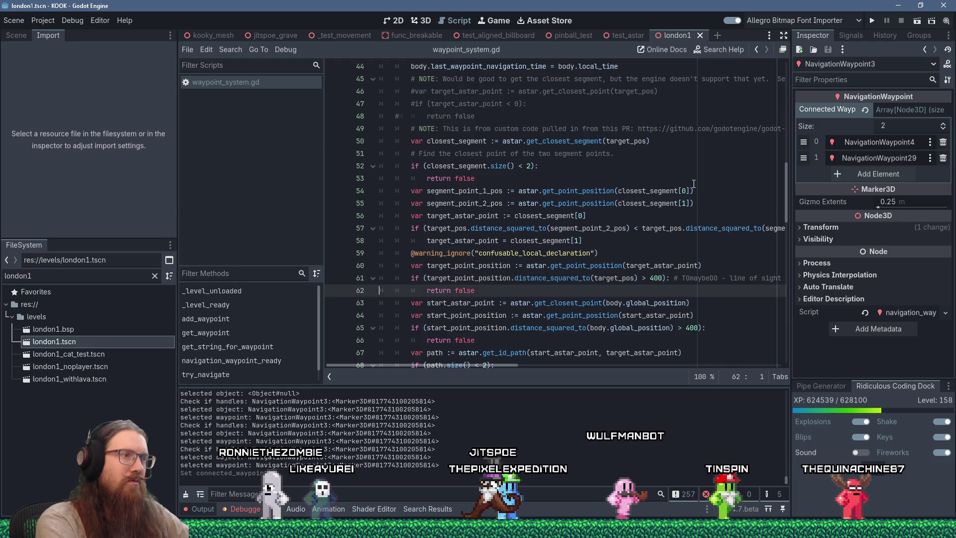
key("Down")
key("Down")
key("Down")
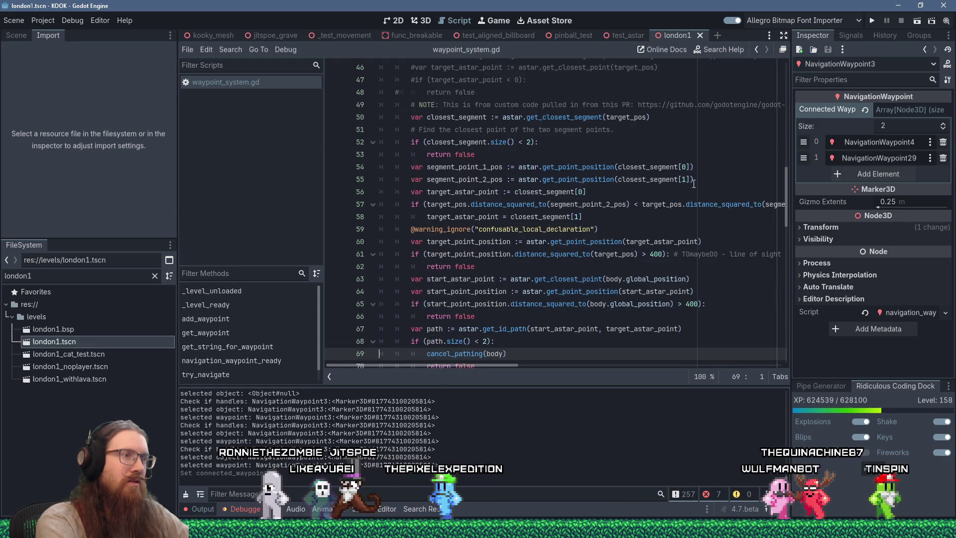
scroll(584, 173, "up", 3)
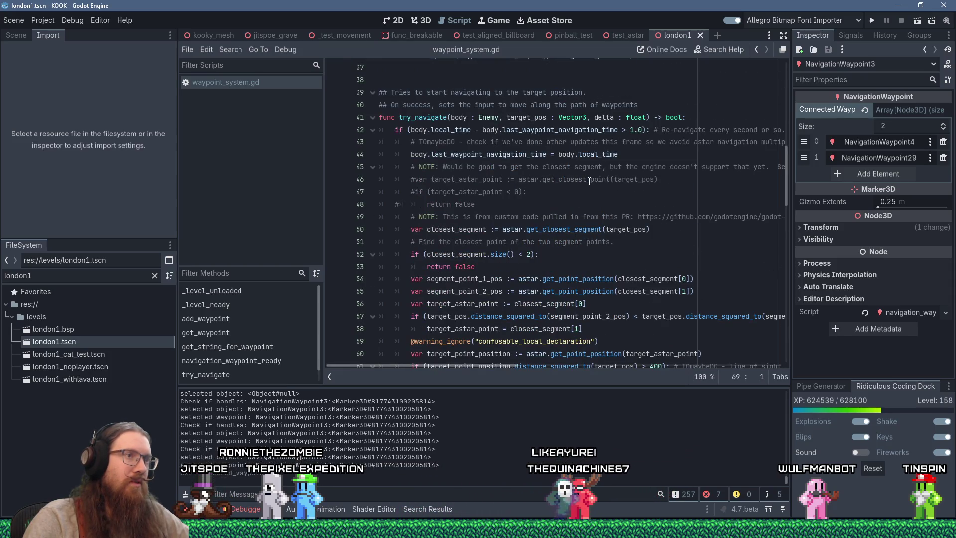
double_click(589, 180)
key("ctrl+f")
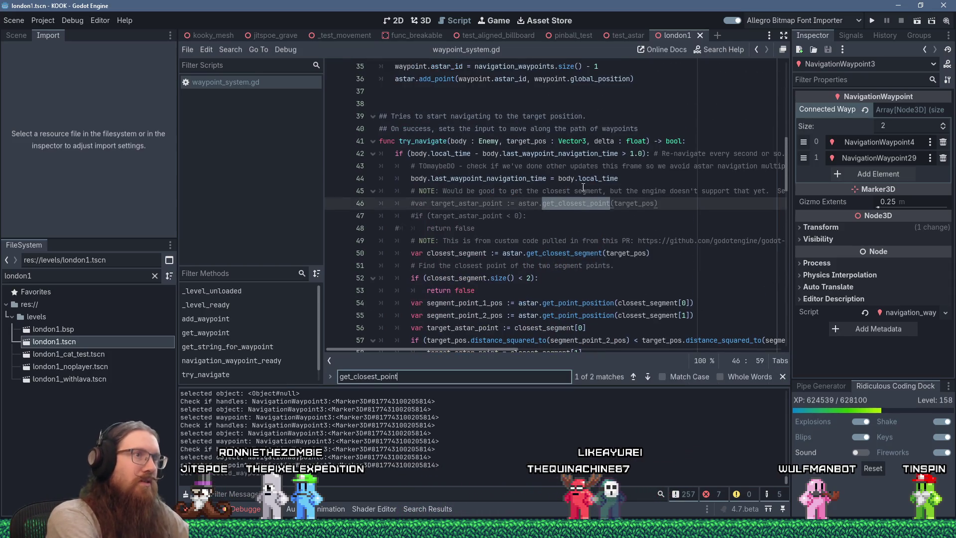
left_click(585, 203)
scroll(585, 244, "up", 1)
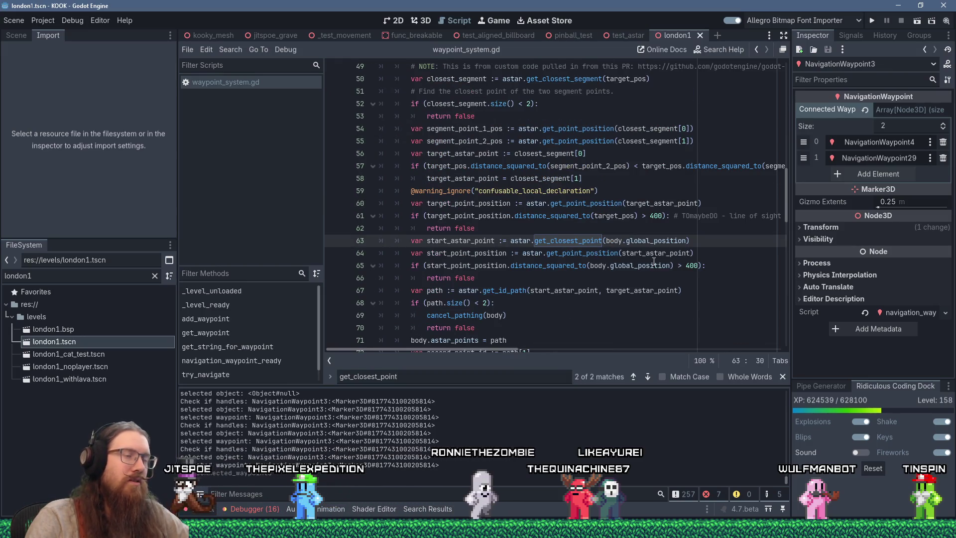
key("Home")
mouse_move(653, 261)
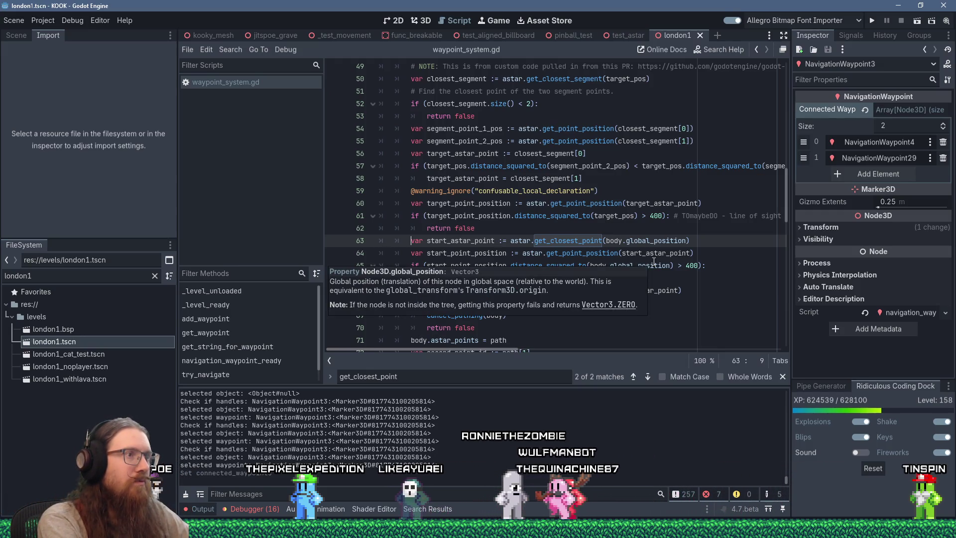
key("Return")
key("Return")
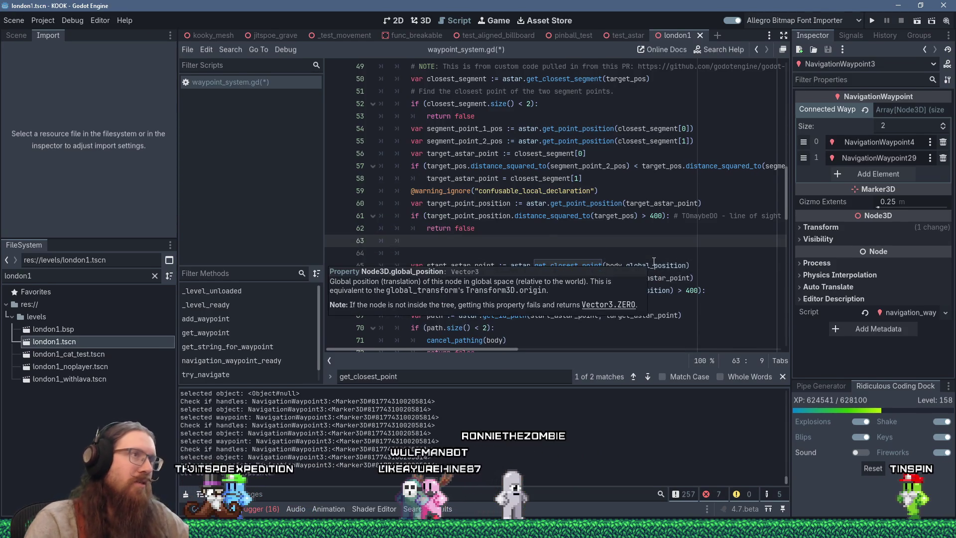
scroll(652, 261, "up", 4)
scroll(650, 261, "down", 1)
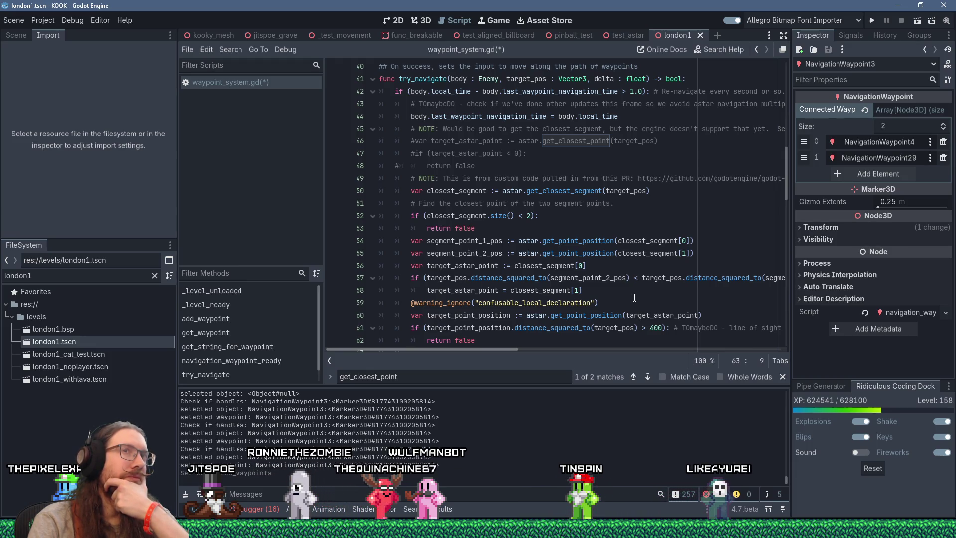
scroll(634, 297, "down", 2)
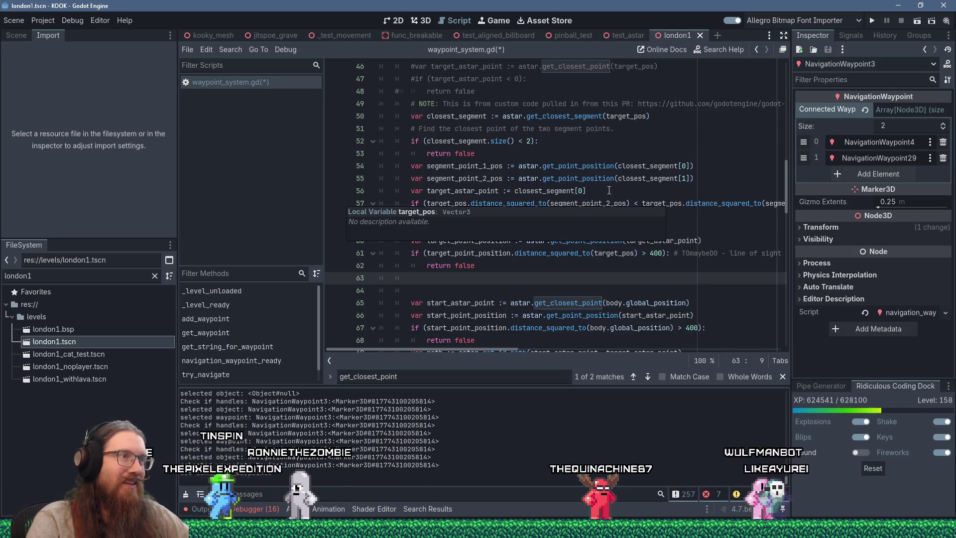
- Type closest_segment at the start of the new empty line 63
double_click(489, 165)
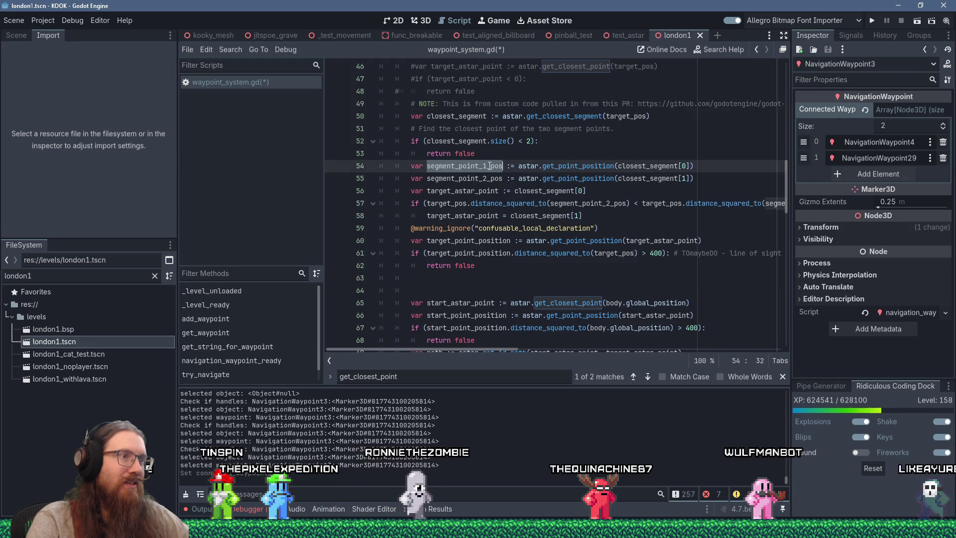
double_click(487, 180)
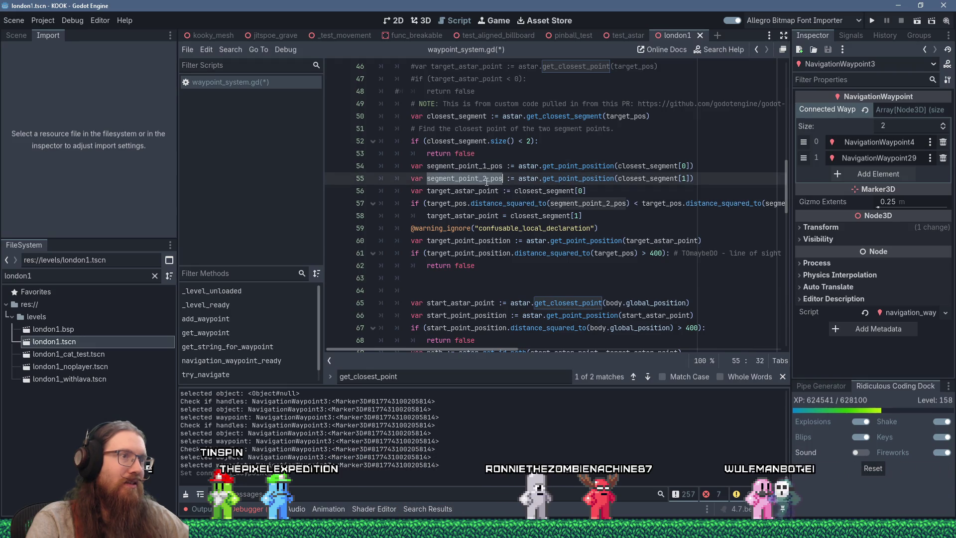
left_click(447, 281)
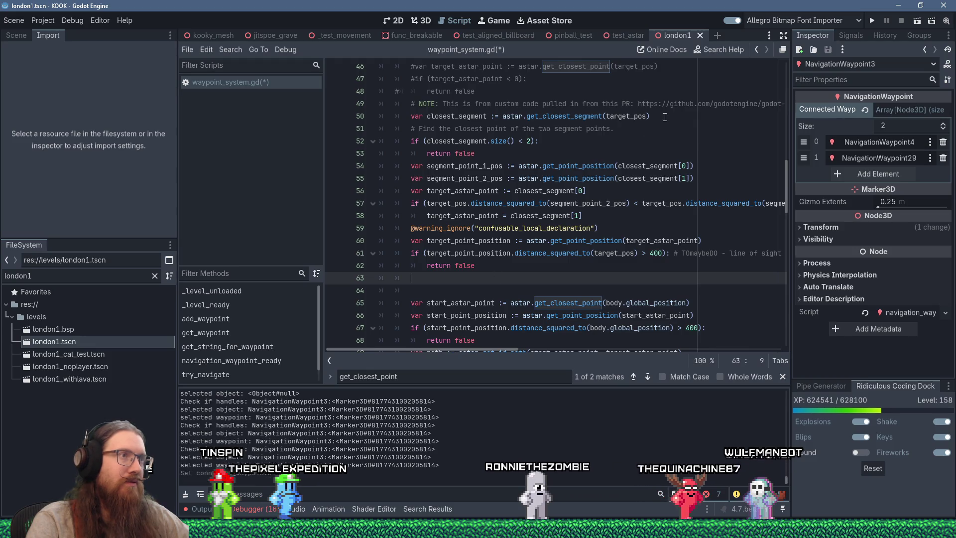
left_click_drag(503, 116, 649, 116)
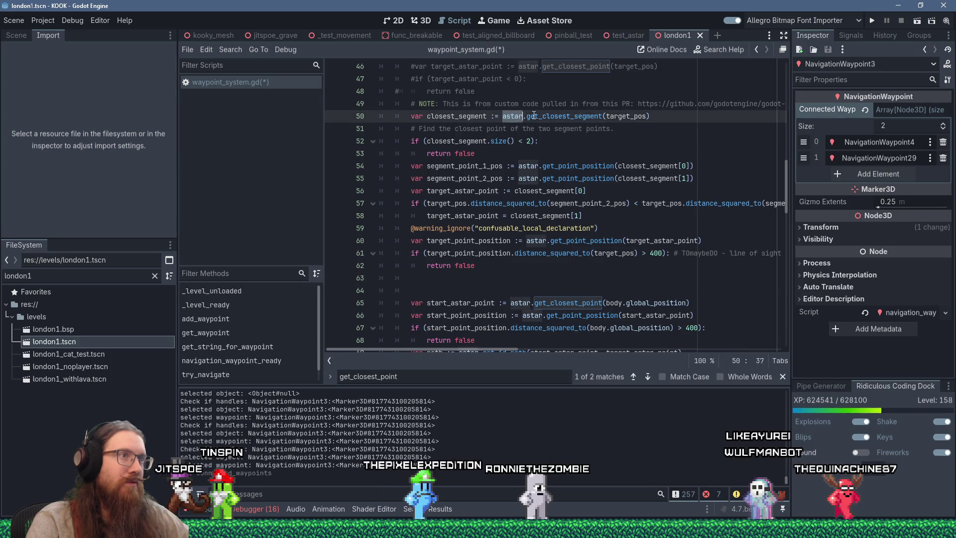
right_click(641, 118)
key("Escape")
left_click(666, 278)
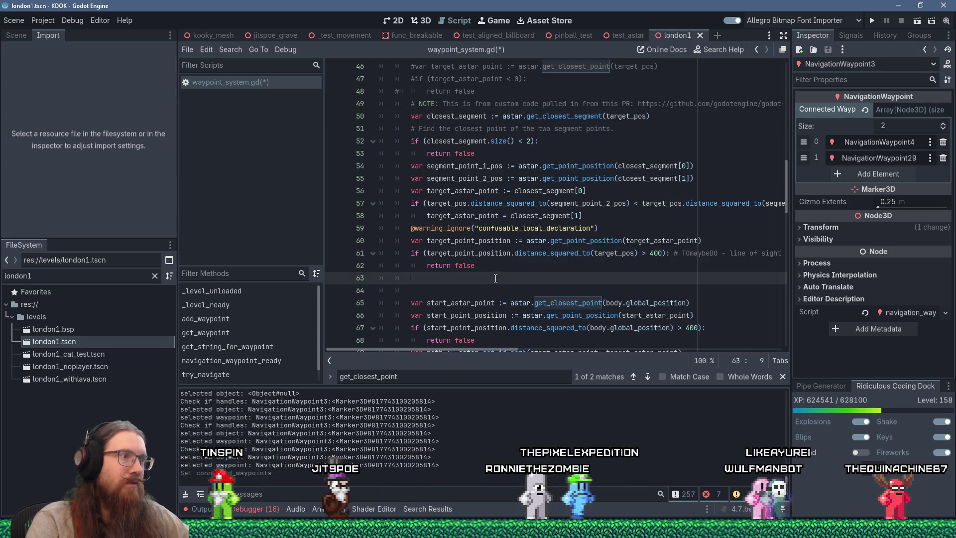
type("closest_segment")
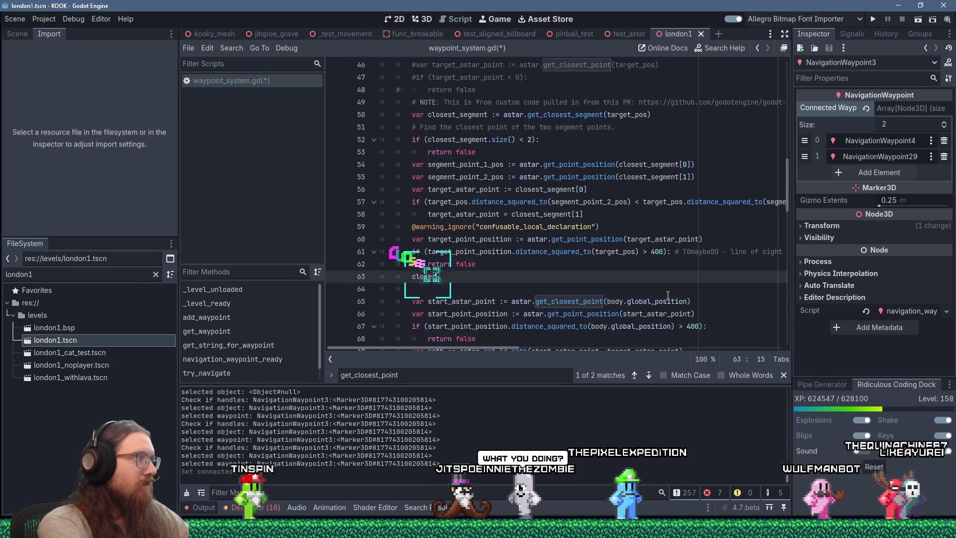
key("BackSpace")
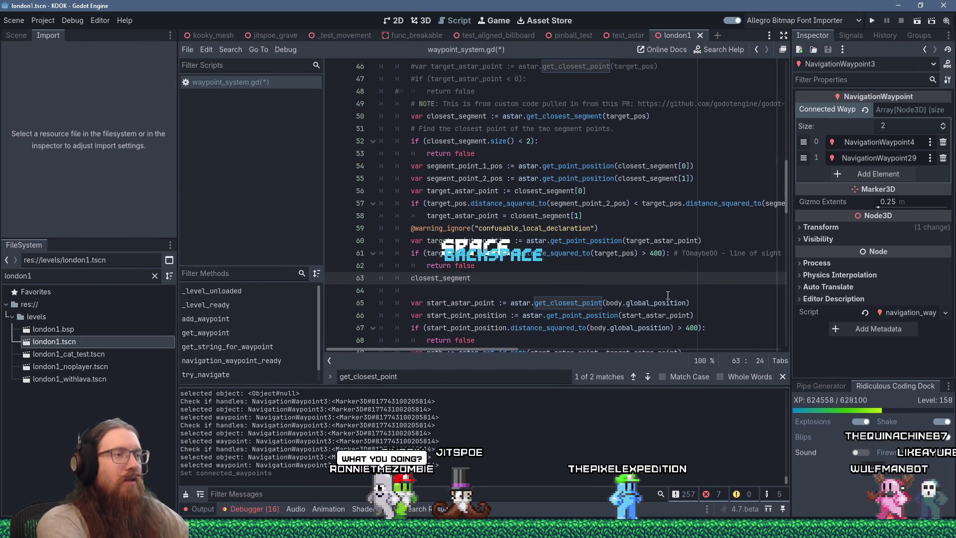
key("alt+Tab")
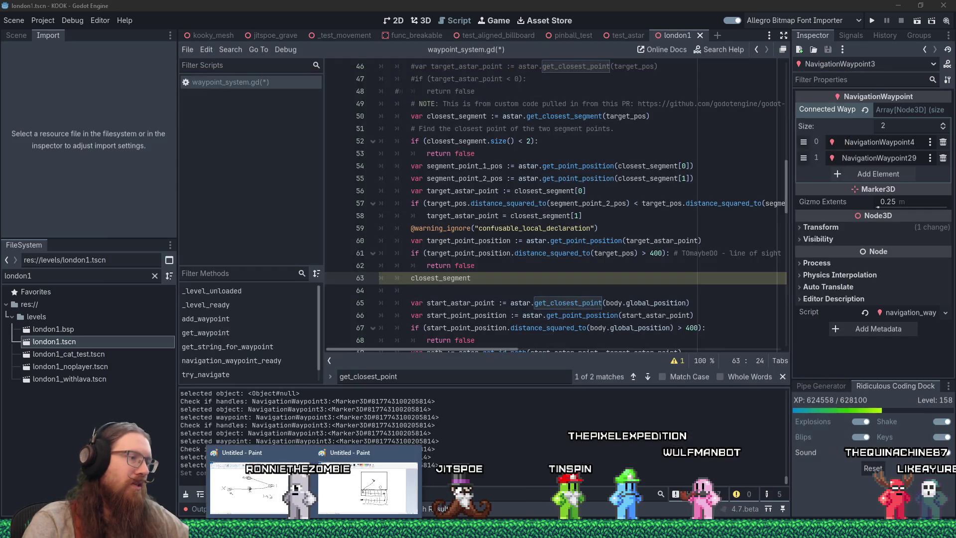
- Bring the Paint sketch to the front and shift its window slightly right
key("alt+Tab")
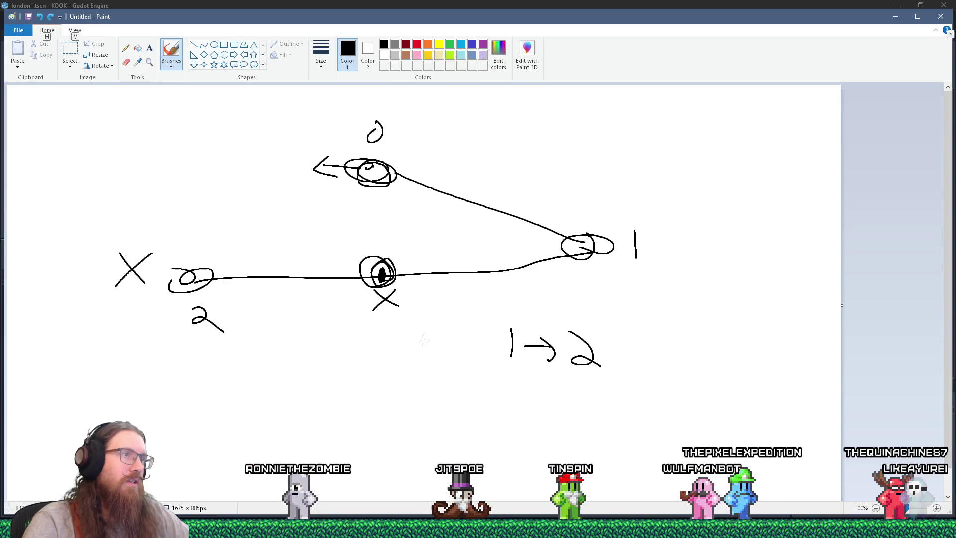
key("alt+Tab")
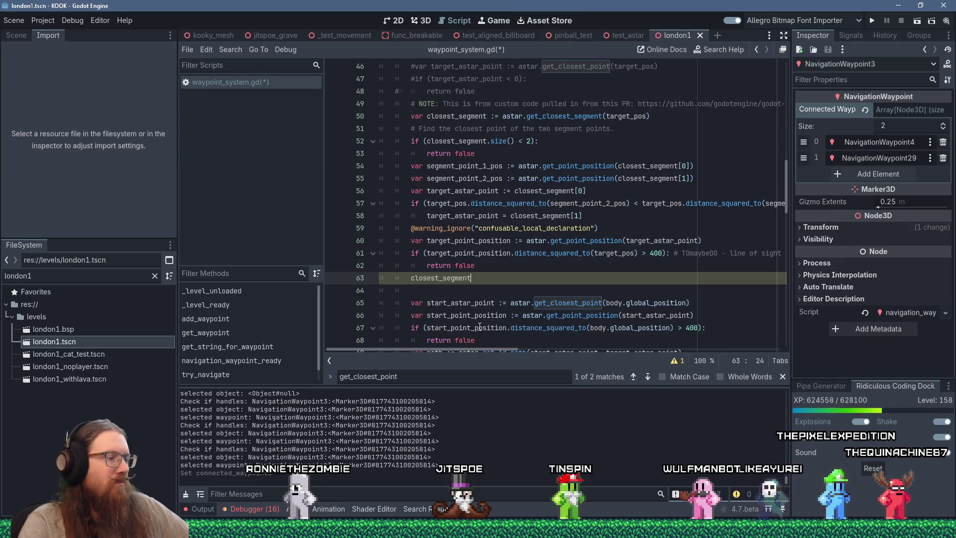
key("alt+Tab")
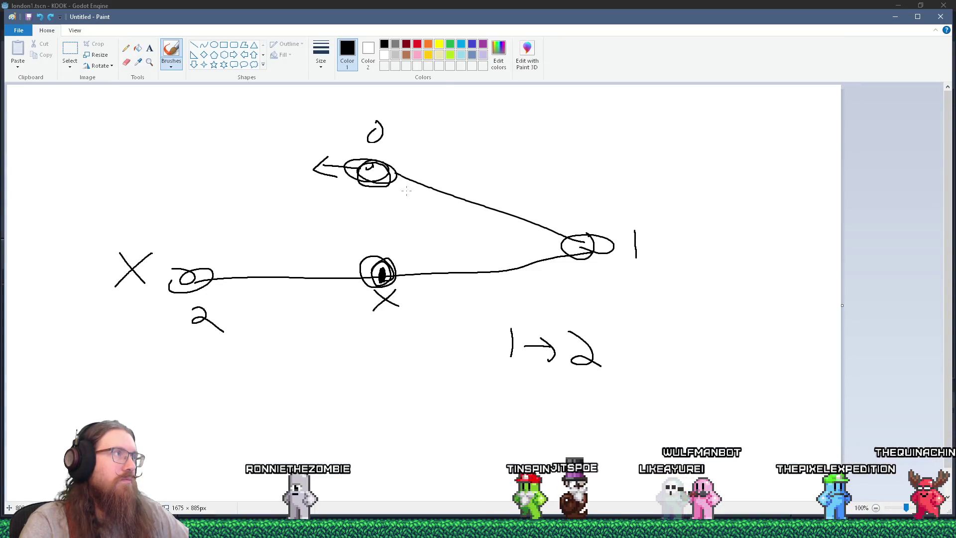
left_click_drag(461, 25, 497, 25)
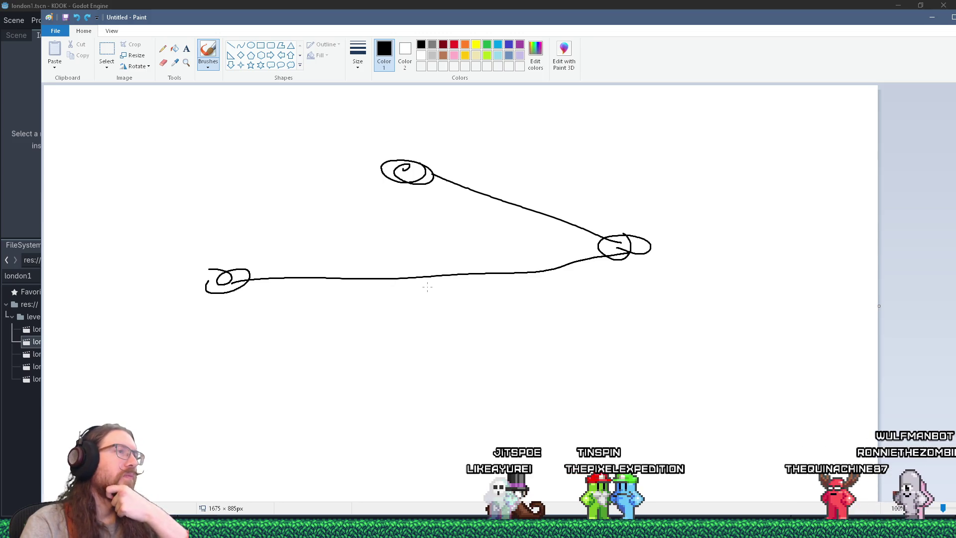
- Brush an X below the lower line and a zigzag, undo extra strokes, add a tick
mouse_move(419, 288)
left_mouse_down()
mouse_move(429, 300)
mouse_move(418, 302)
left_mouse_up()
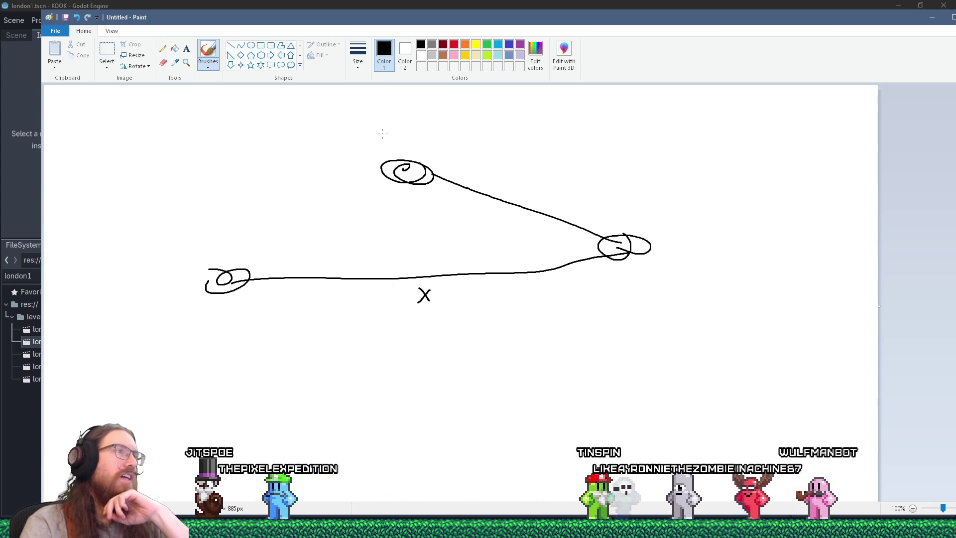
mouse_move(357, 217)
left_mouse_down()
mouse_move(351, 233)
mouse_move(488, 243)
left_mouse_up()
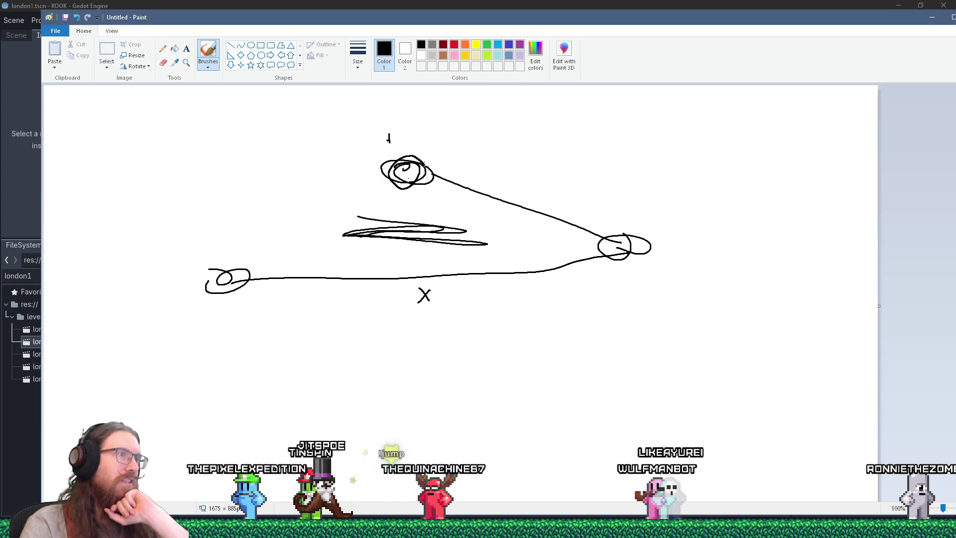
mouse_move(408, 175)
left_mouse_down()
mouse_move(421, 273)
mouse_move(619, 269)
left_mouse_up()
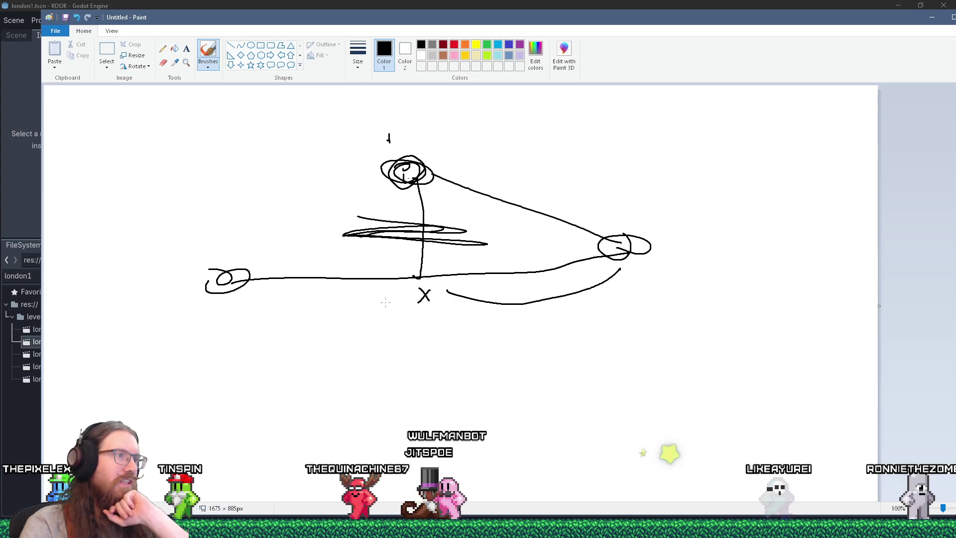
left_click_drag(412, 296, 240, 303)
key("ctrl+z")
key("ctrl+z")
key("ctrl+z")
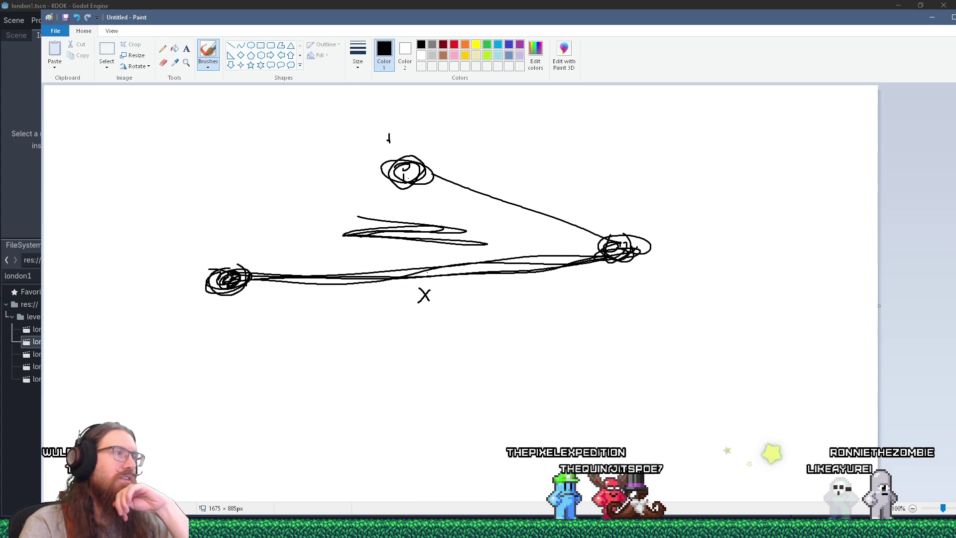
left_click_drag(238, 301, 237, 308)
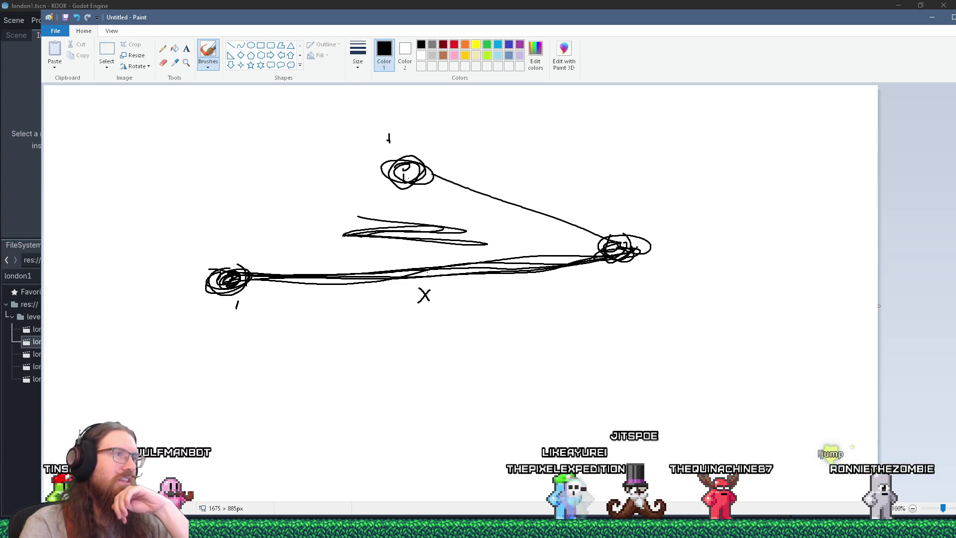
- Retrace the upper line, undo a stray stroke, and draw an arrow toward the right circle
left_click_drag(423, 172, 618, 240)
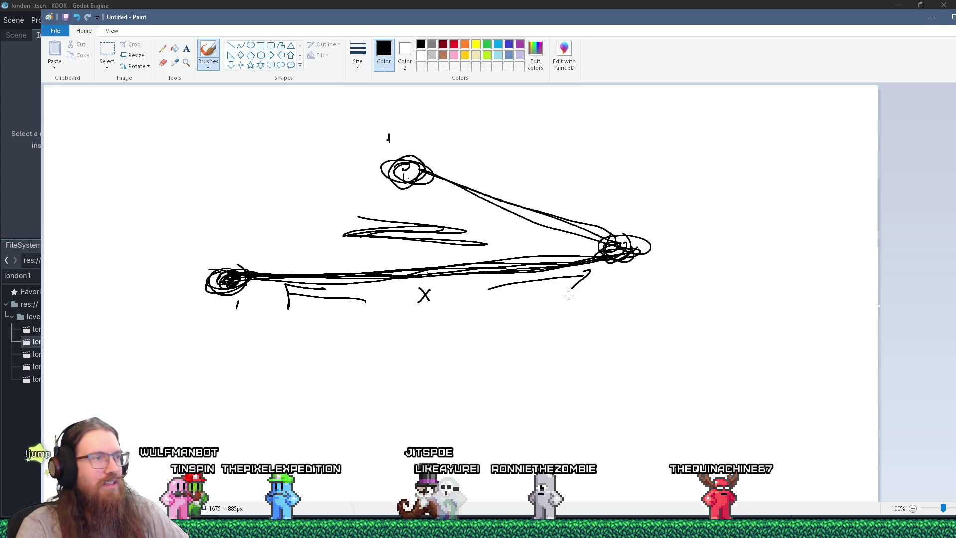
key("ctrl+z")
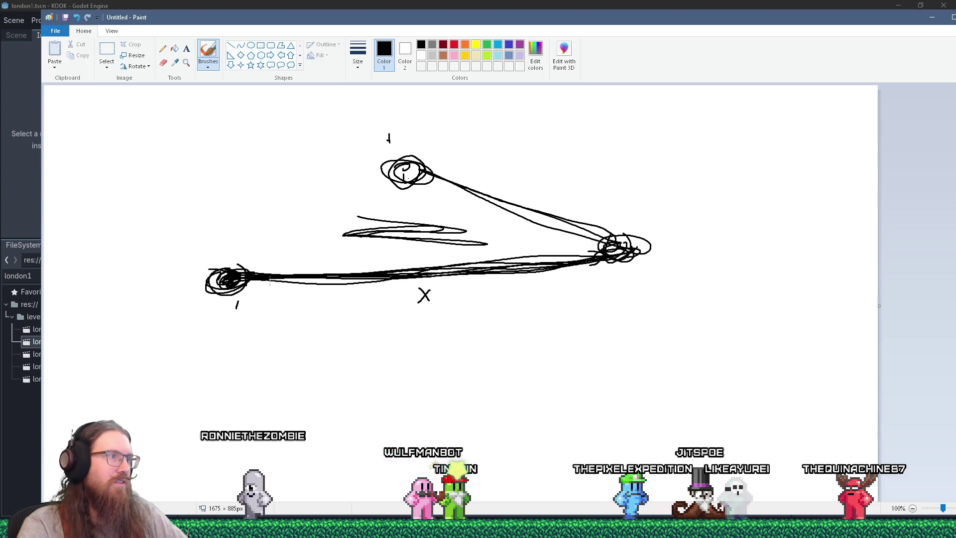
left_click_drag(460, 292, 588, 273)
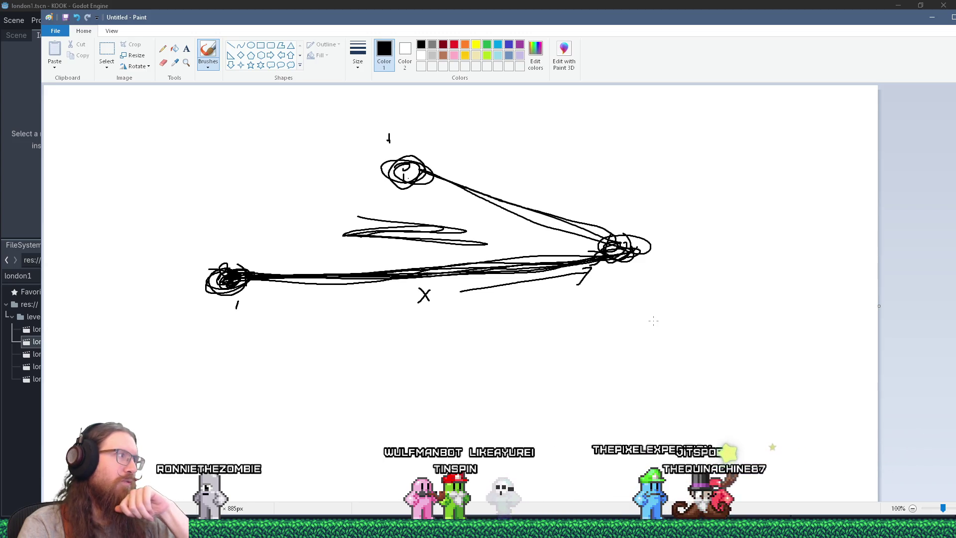
key("alt+Tab")
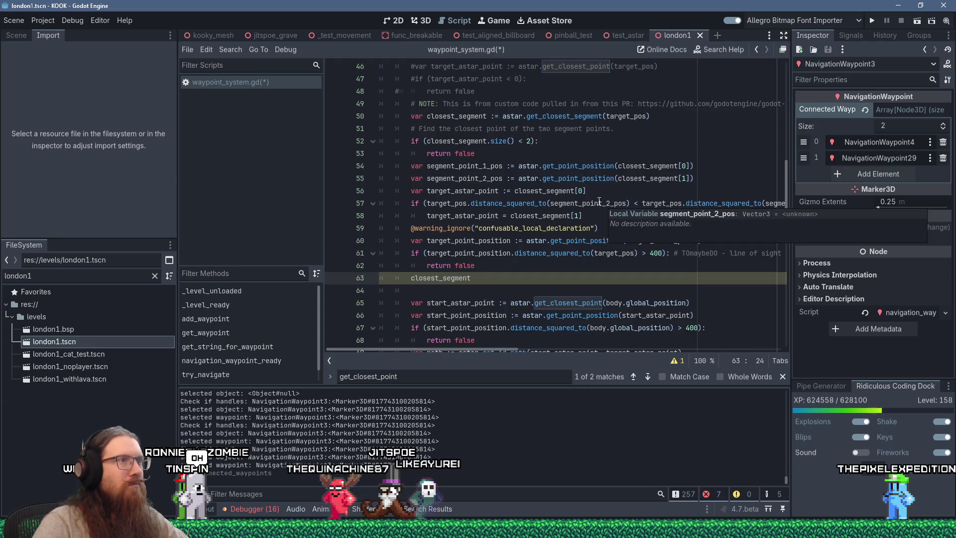
key("alt+Tab")
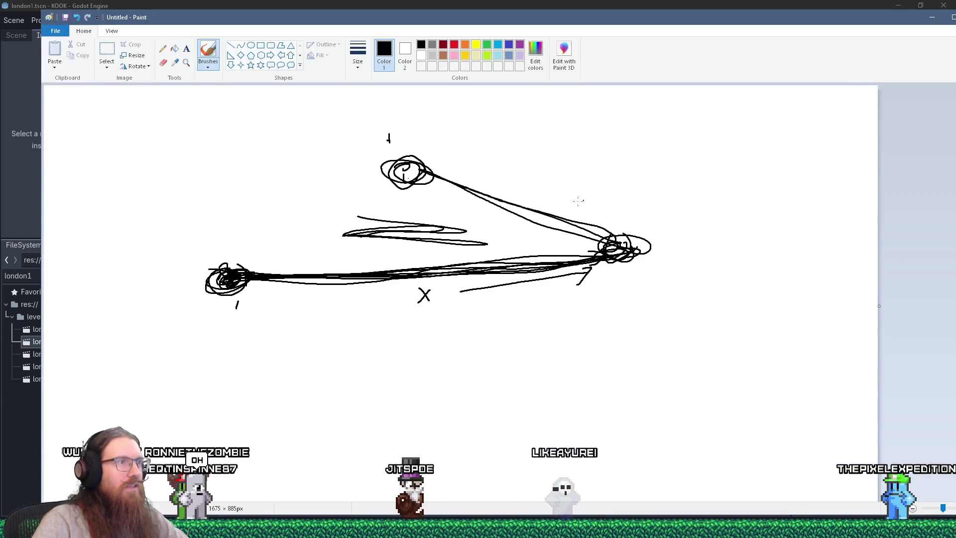
key("alt+Tab")
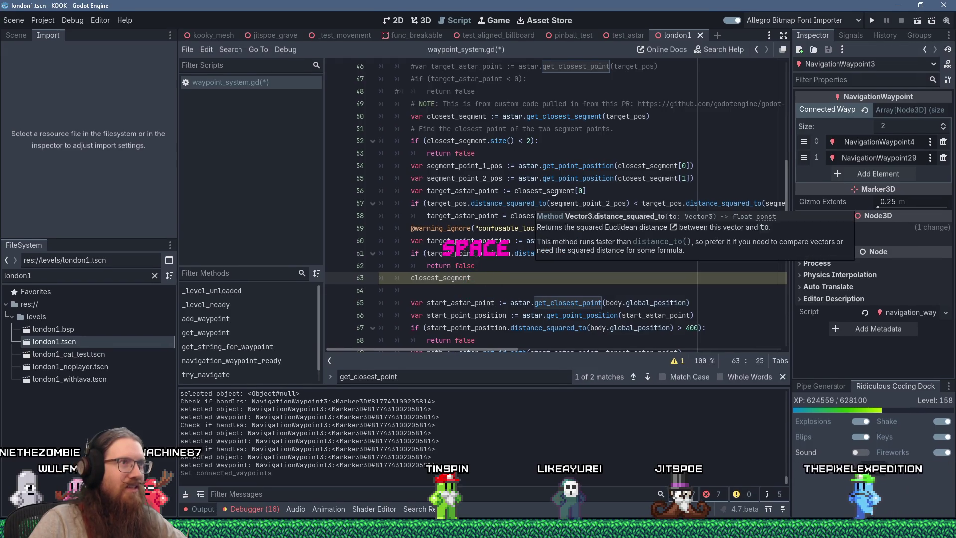
- Complete line 63 as closest_segment = astar.get_closest_segment()
type("\\ astar.get_closes")
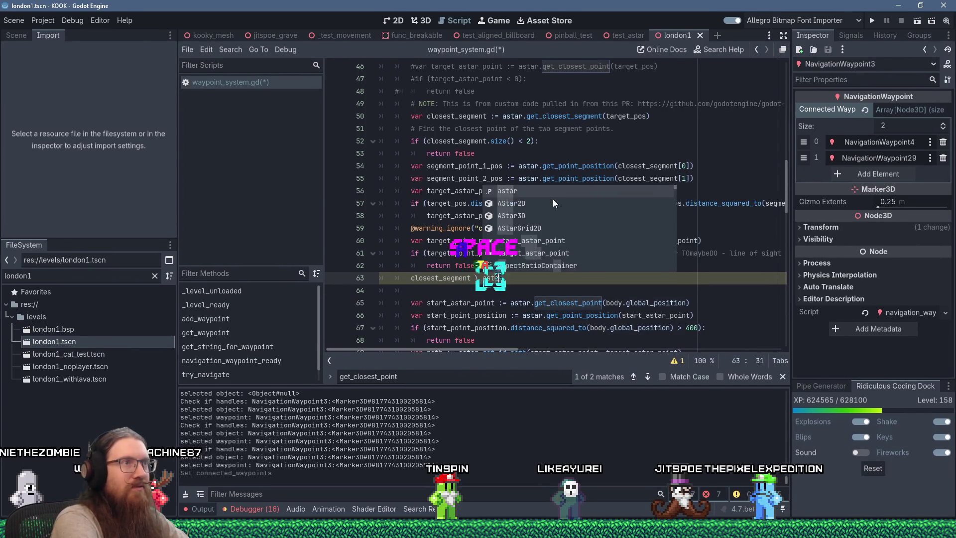
type("t")
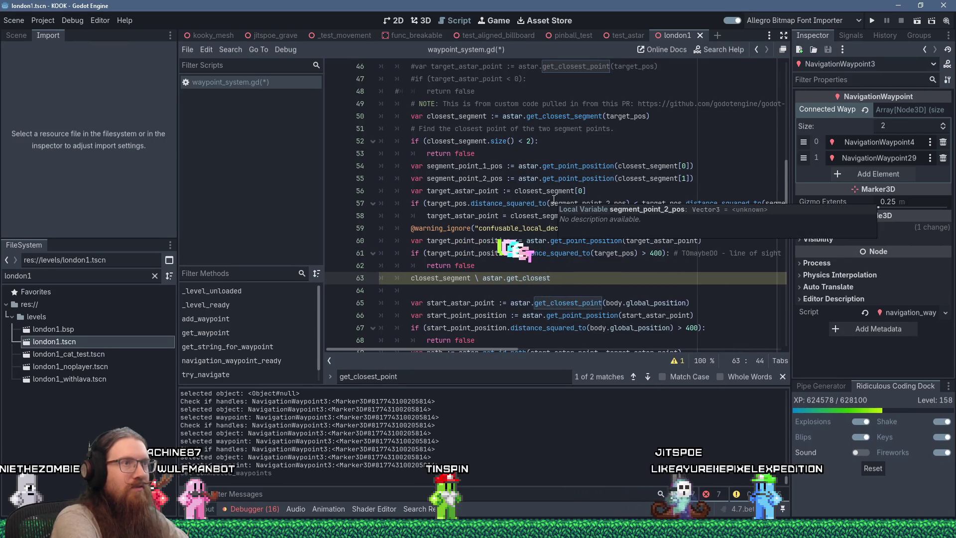
type("_segment")
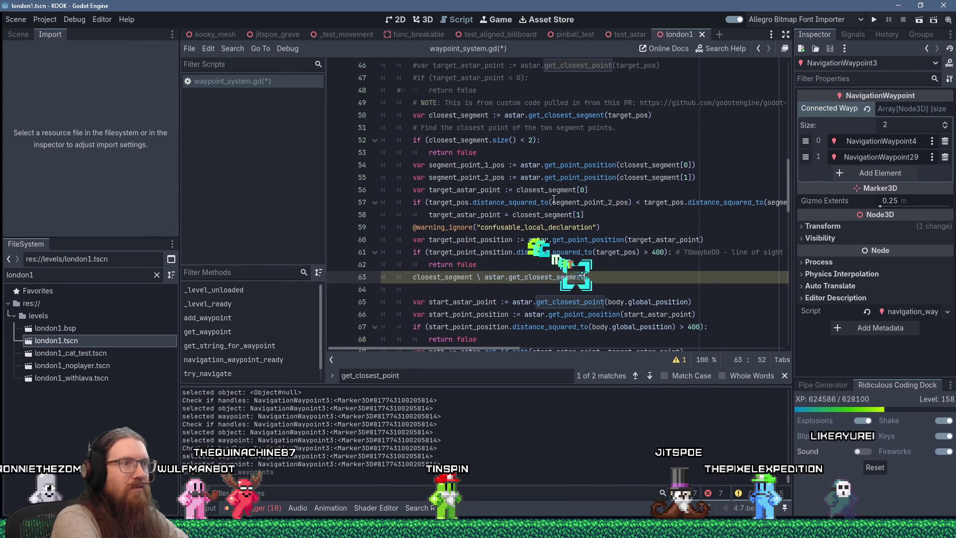
type("(")
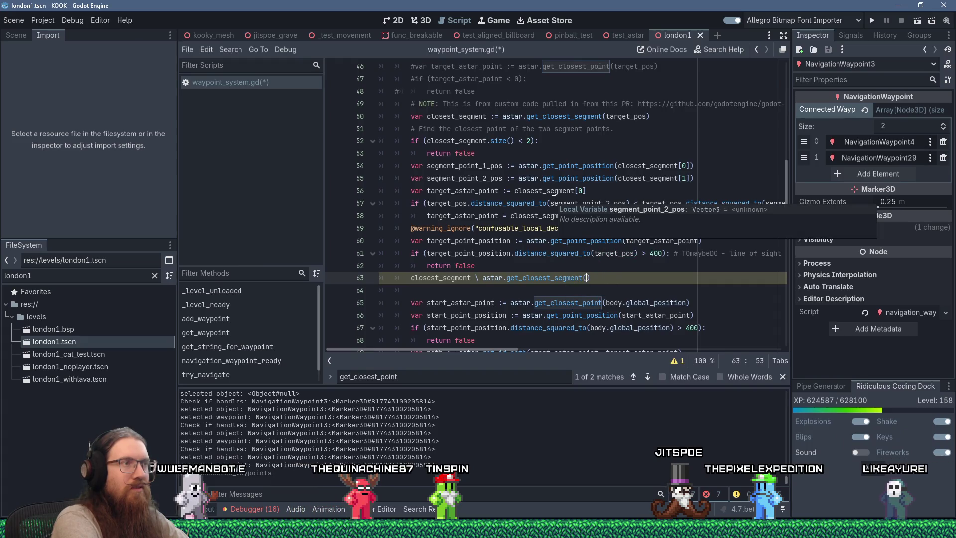
key("Left")
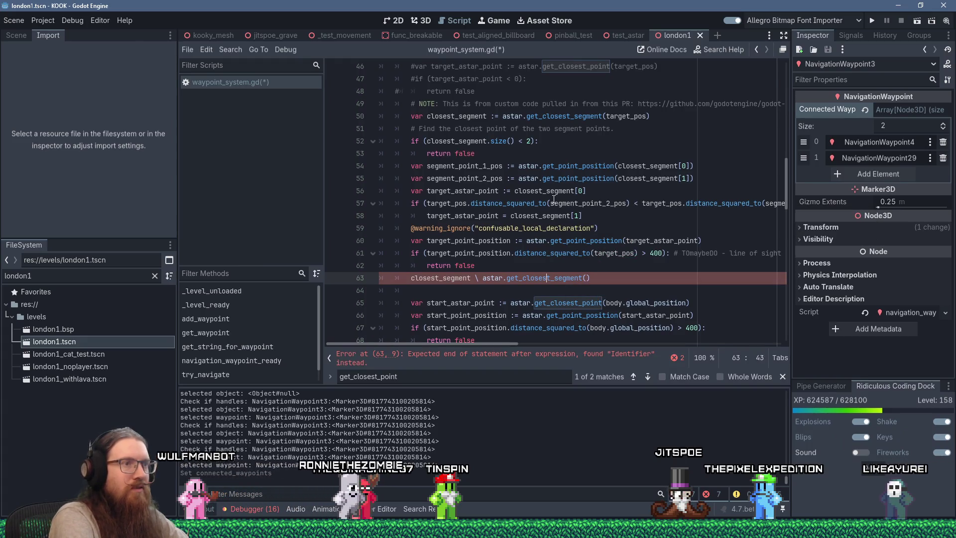
key("Left")
key("Left")
key("Left")
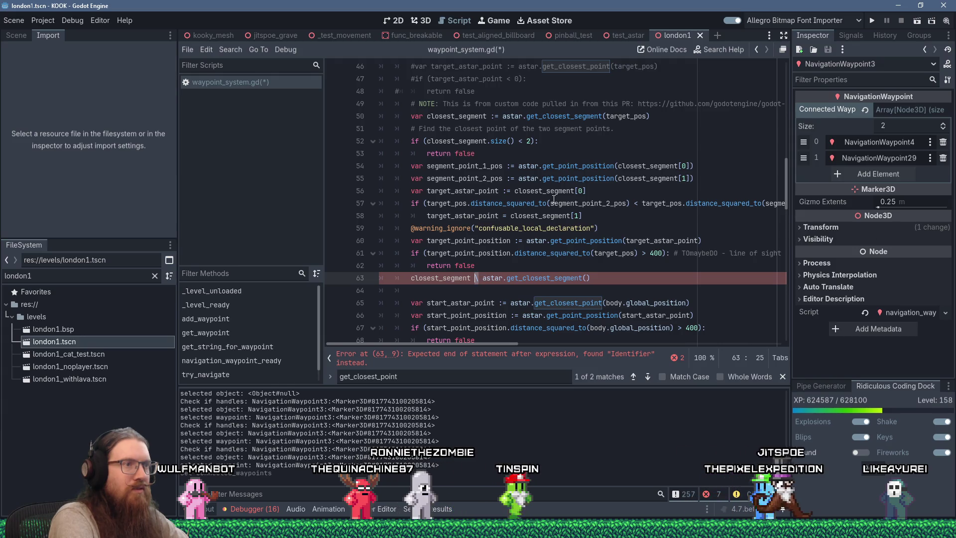
key("BackSpace")
type("=")
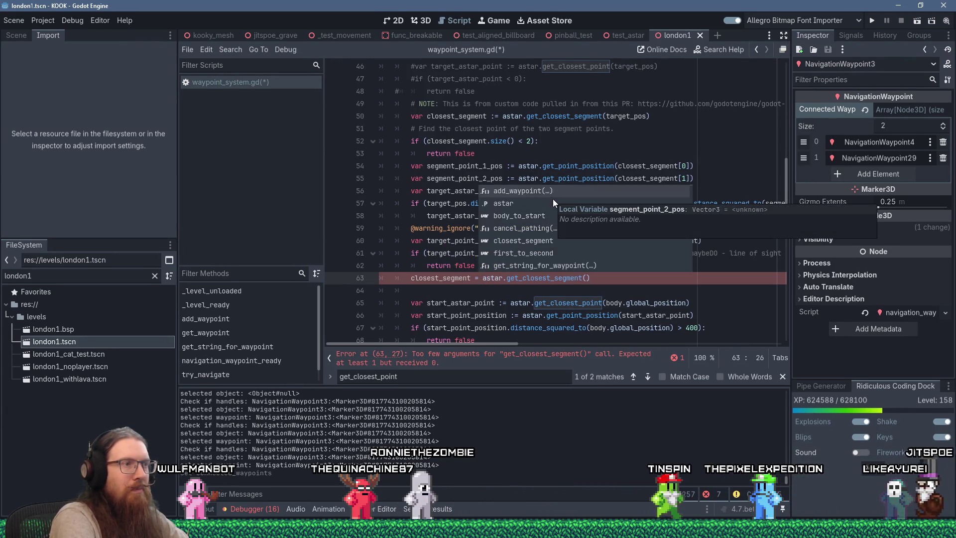
- Move the start_astar_point line above the closest_segment assignment
key("End")
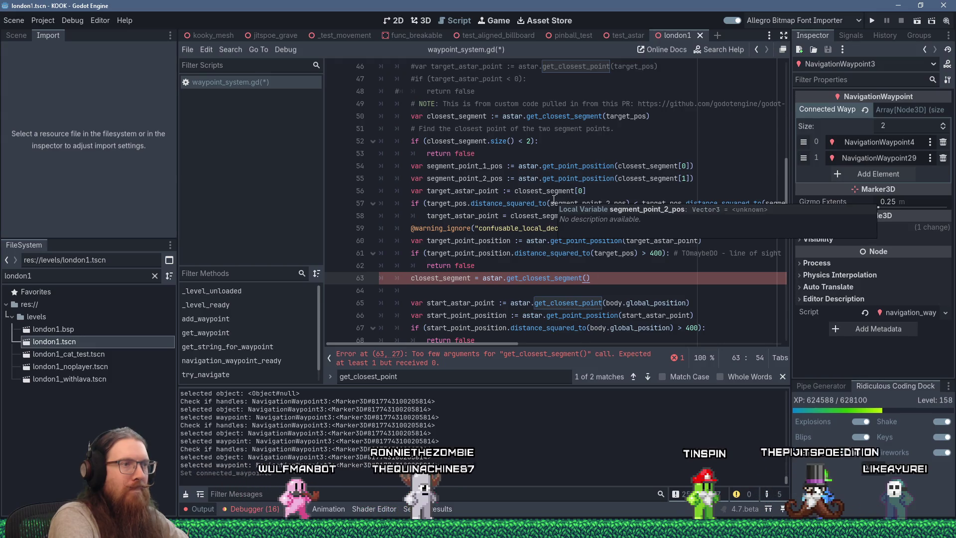
key("Down")
key("Down")
key("shift+Delete")
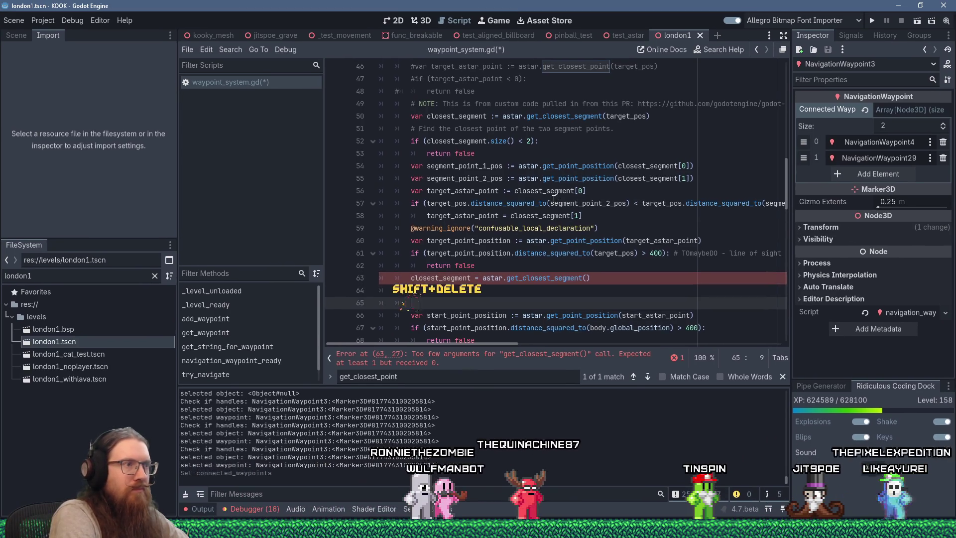
key("Up")
key("Up")
key("Return")
key("Up")
type("var start_astar_point := astar.get_closest_point(body.global_position)")
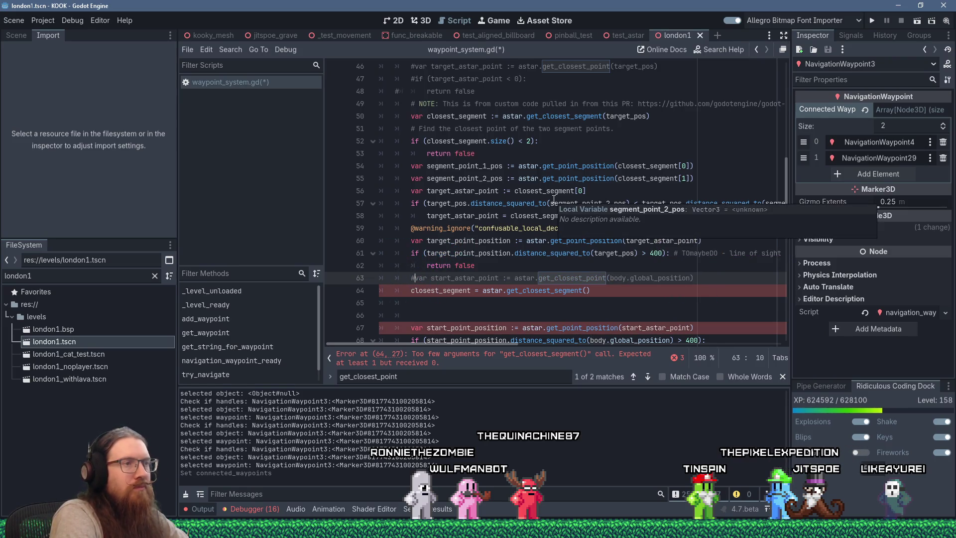
- Pass body.global_position into get_closest_segment() on line 64
key("Down")
key("Down")
key("Up")
key("End")
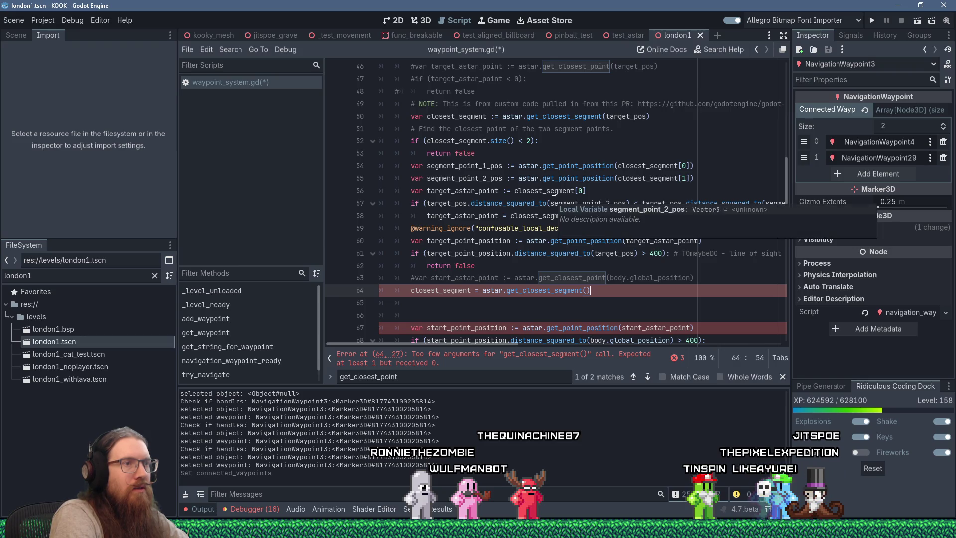
key("Left")
type("body.global_posi")
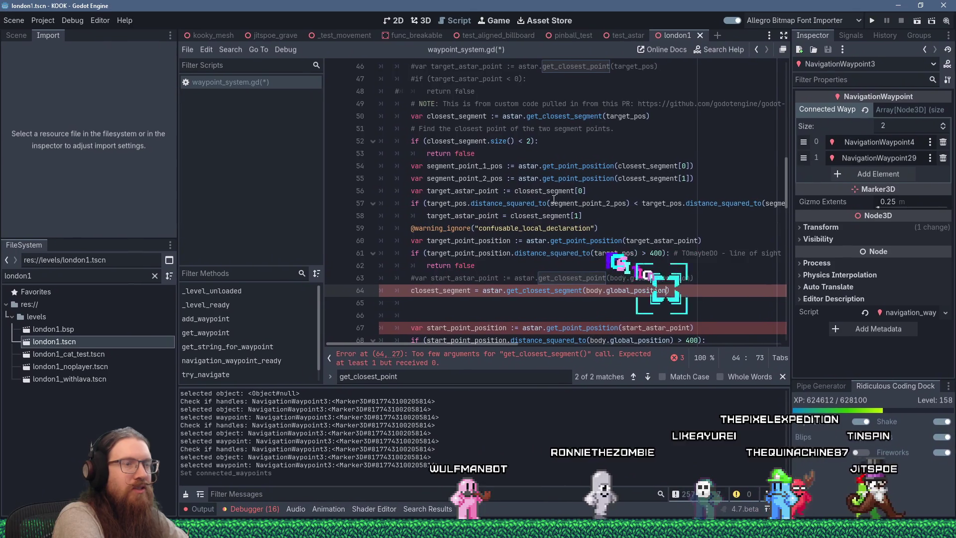
type("tion")
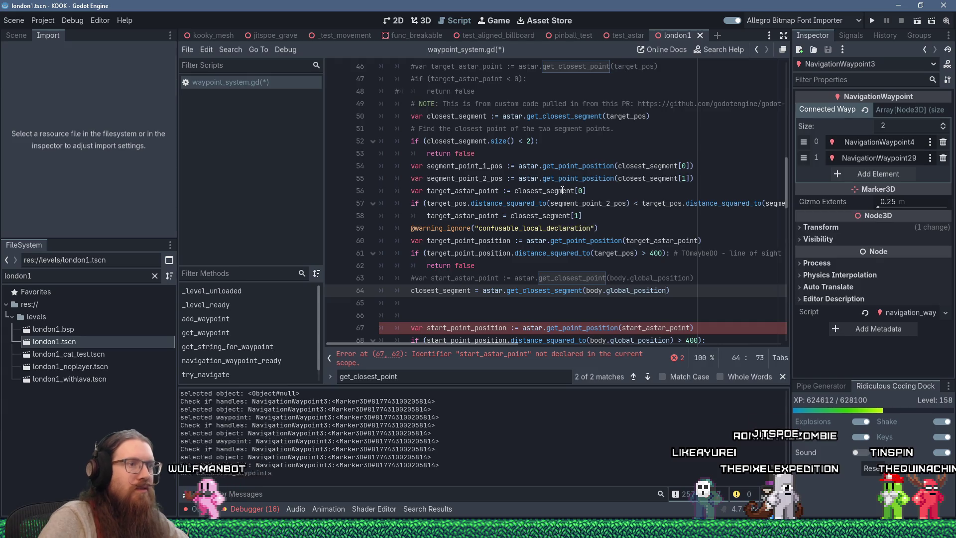
left_click(498, 300)
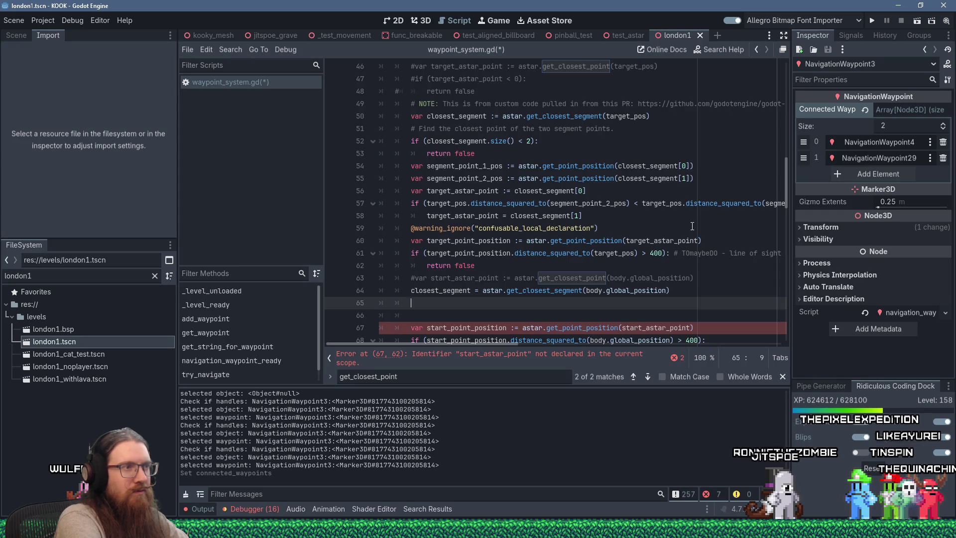
- Start segmant_point_1_pos = astar.get_point_position(closest_segment[ on line 65
type("closest")
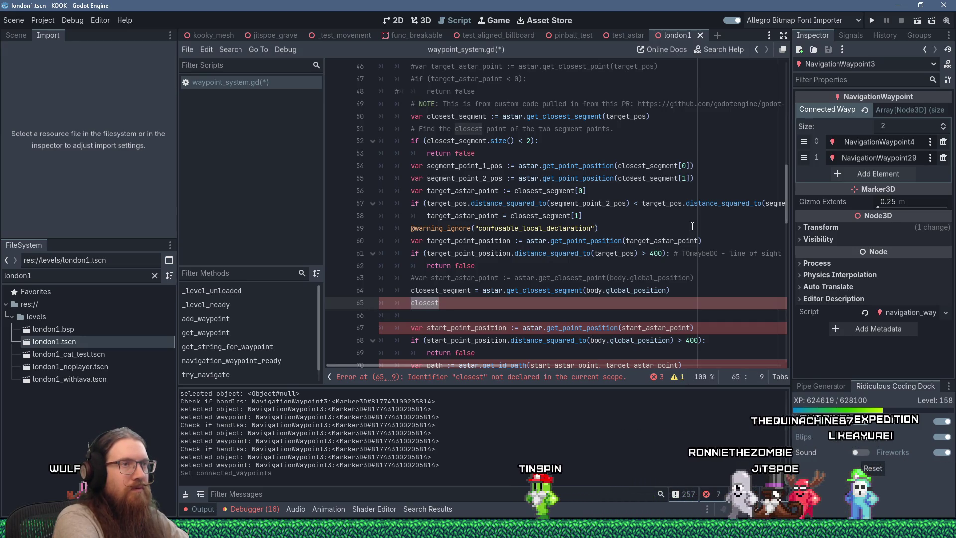
key("BackSpace")
type("segmant_")
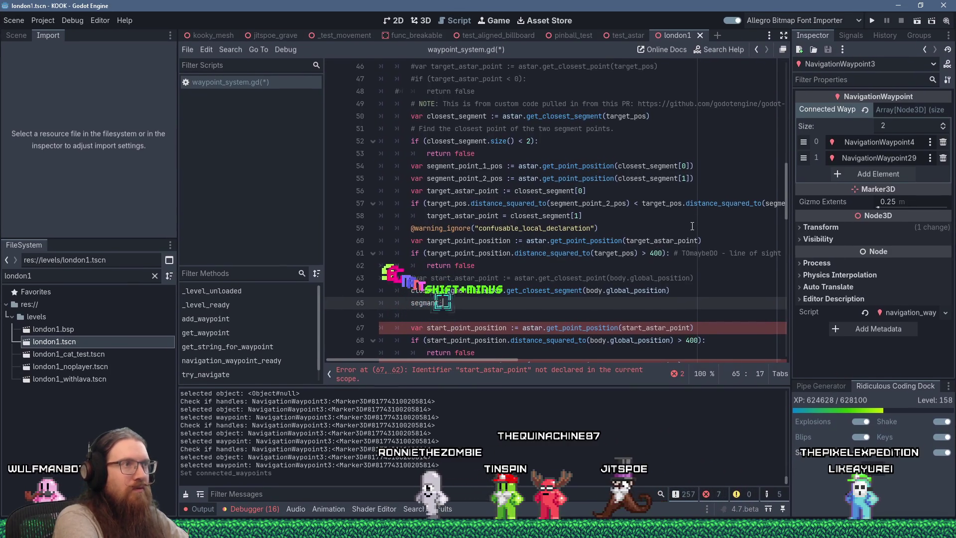
type("point_1_pos =")
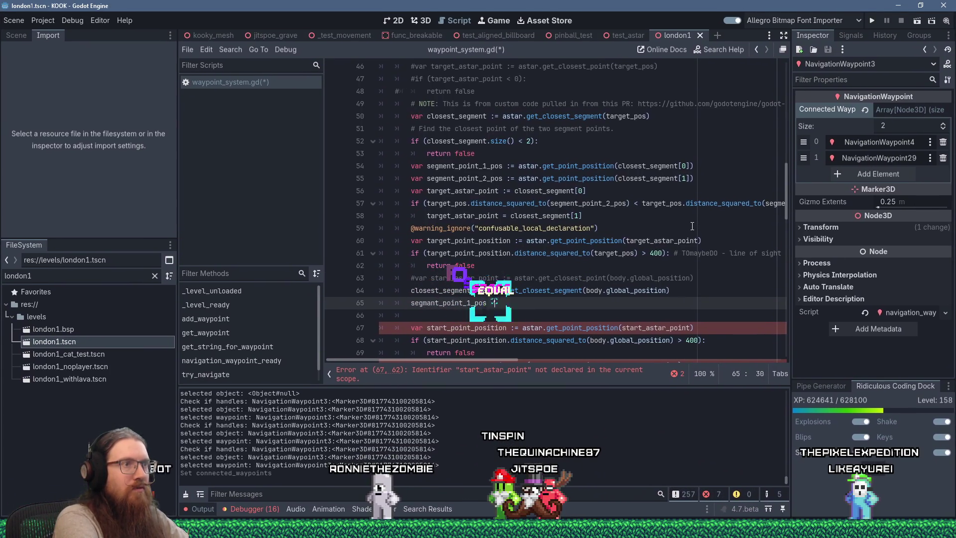
type(" astar.get_point_position(")
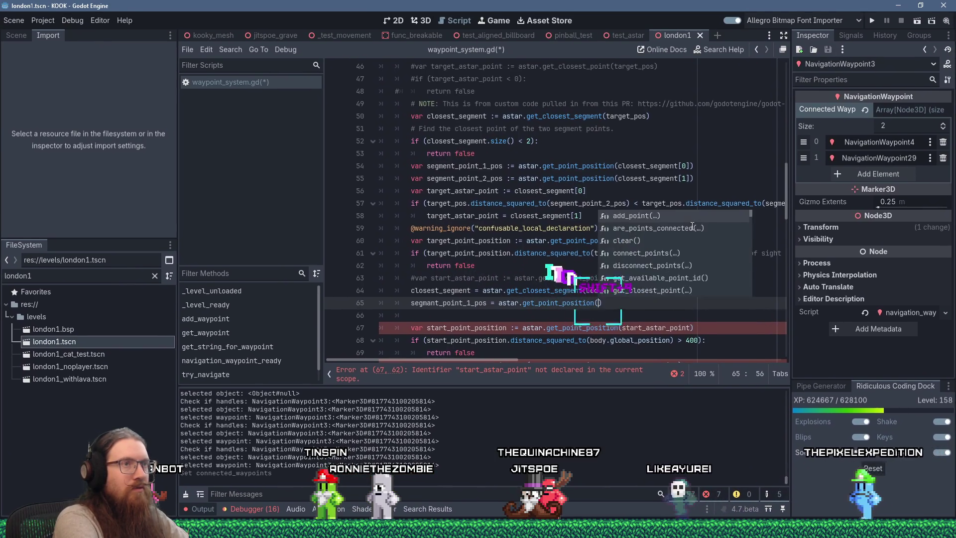
key("Return")
type("closest_segment[0")
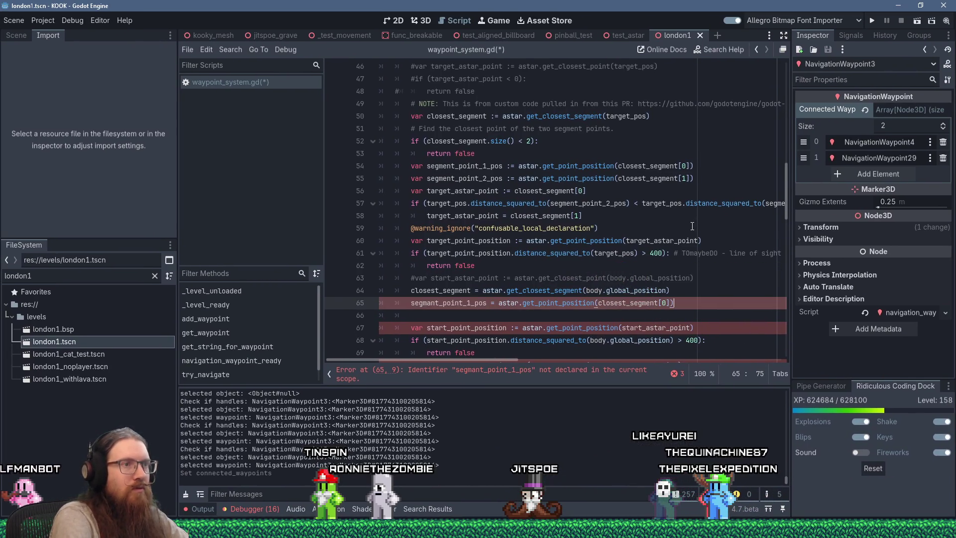
- Duplicate that line as the segmant_point_2_pos assignment and remove the blank line below
key("Return")
type("segment_point_1_pos = astar.get_point_position(closest_segment[0])")
key("Left")
key("Left")
key("BackSpace")
type("2")
key("BackSpace")
type("1")
key("Delete")
key("Delete")
key("Delete")
type("_point_2")
key("End")
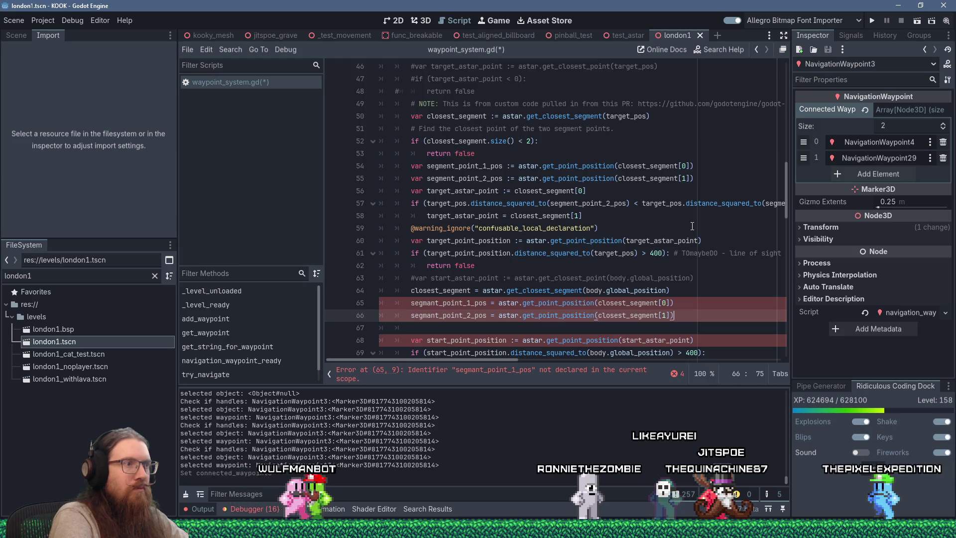
key("Down")
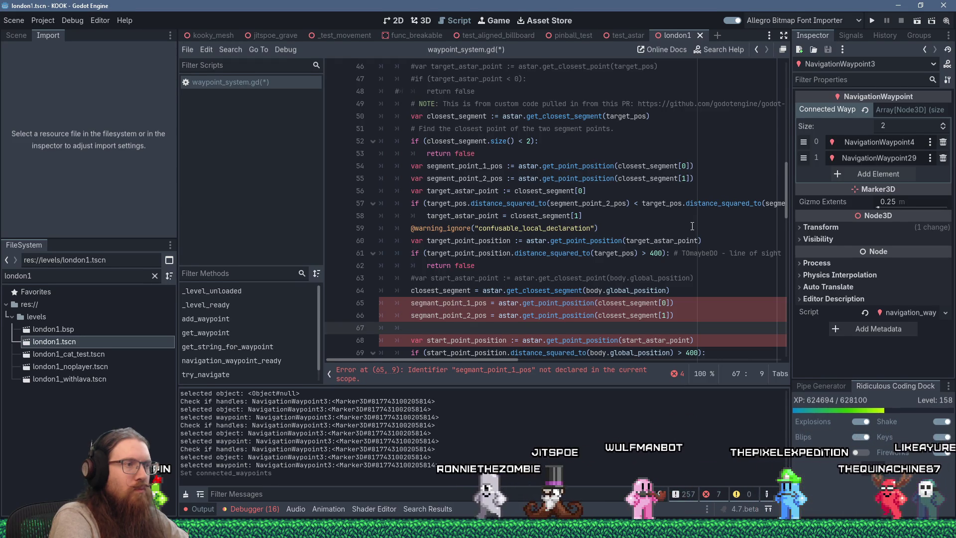
key("Delete")
key("Delete")
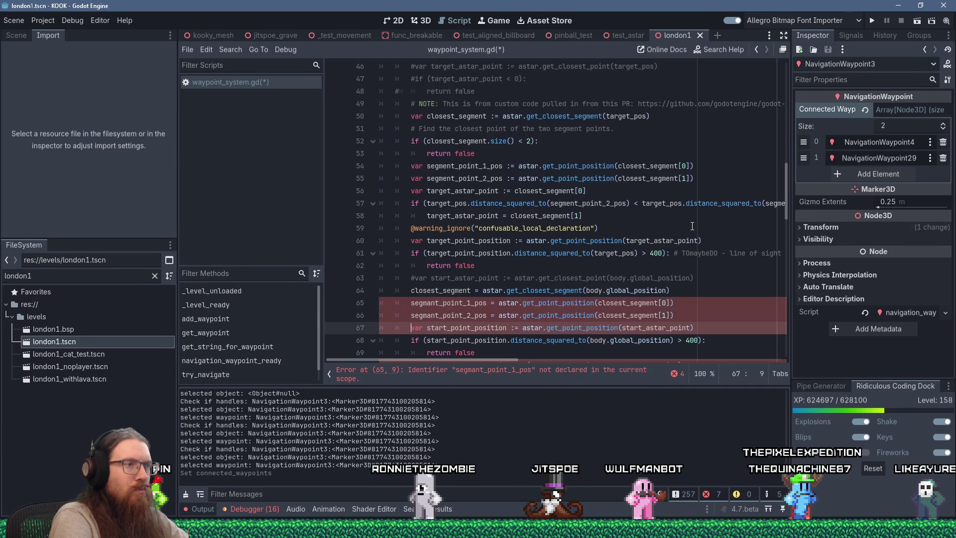
- Add var start_astar_point := closest_segment[ and an empty if ( line
key("Return")
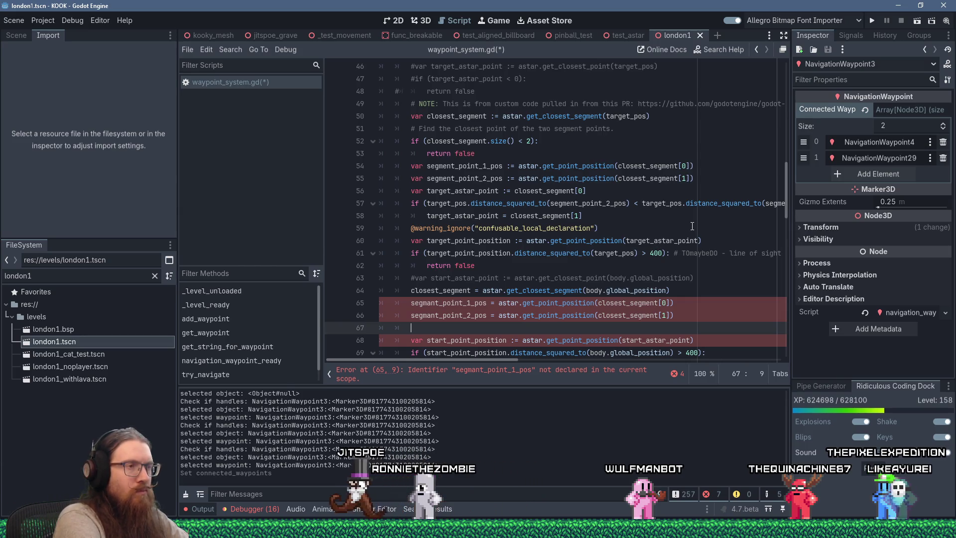
type("#var star")
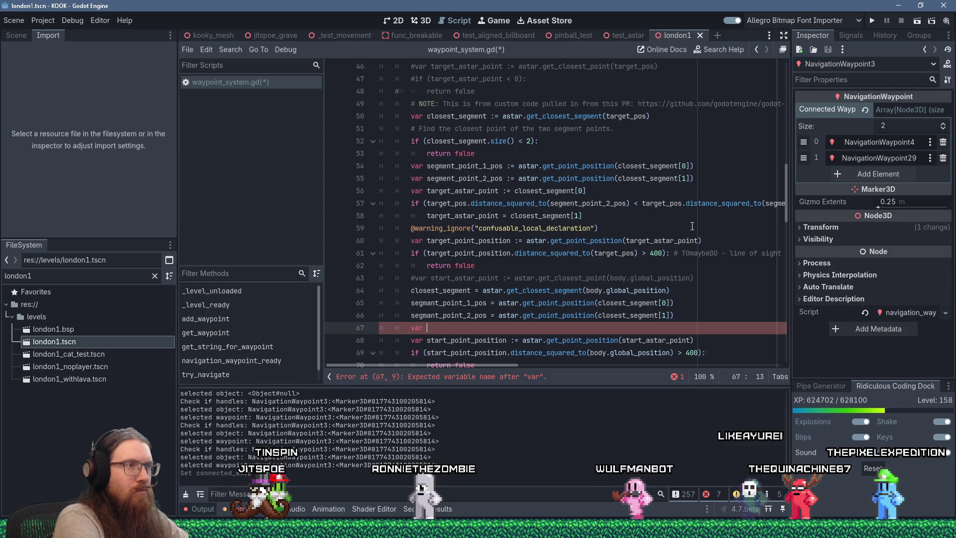
type("t_a")
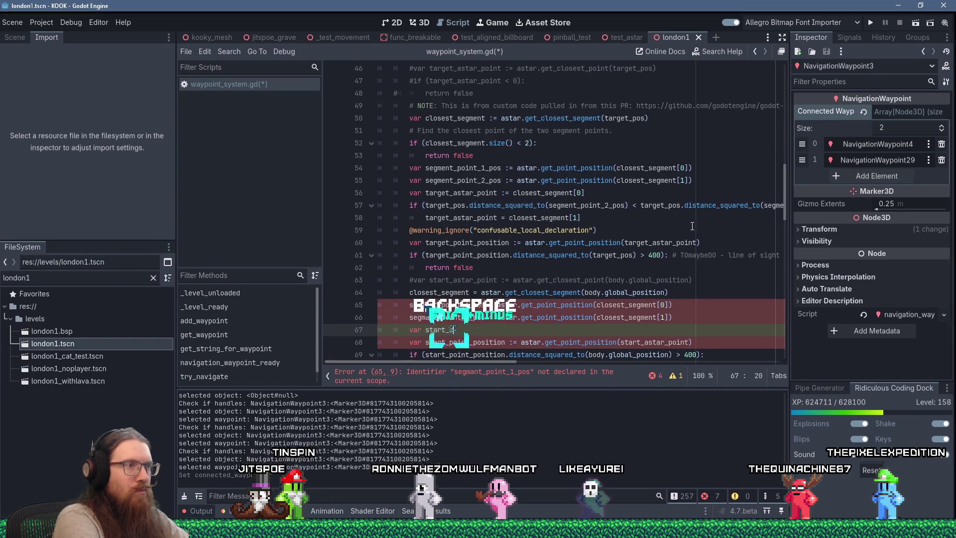
type("star_point :=")
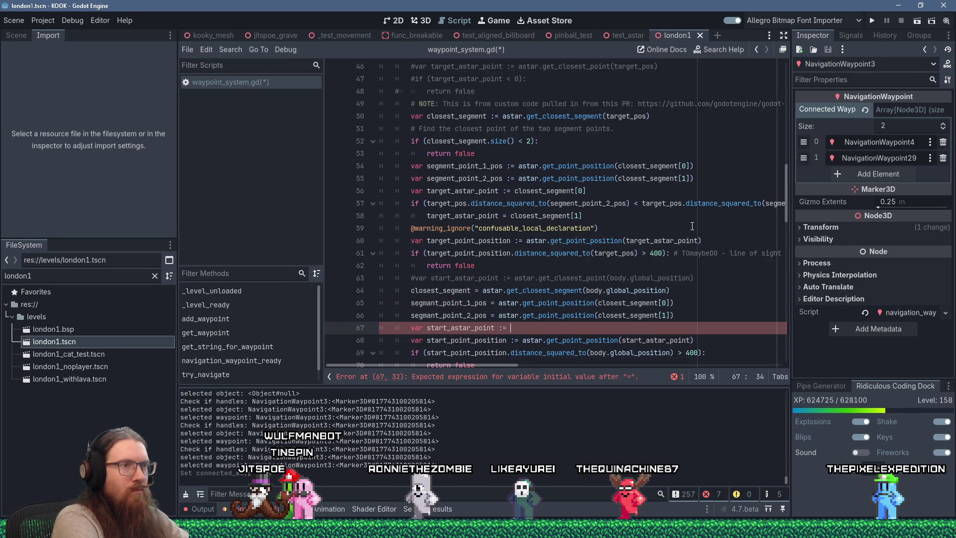
type(" closest_segment")
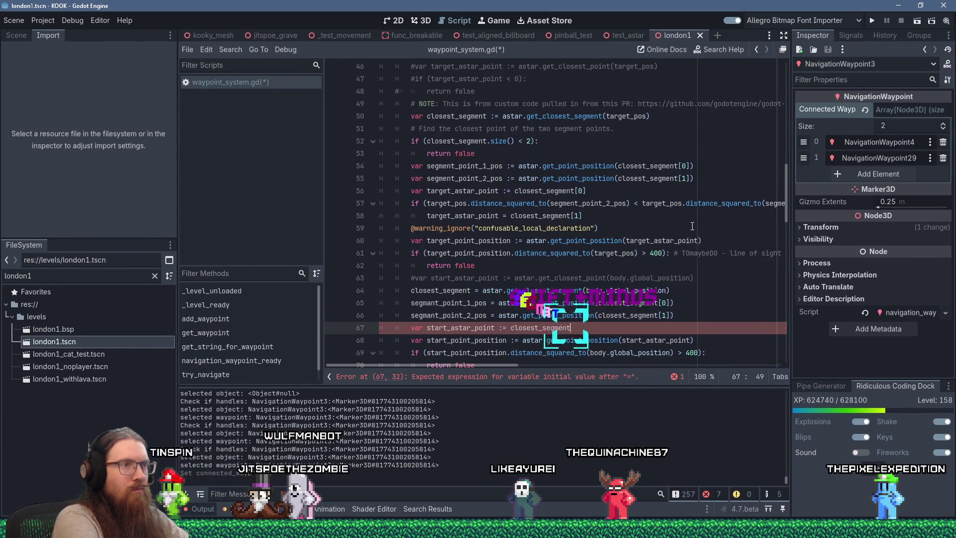
type("[0")
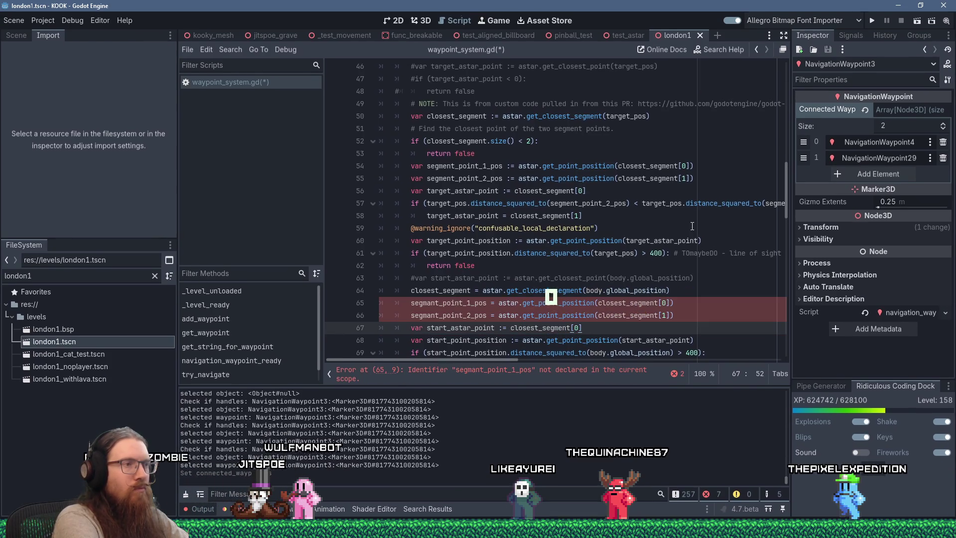
key("Up")
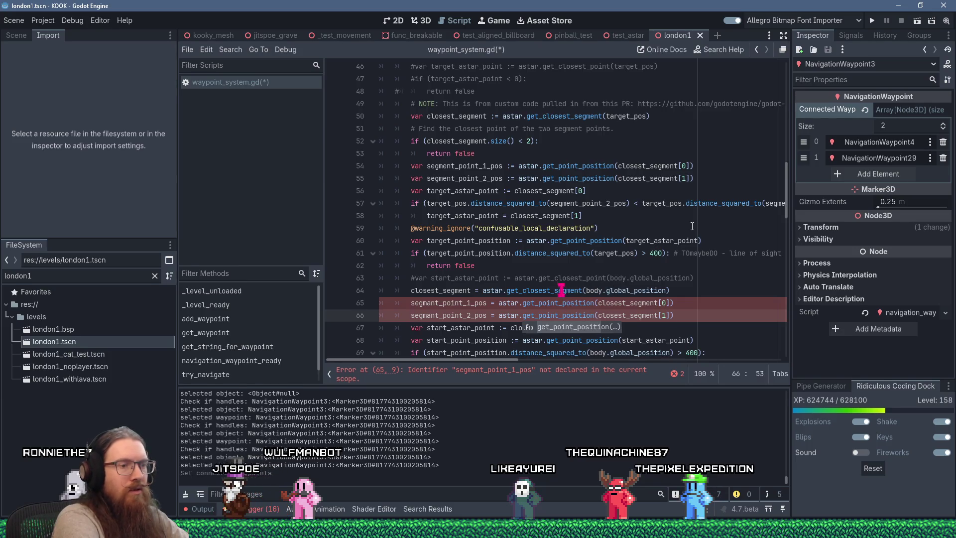
key("End")
key("Return")
type("if (")
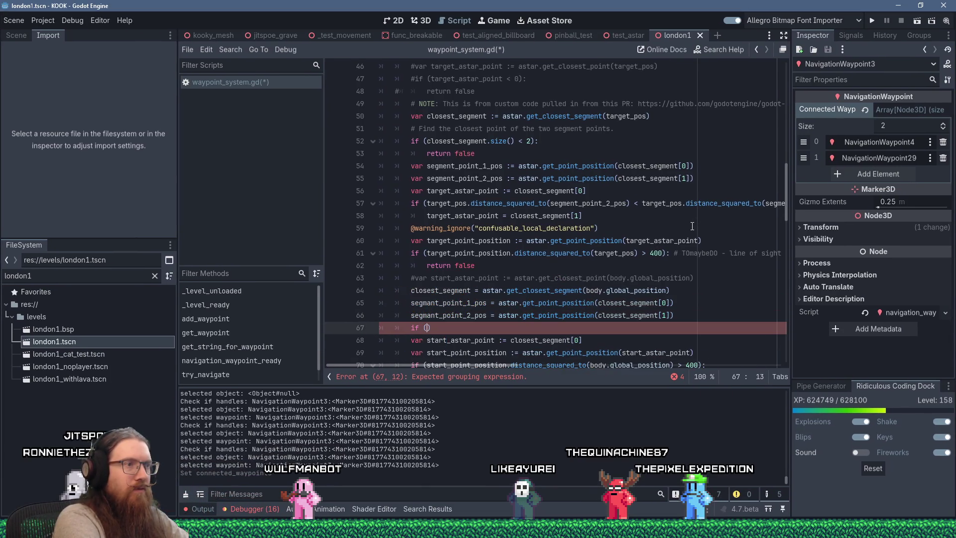
- Insert if closest_segment.size() < 2: return false below line 64
key("Up")
key("Up")
key("Up")
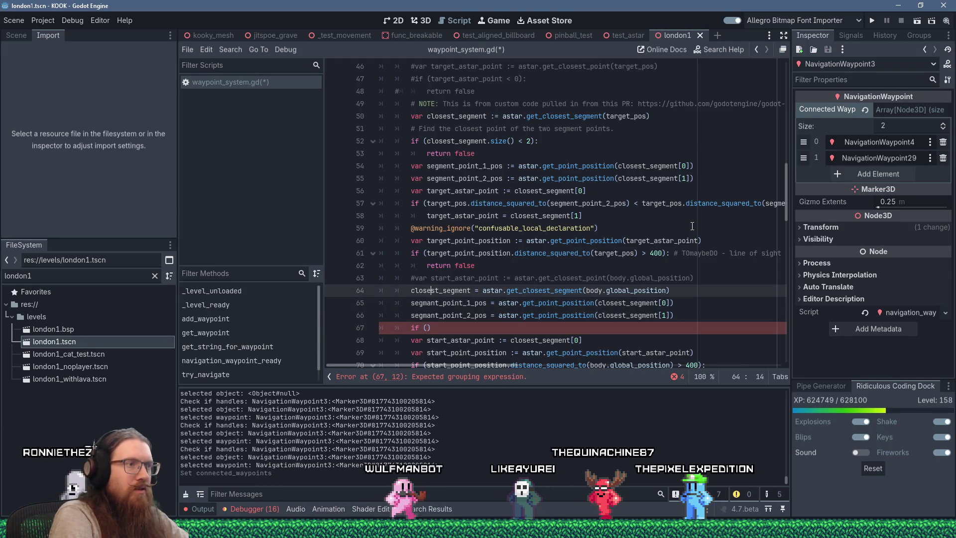
key("End")
key("Return")
type("if (")
type("os")
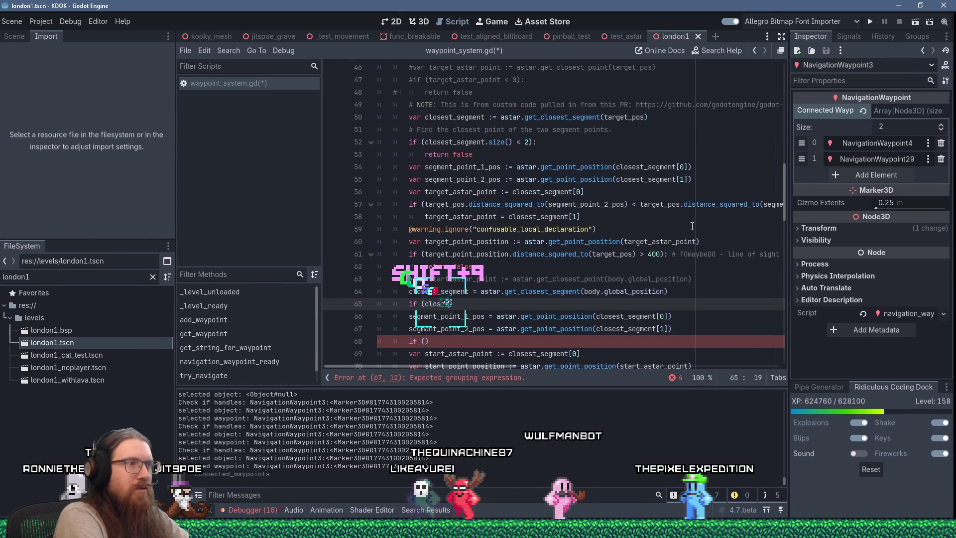
type("est_segment.leng")
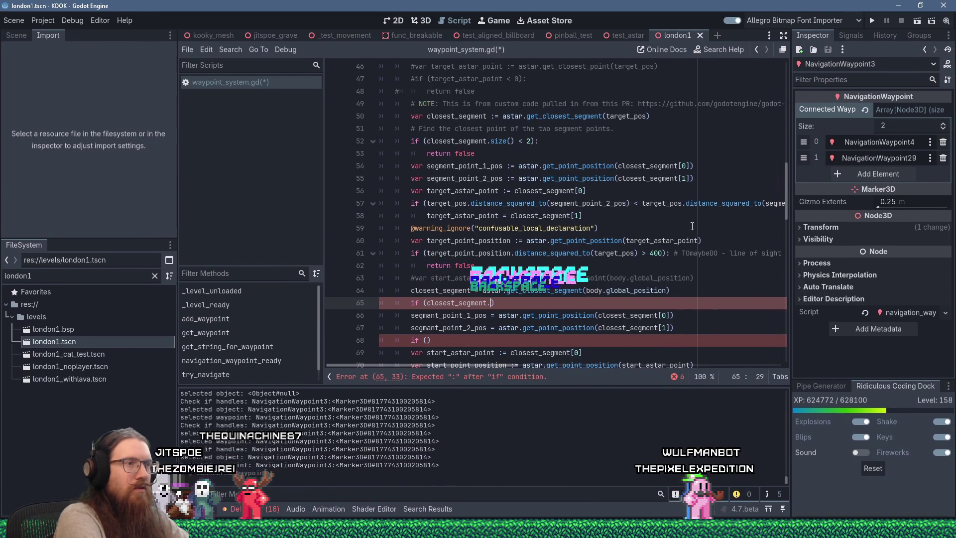
type("s")
type("ize()")
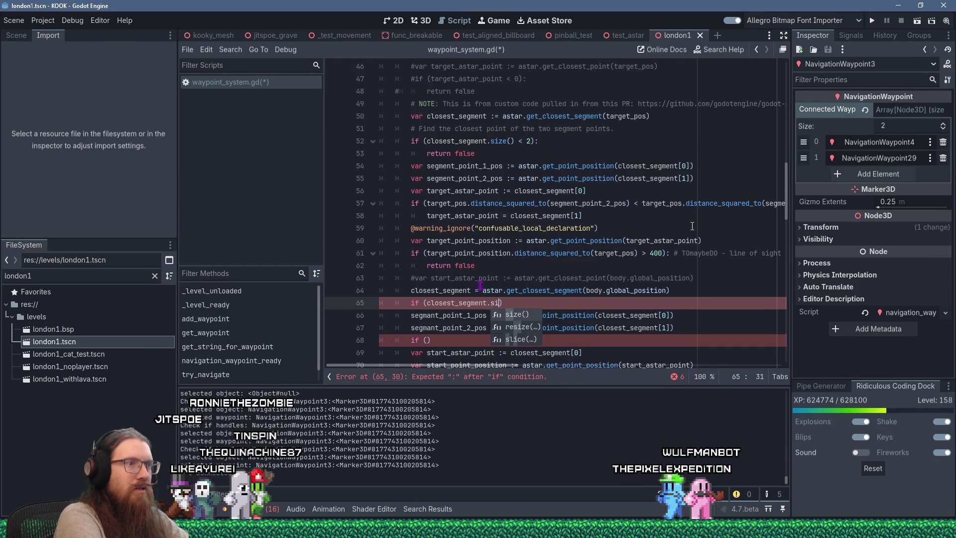
type(" < 2")
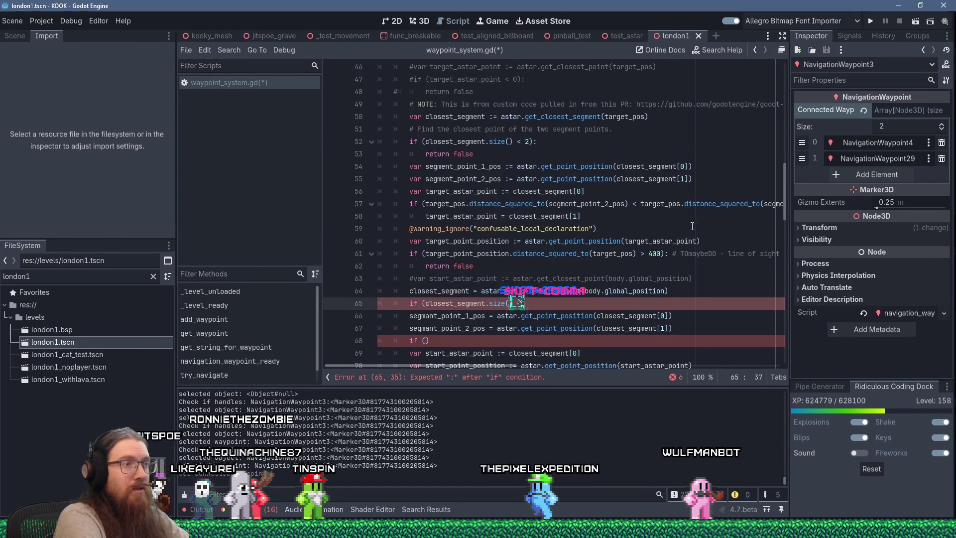
type(":")
key("Return")
type("return fal")
key("Down")
key("Down")
key("Down")
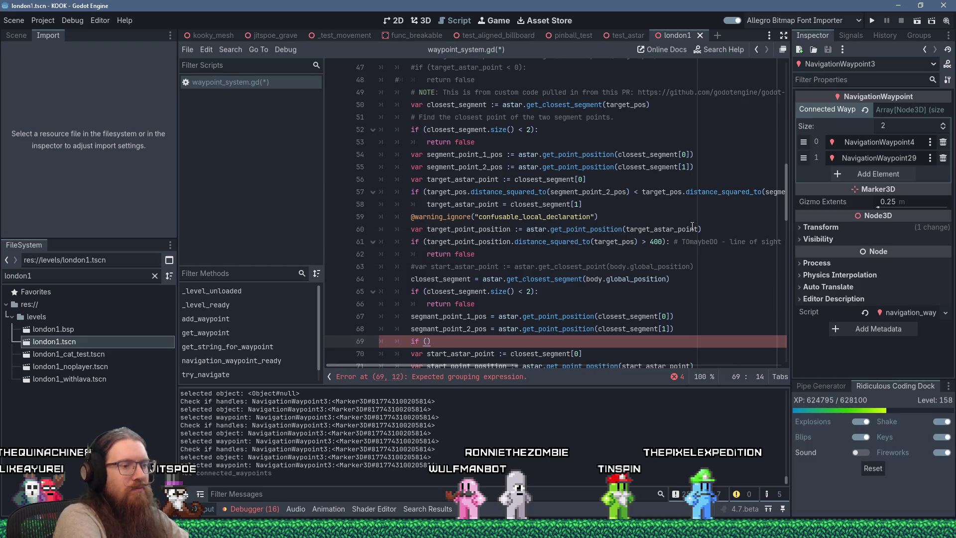
- Remove the leftover empty if and extra blank line, adding a blank line after start_astar_point
key("ctrl+z")
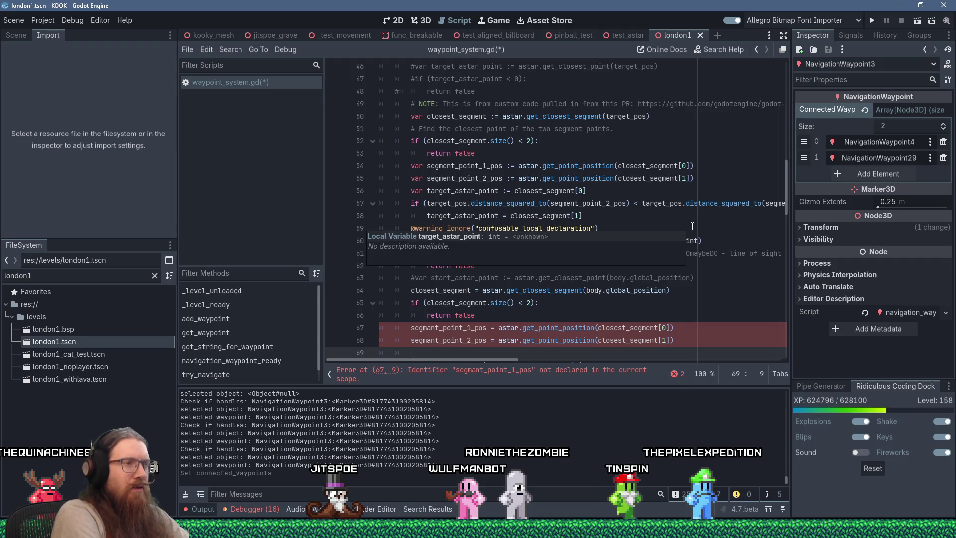
scroll(692, 226, "down", 2)
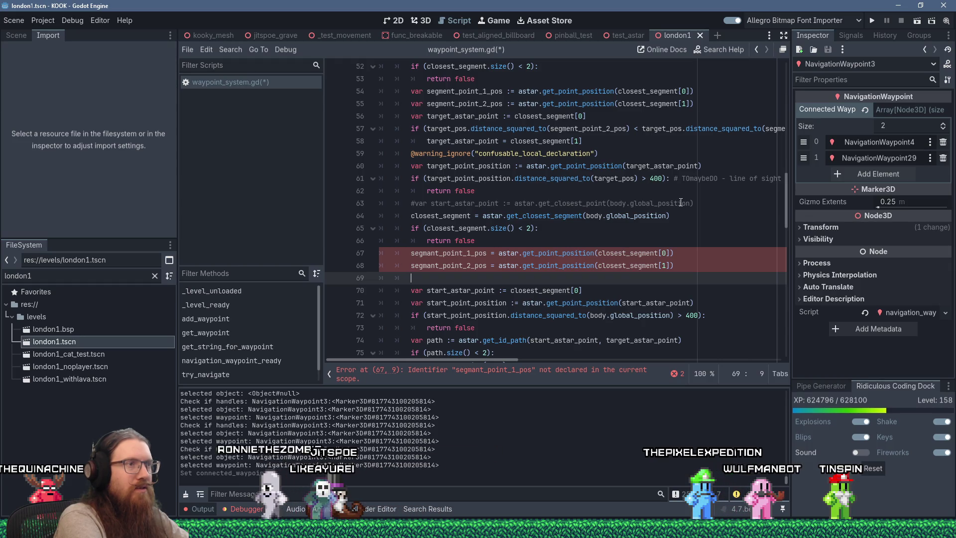
key("ctrl+shift+k")
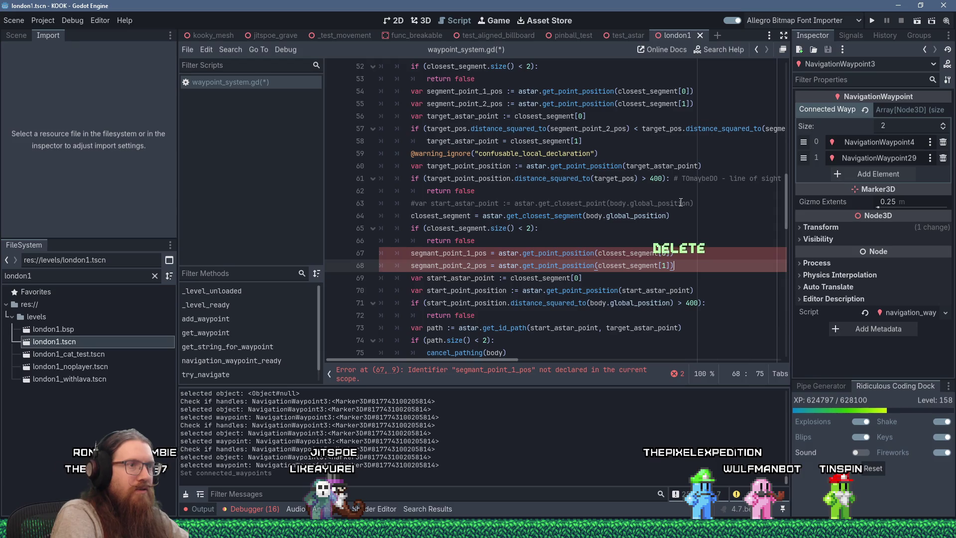
key("Return")
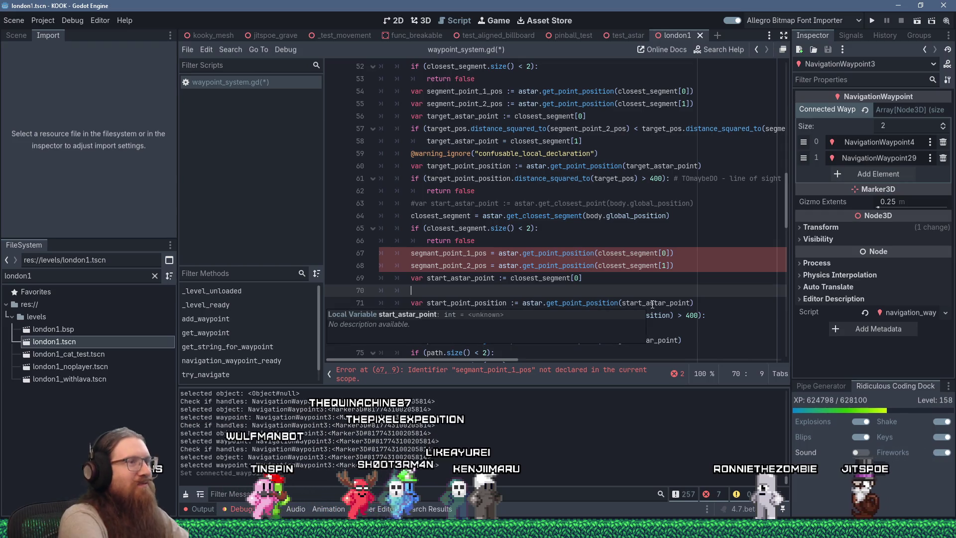
mouse_move(652, 304)
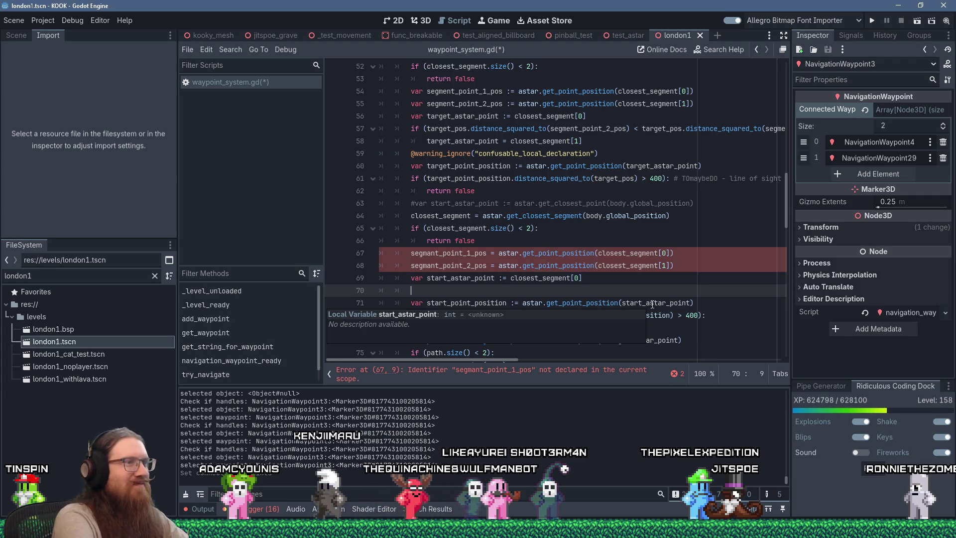
key("alt+Tab")
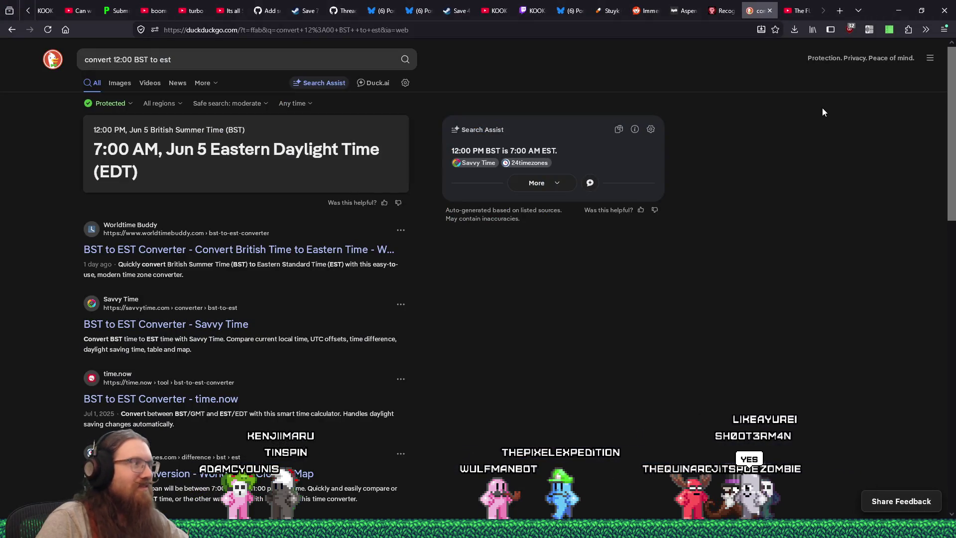
- Search 'insignia steam', open the Insignia Steam page, and copy its URL
left_click(606, 26)
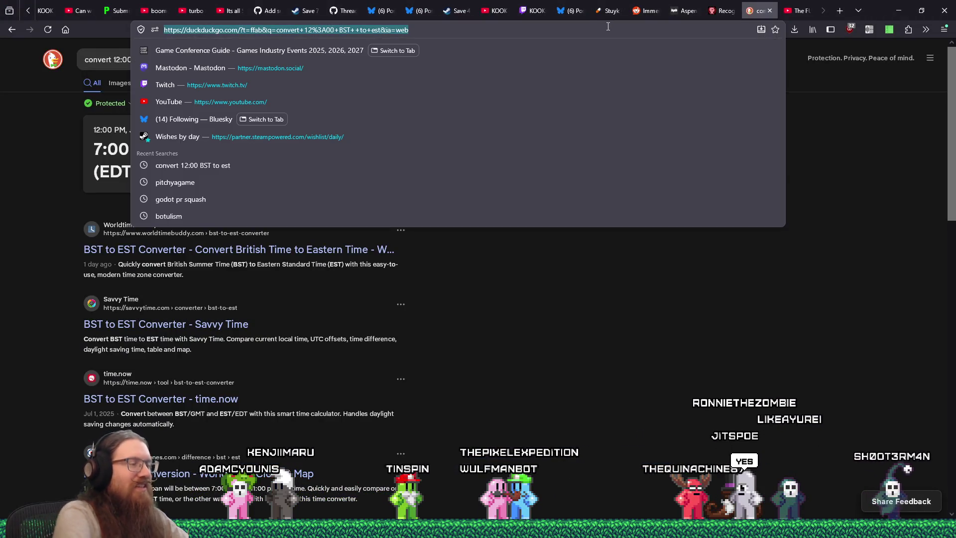
type("insigi")
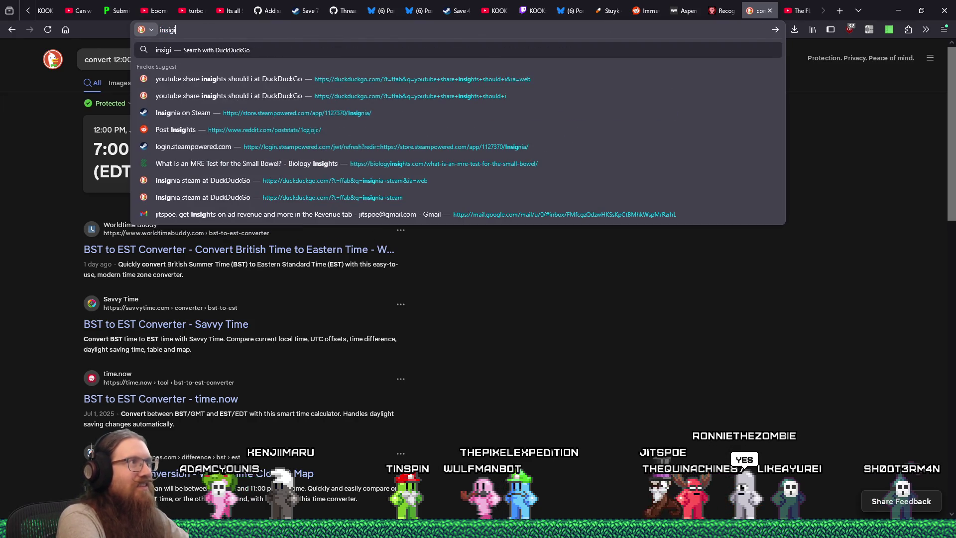
key("BackSpace")
type("nia steam")
key("Return")
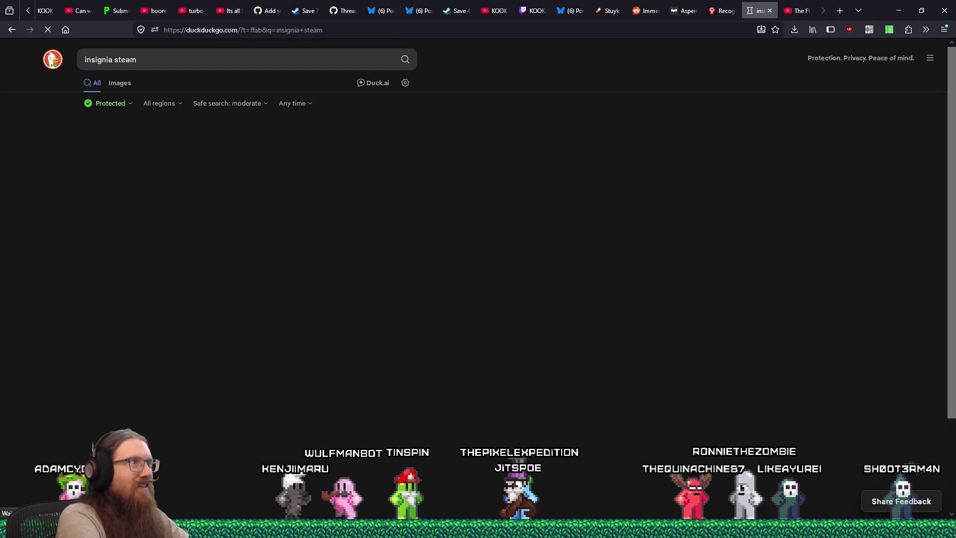
scroll(153, 264, "down", 6)
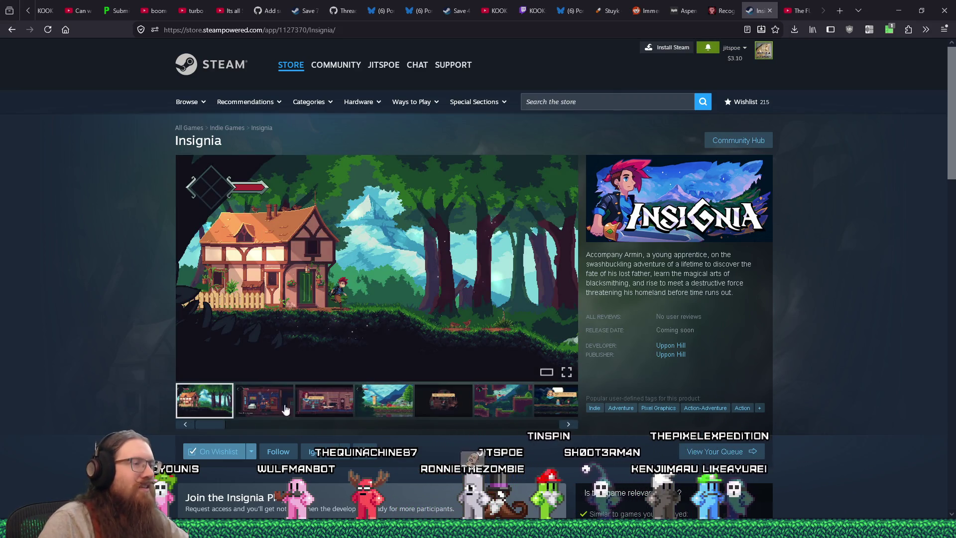
left_click(321, 30)
right_click(321, 29)
left_click(338, 87)
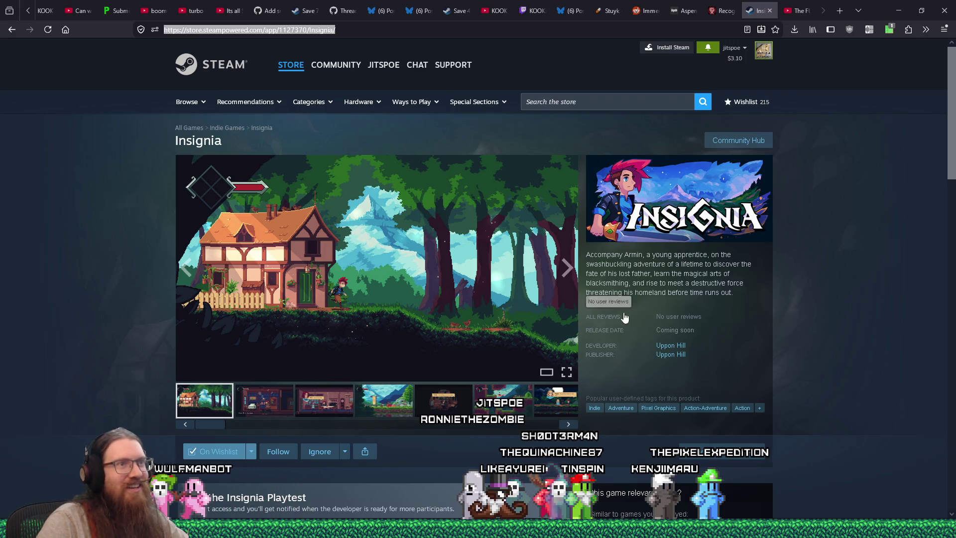
- Page through the Insignia screenshots to the forest battle one, then close the tab
scroll(715, 250, "down", 3)
left_click(535, 286)
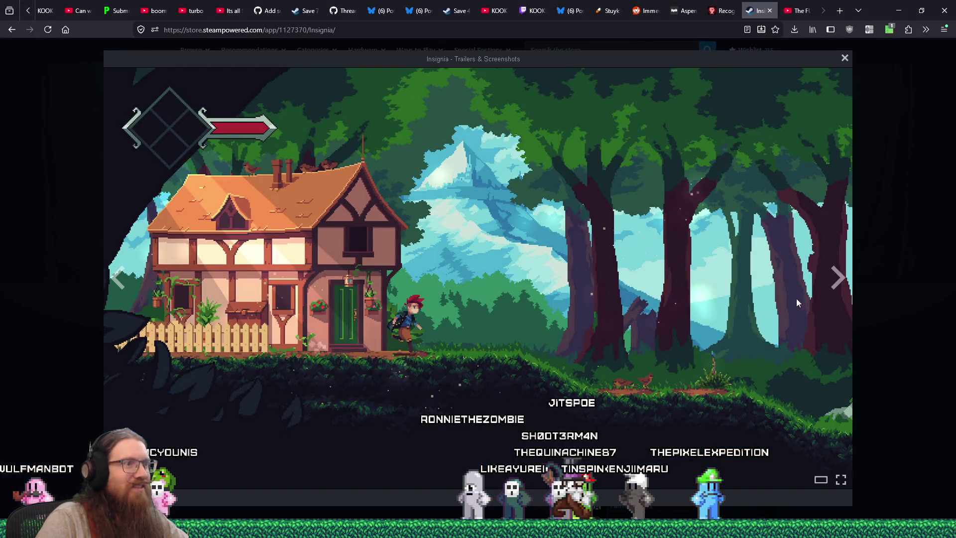
left_click(835, 283)
left_click(835, 283)
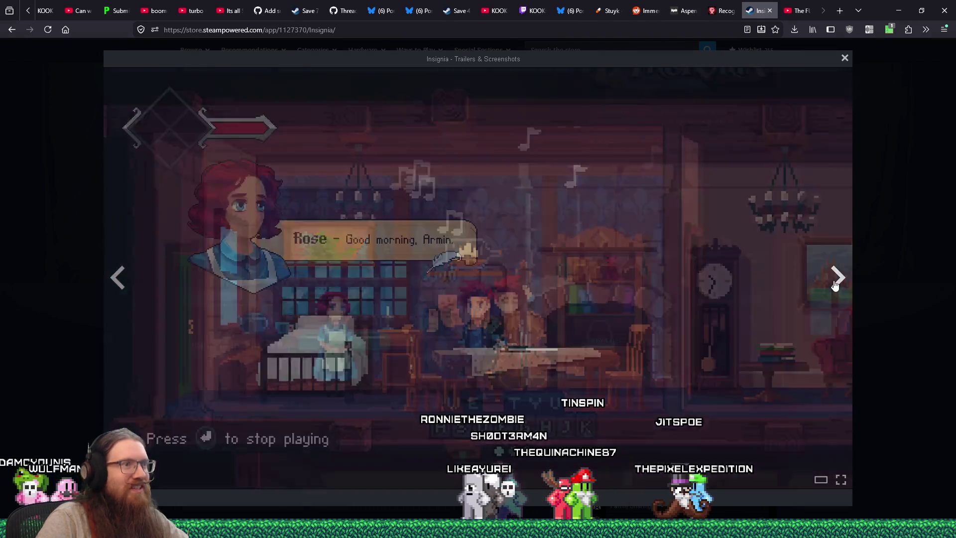
left_click(835, 283)
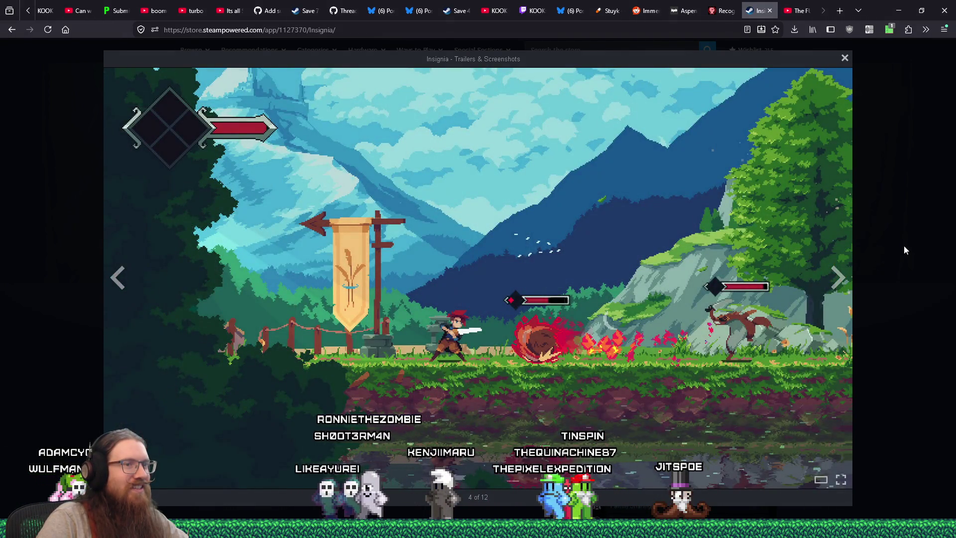
left_click(904, 246)
scroll(657, 283, "down", 3)
scroll(664, 281, "up", 3)
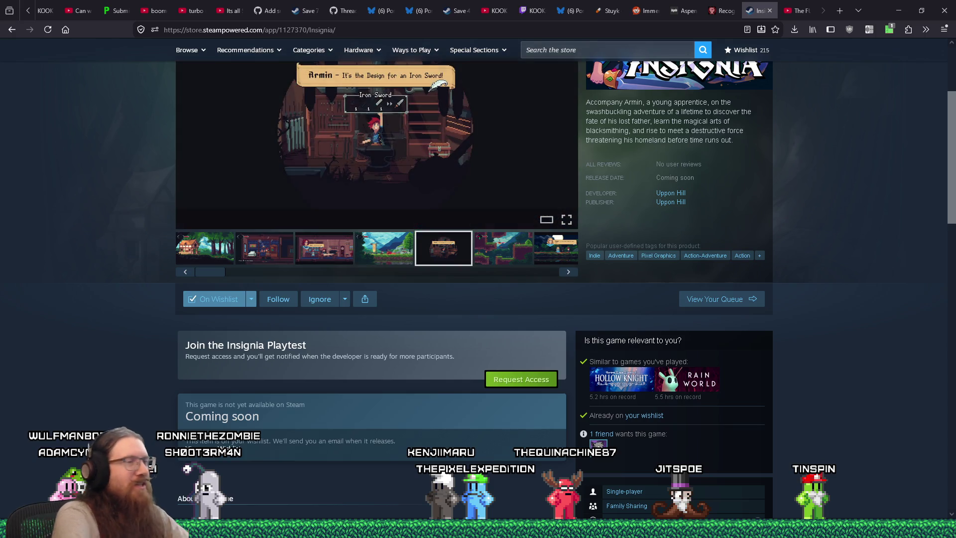
scroll(848, 175, "up", 2)
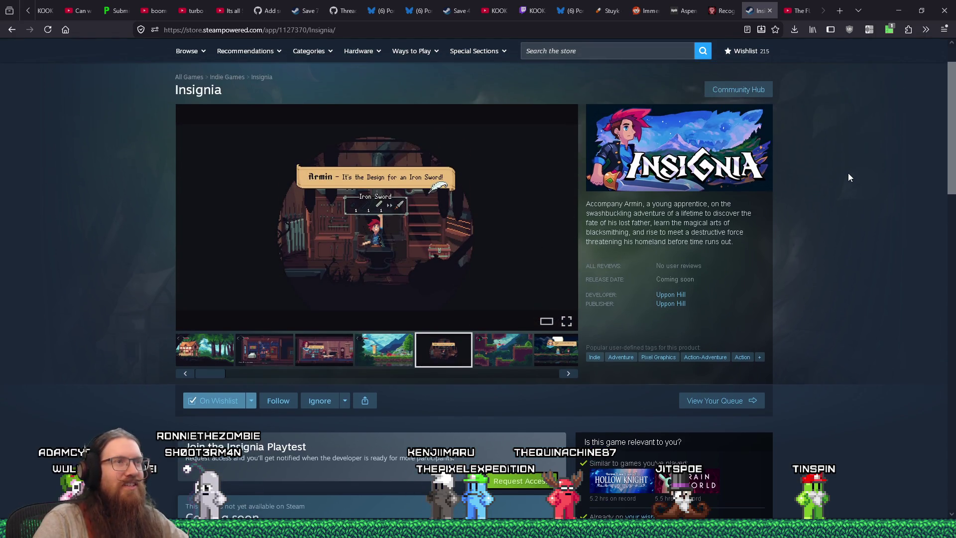
left_click(769, 10)
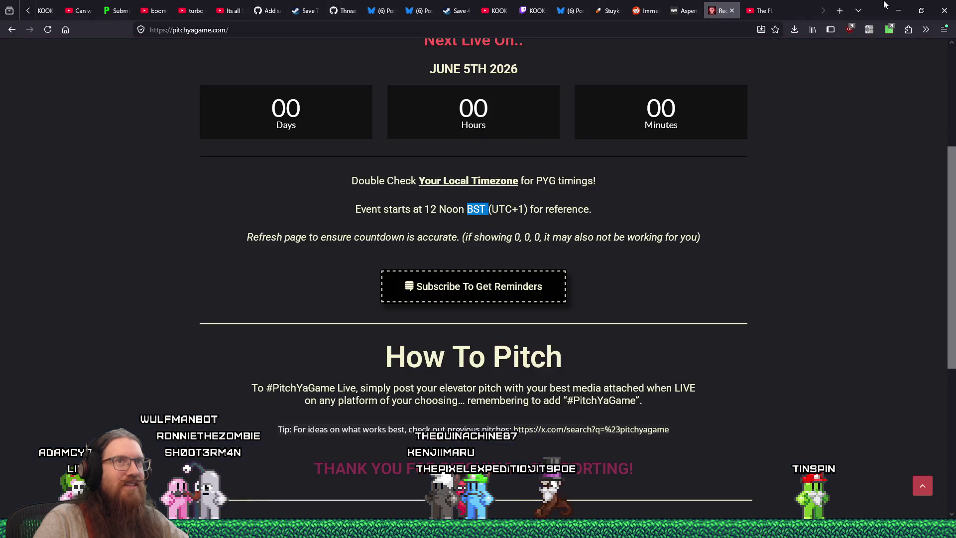
- Return from Godot to the browser and open the KOOK Trailer 7 YouTube tab
key("alt+Tab")
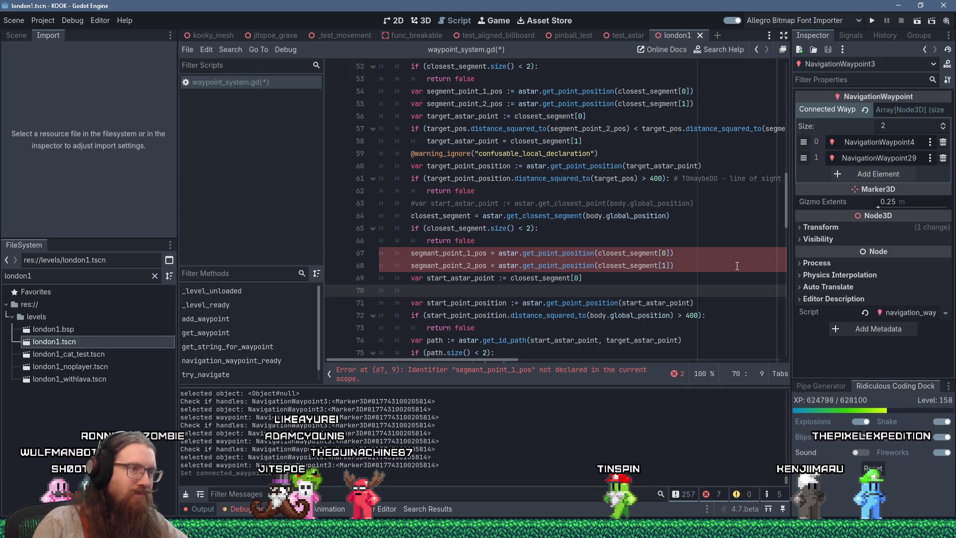
key("alt+Tab")
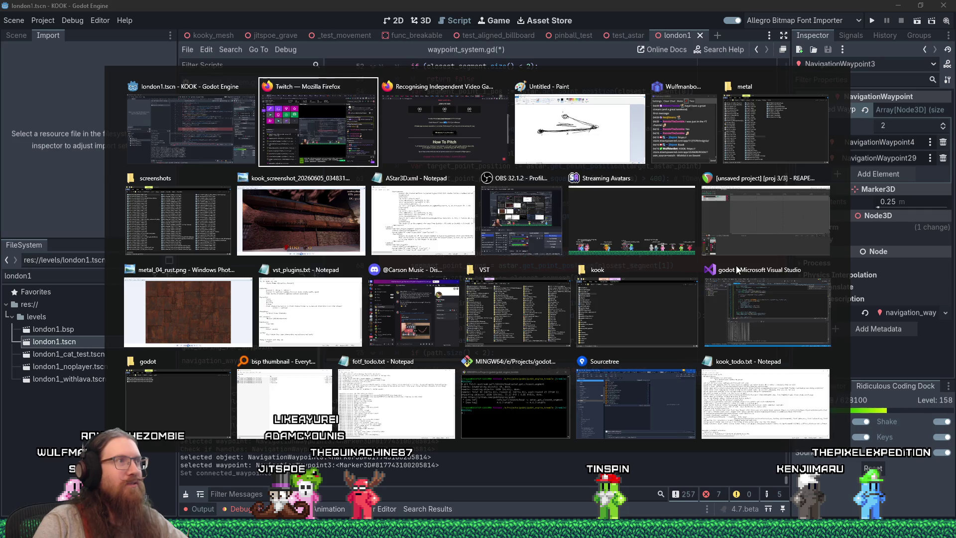
key("alt+Tab")
key("alt+Tab")
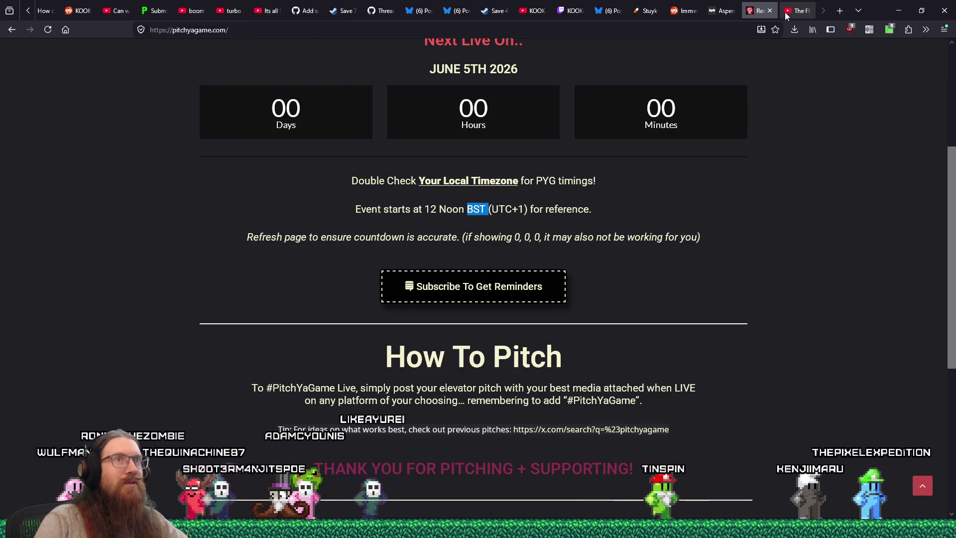
left_click(532, 11)
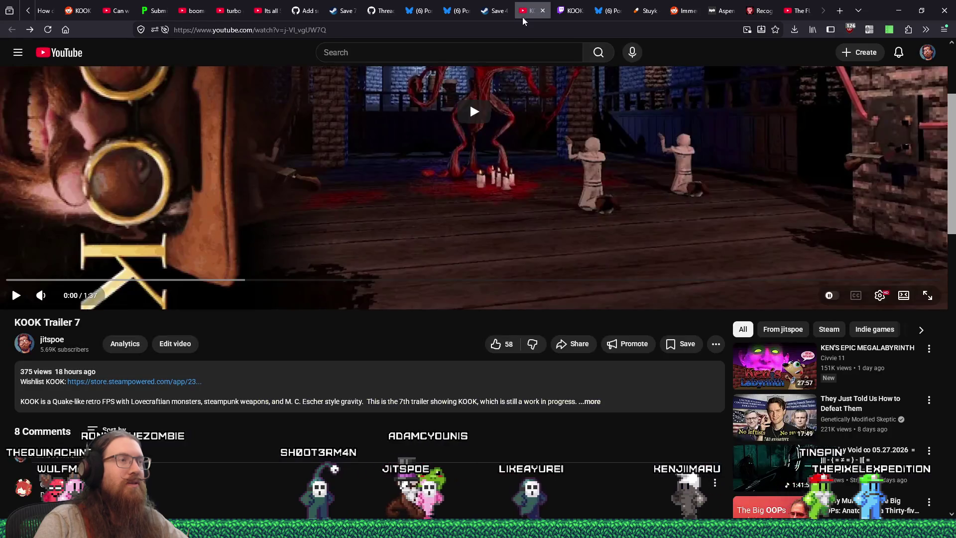
- Copy the KOOK Trailer 7 video URL from the YouTube address bar and return to Godot
right_click(293, 31)
left_click(321, 92)
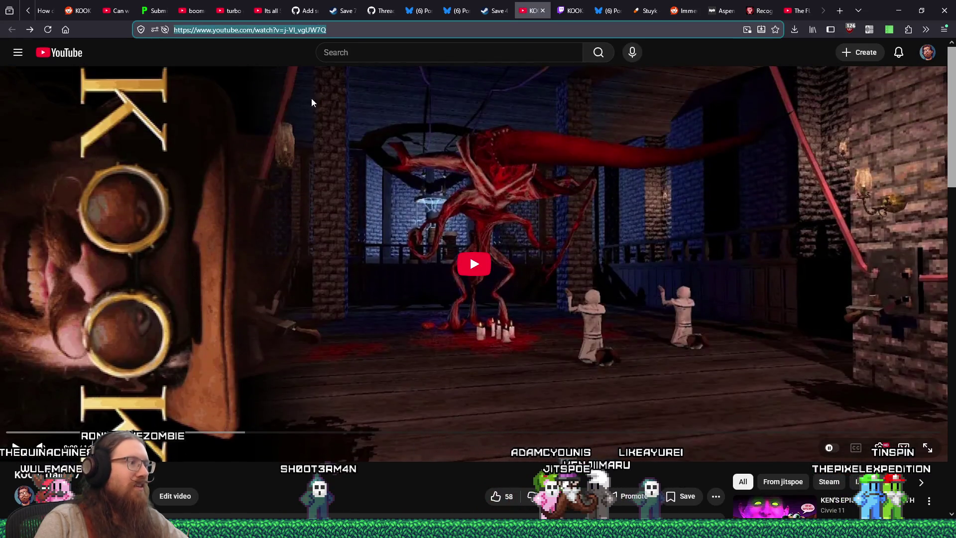
key("alt+Tab")
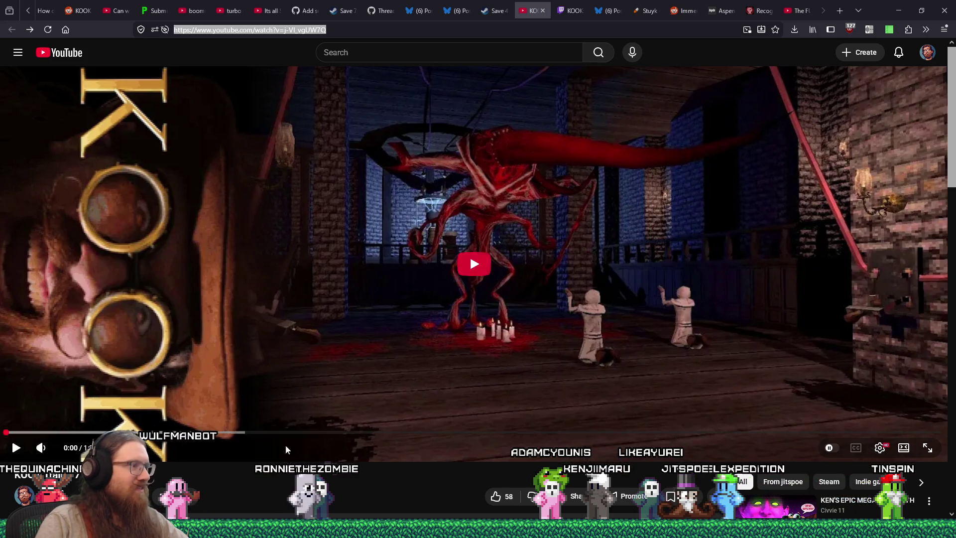
key("alt+Tab")
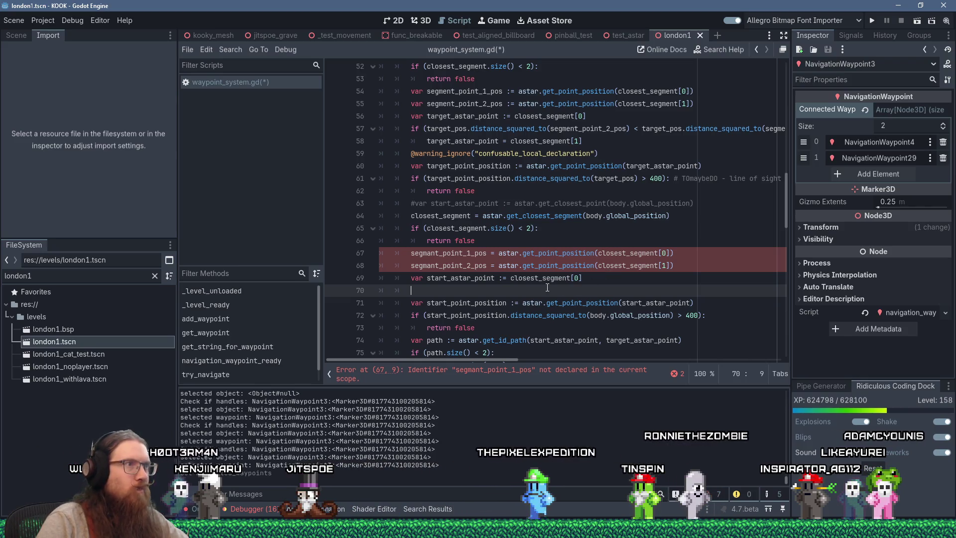
- Locate the undeclared 'segmant_point_1_pos' error on line 67 and check the variable's declaration
double_click(466, 264)
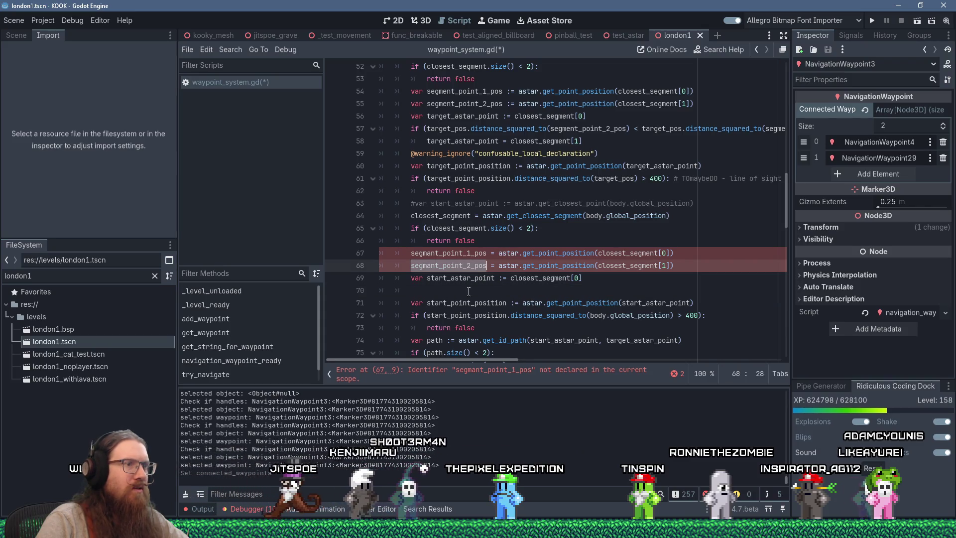
left_click(484, 373)
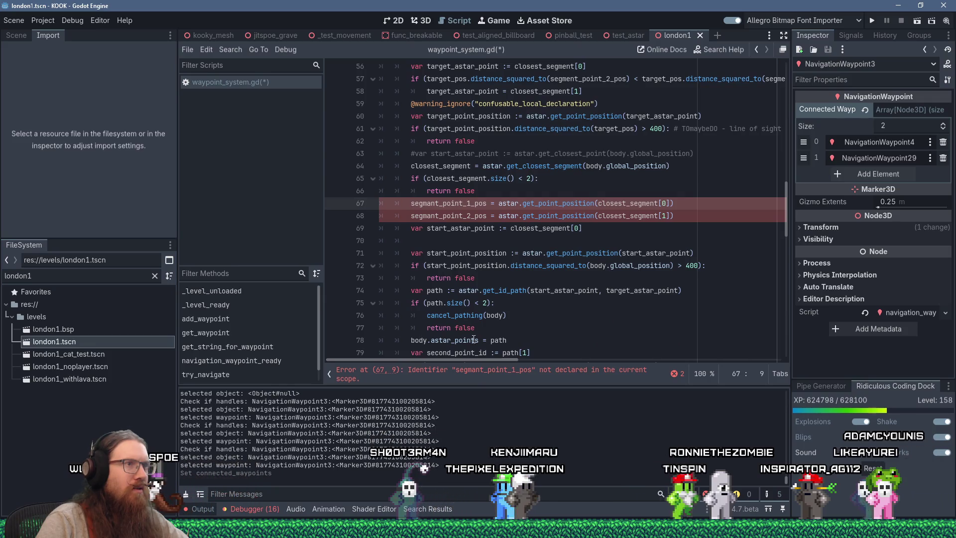
double_click(460, 204)
scroll(459, 248, "up", 3)
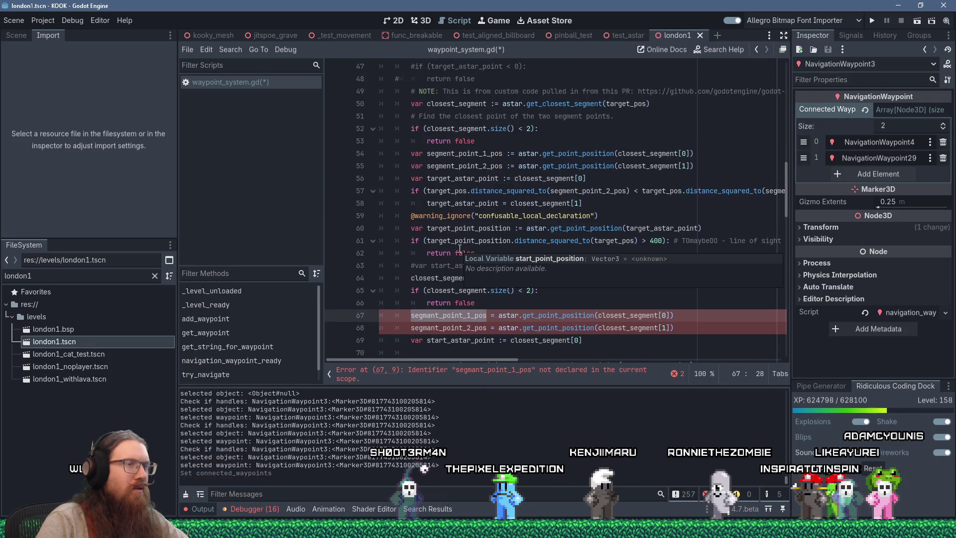
left_click(427, 318, "ctrl")
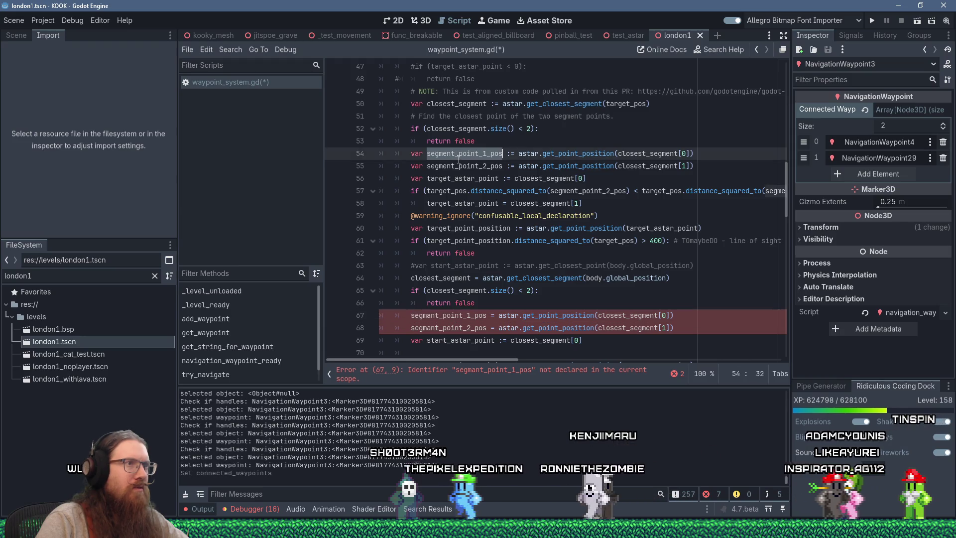
- Correct 'segmant' to 'segment' in the variable names on lines 67 and 68
left_click(430, 314)
key("BackSpace")
type("e")
left_click(431, 326)
key("BackSpace")
type("e")
left_click(496, 332)
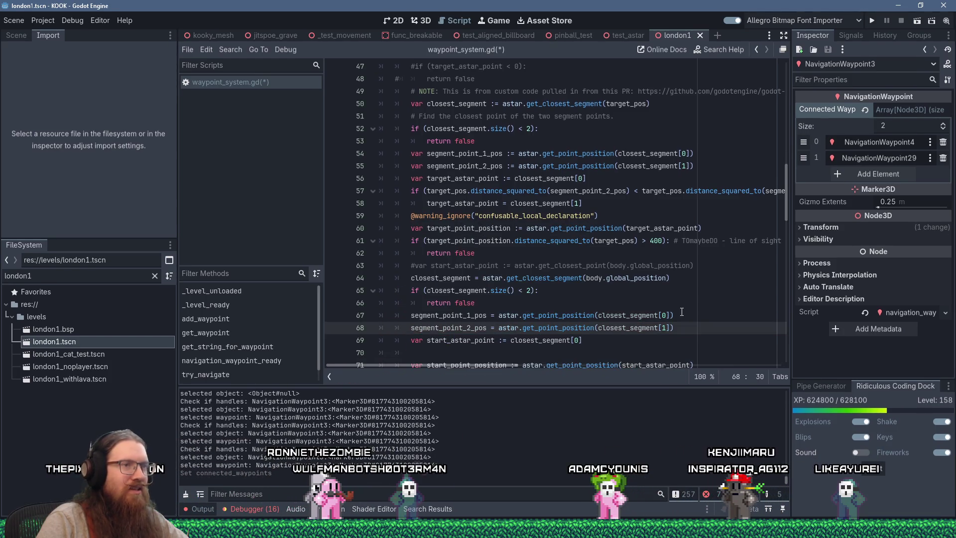
- Compare against the declaration on line 55, then place the caret on empty line 70
scroll(698, 335, "down", 2)
left_click(613, 263)
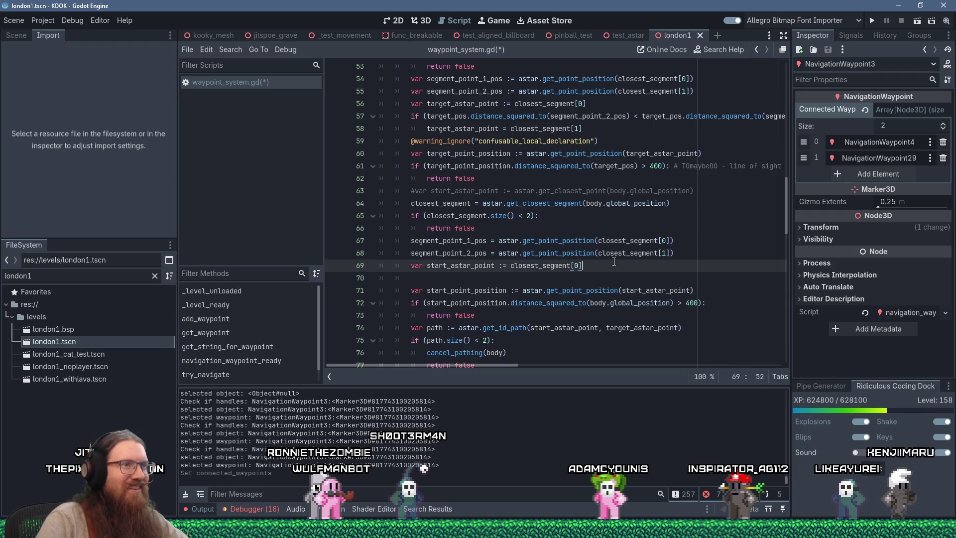
left_click(430, 92)
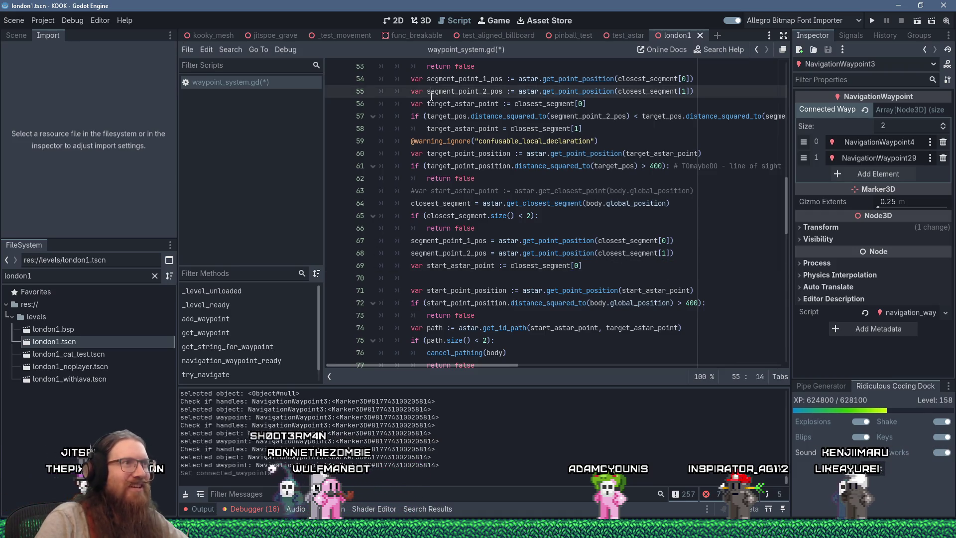
left_click(585, 267)
left_click(597, 275)
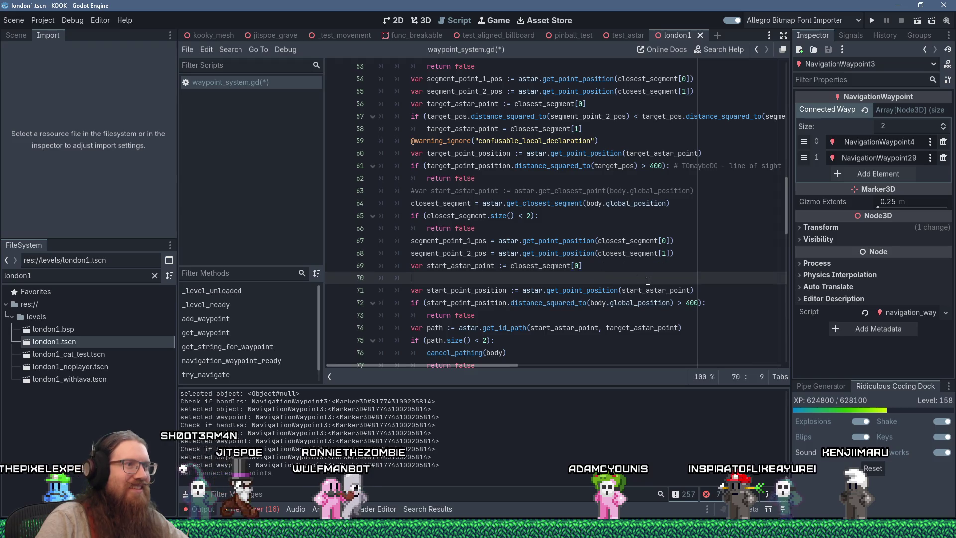